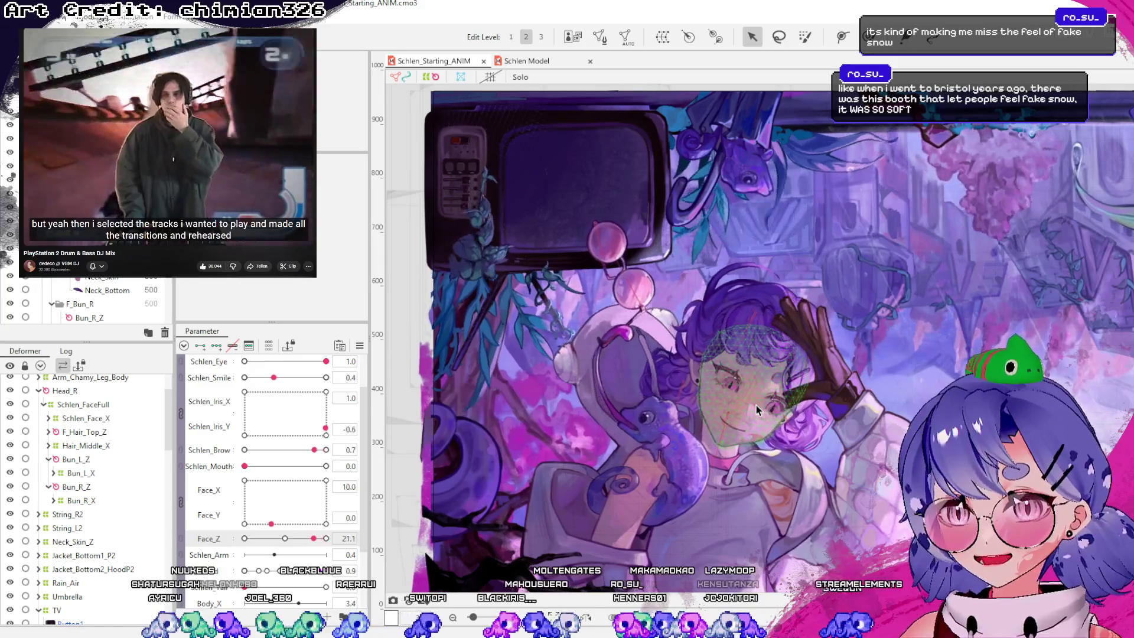
Centre the whole model in the view and briefly expand the Other parameter group
scroll(717, 431, "down", 3)
scroll(717, 431, "up", 3)
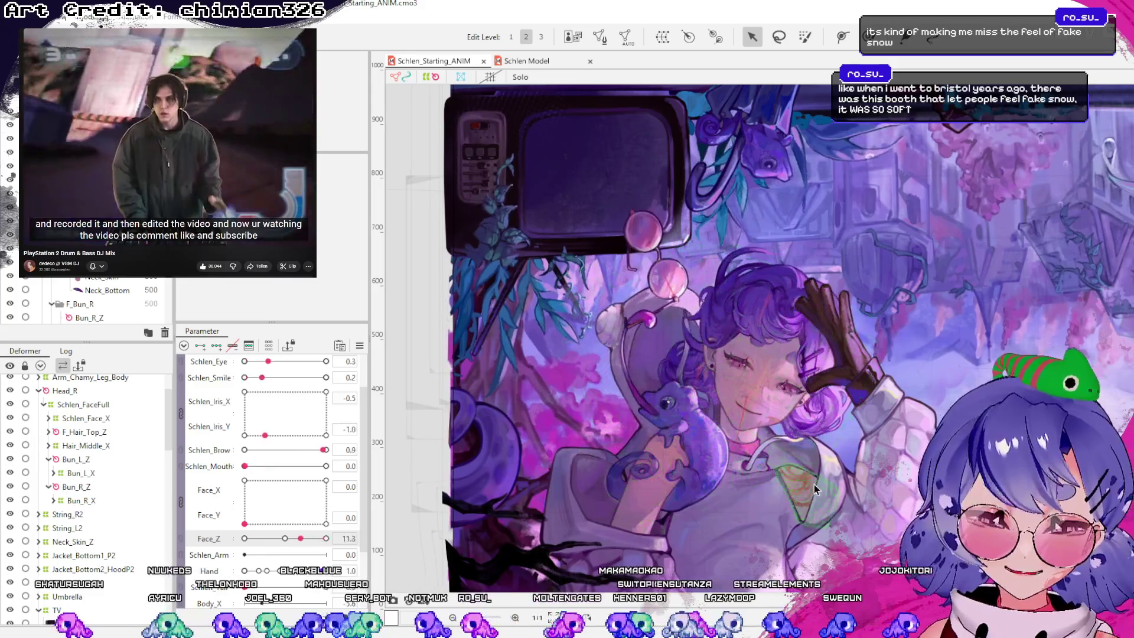
scroll(781, 462, "down", 3)
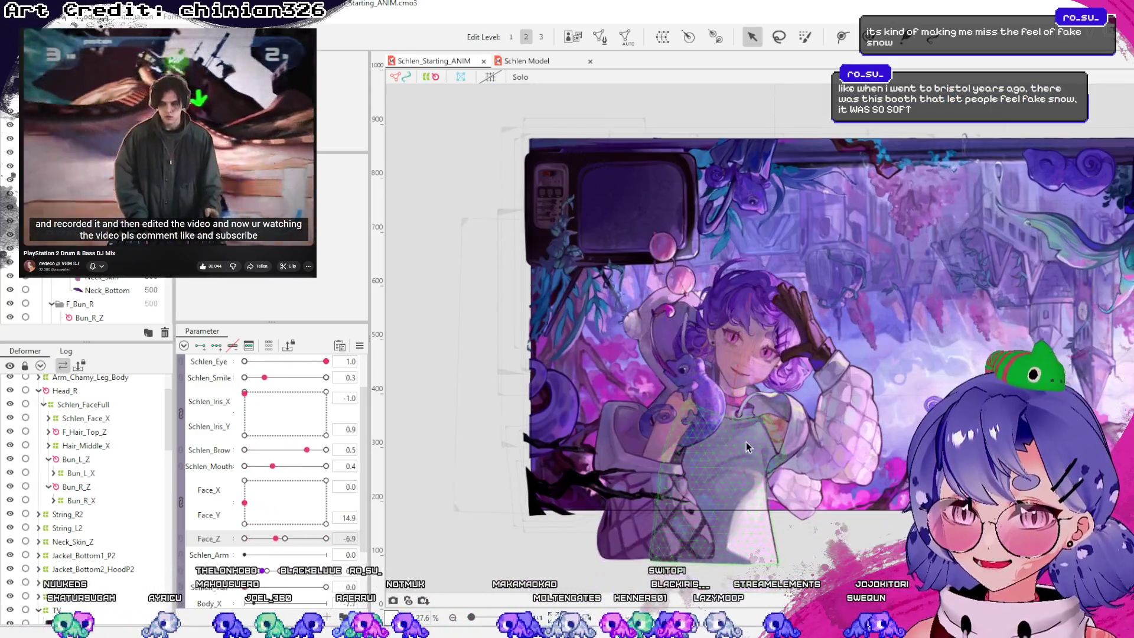
scroll(747, 442, "up", 4)
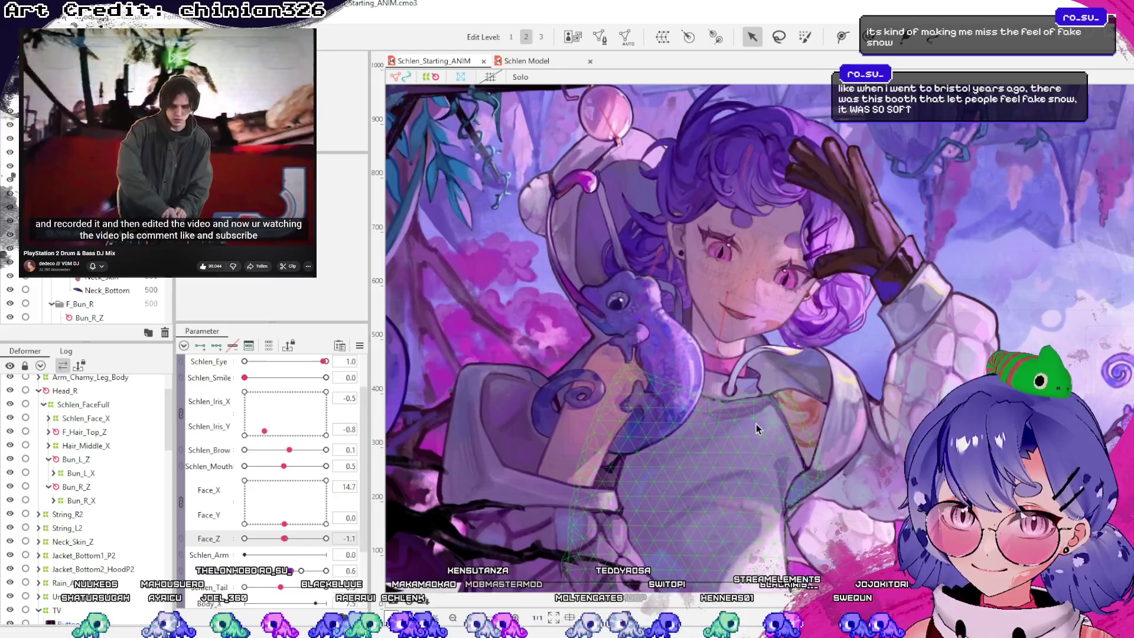
scroll(756, 421, "down", 4)
left_click_drag(900, 405, 772, 418)
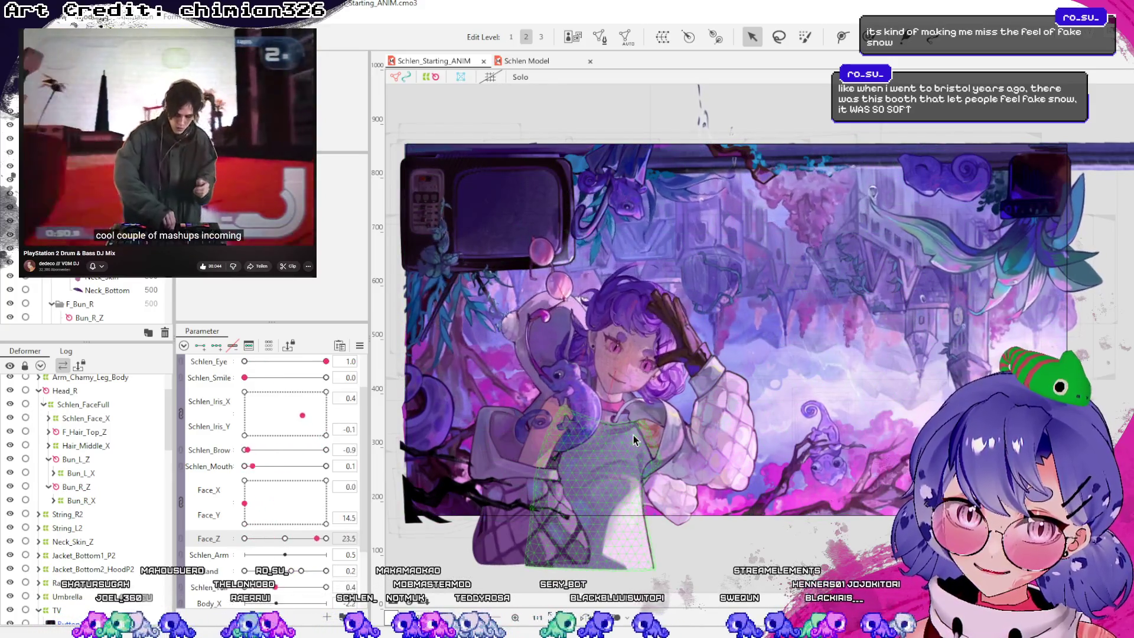
scroll(201, 402, "up", 2)
left_click(190, 380)
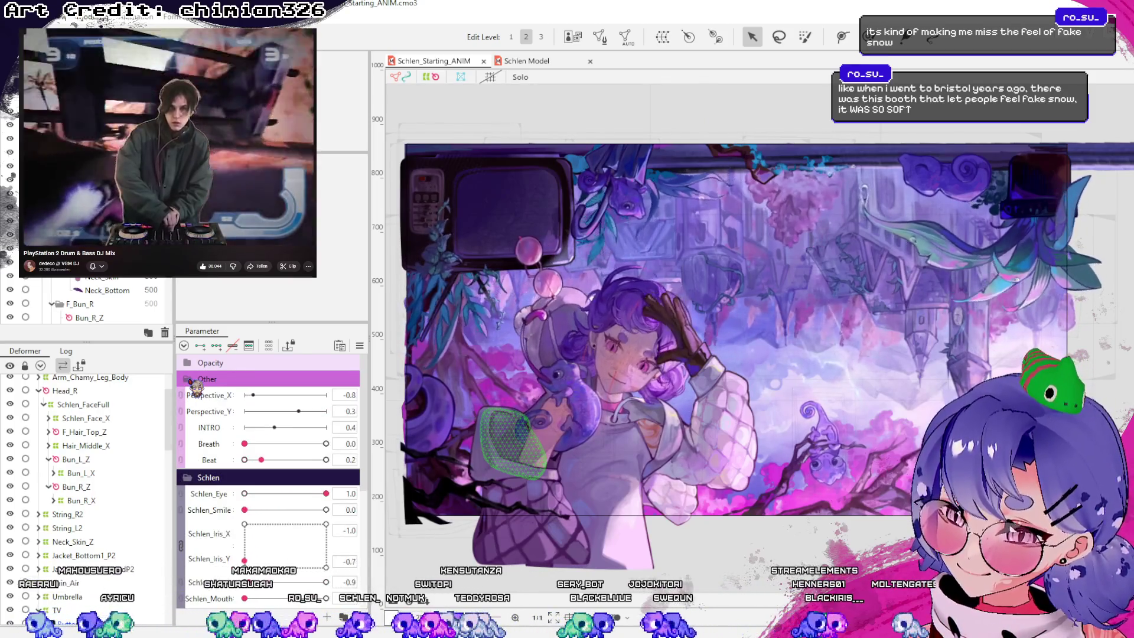
left_click(192, 381)
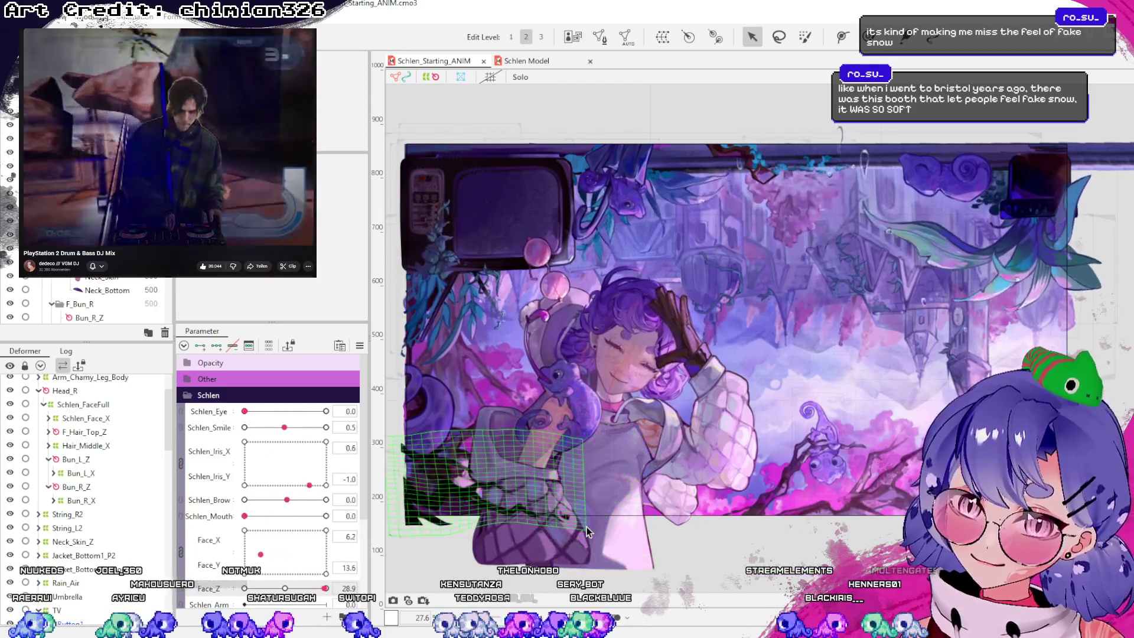
scroll(586, 527, "up", 2)
scroll(567, 478, "up", 2)
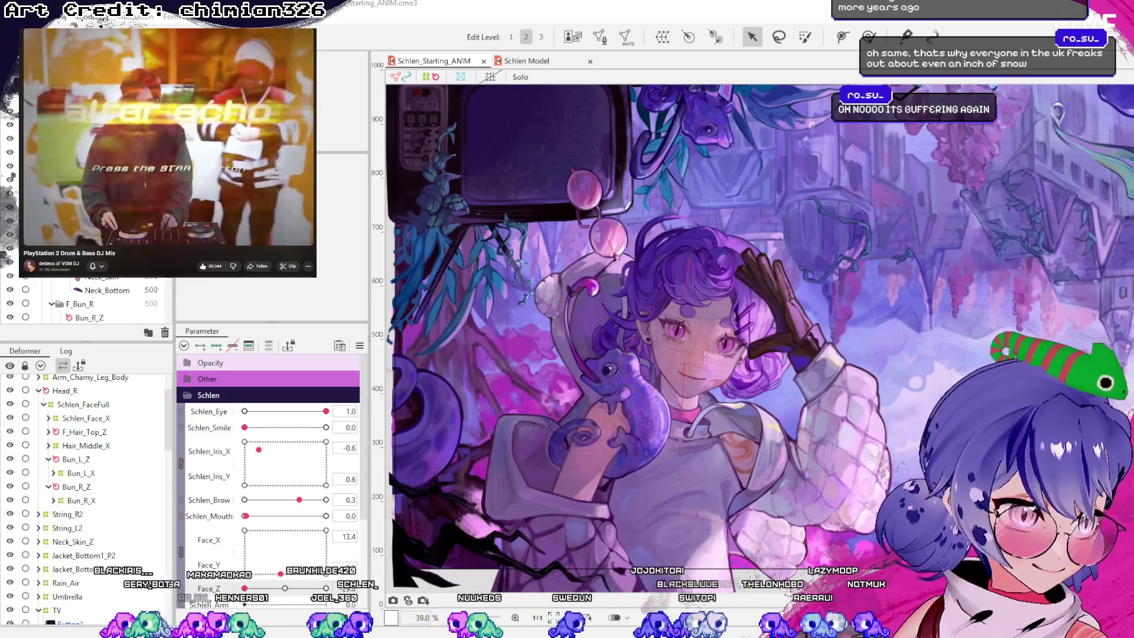
scroll(844, 417, "up", 2)
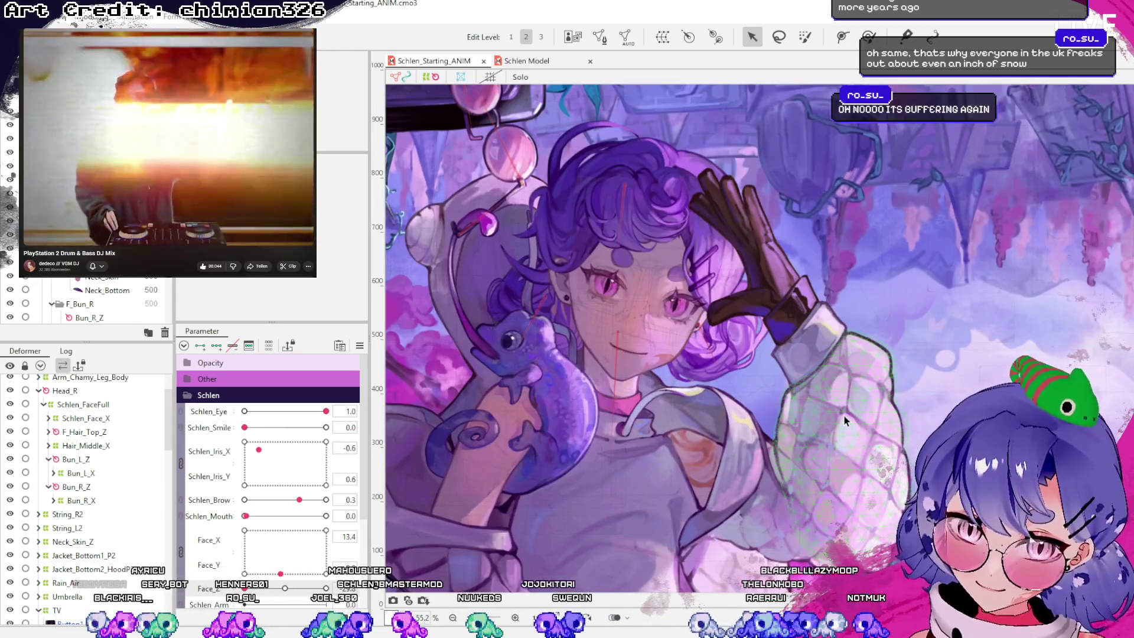
Inspect the sleeve, Trees_Back, Jacket_Top_L and Hand_Top objects by selecting each
left_click(849, 418)
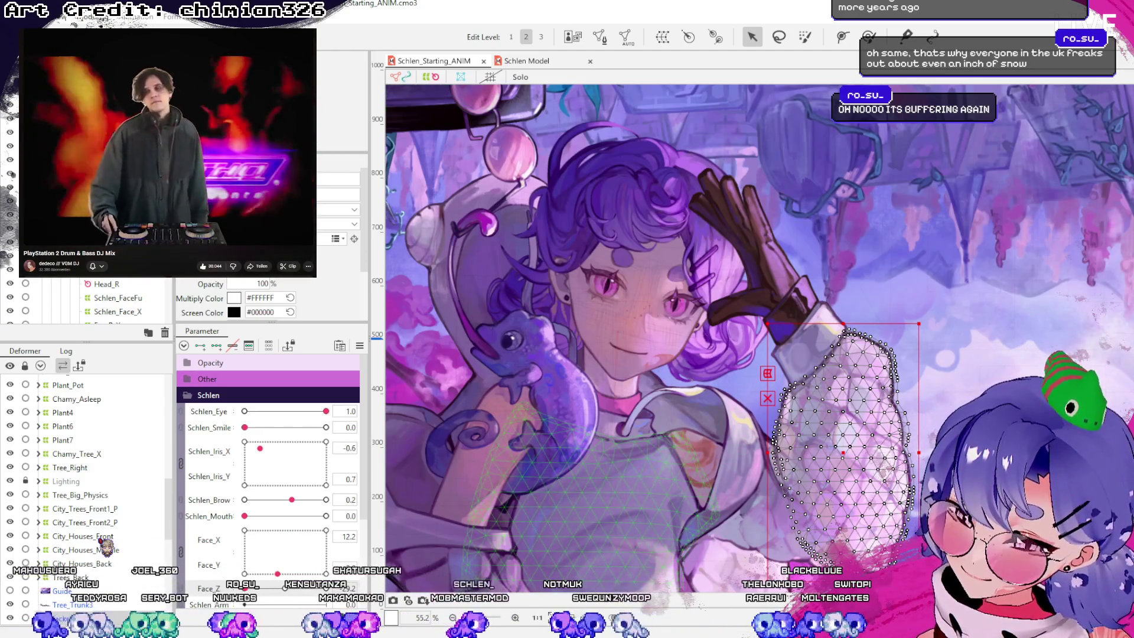
scroll(108, 502, "down", 2)
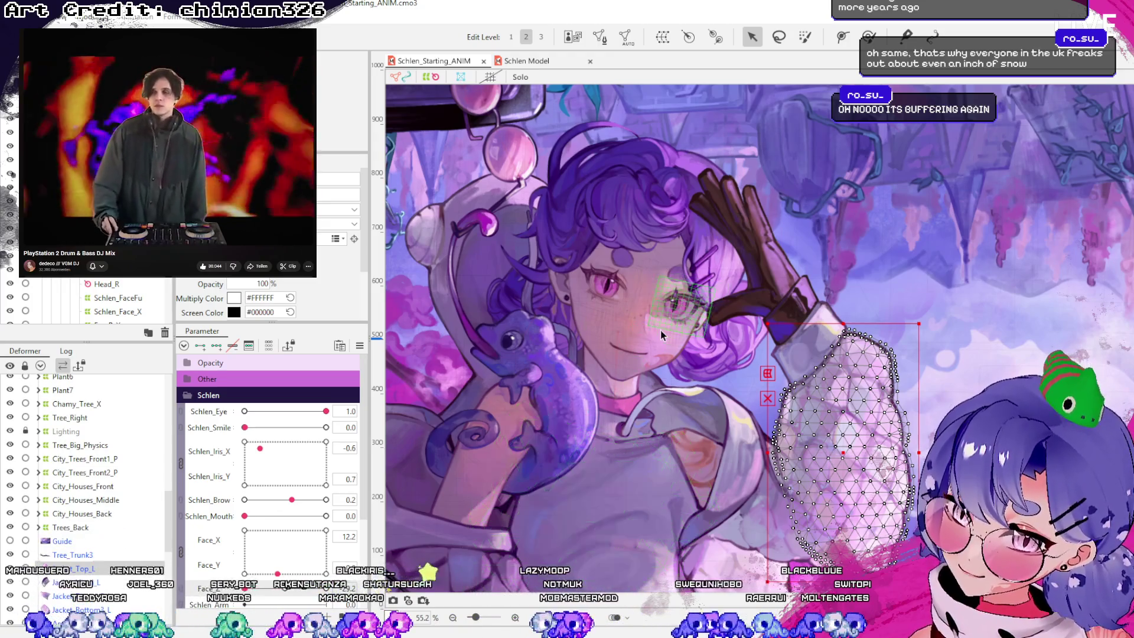
scroll(605, 482, "down", 2)
scroll(605, 482, "up", 2)
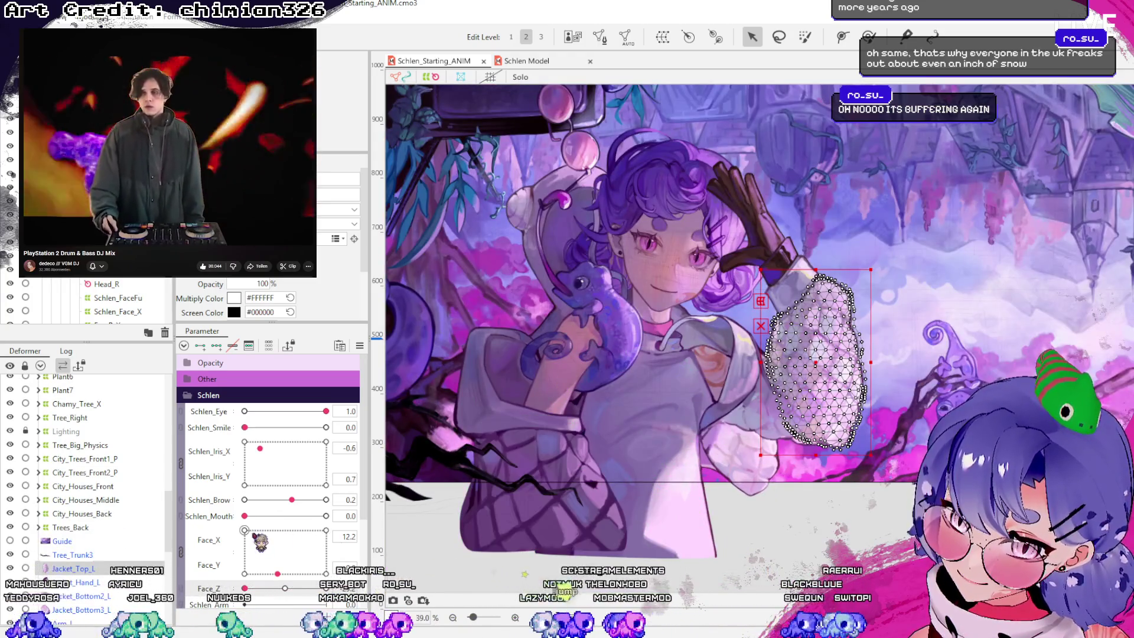
left_click(71, 528)
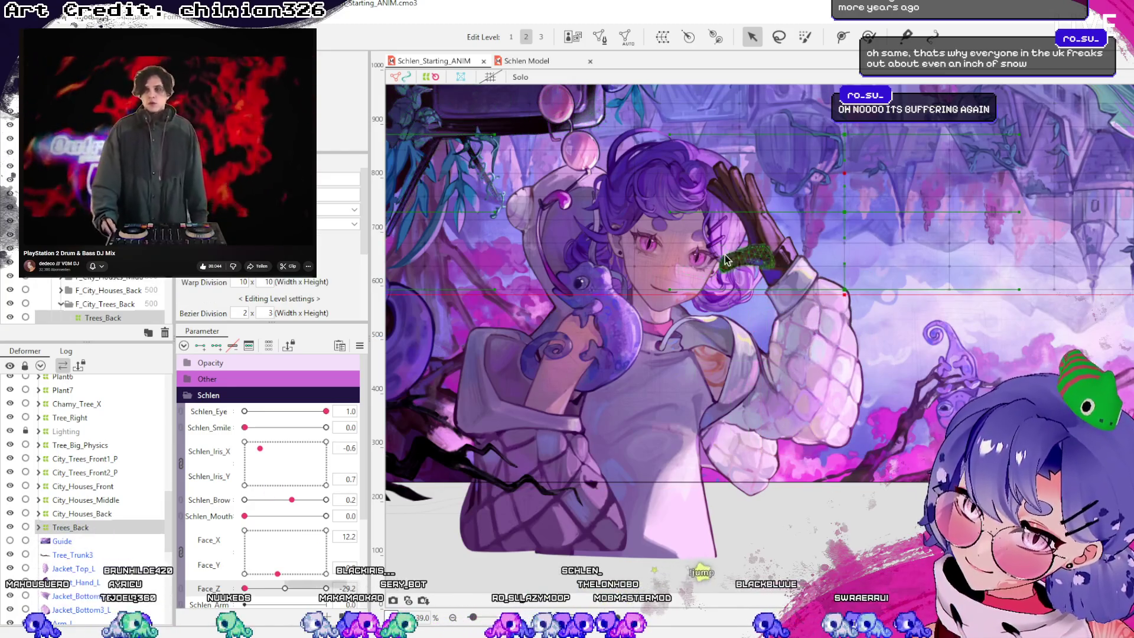
left_click(812, 348)
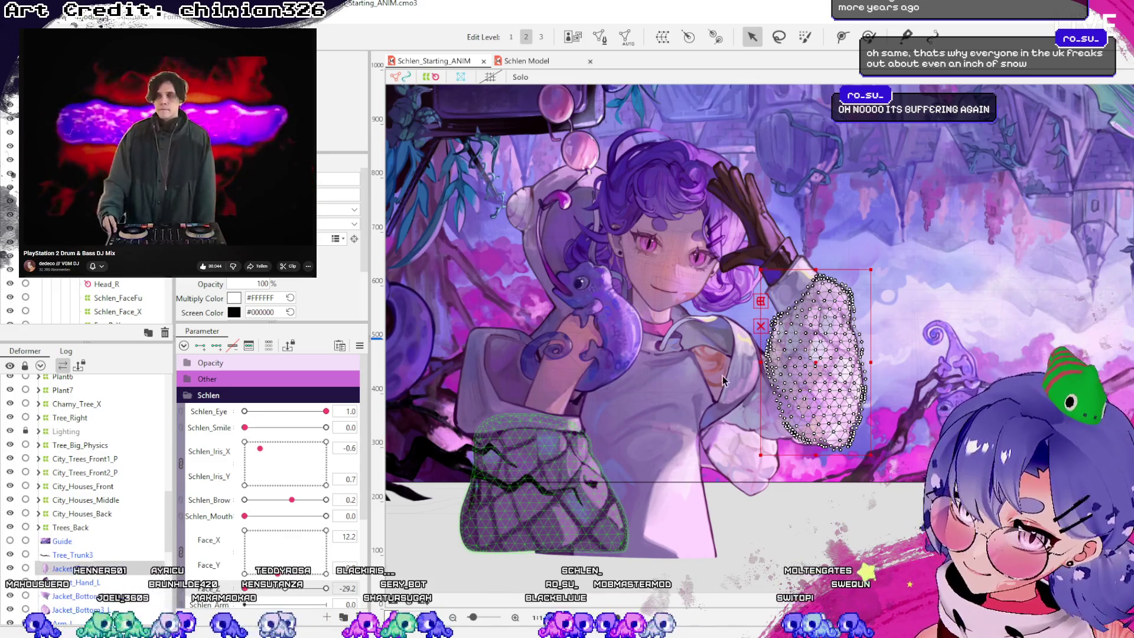
scroll(789, 293, "up", 2)
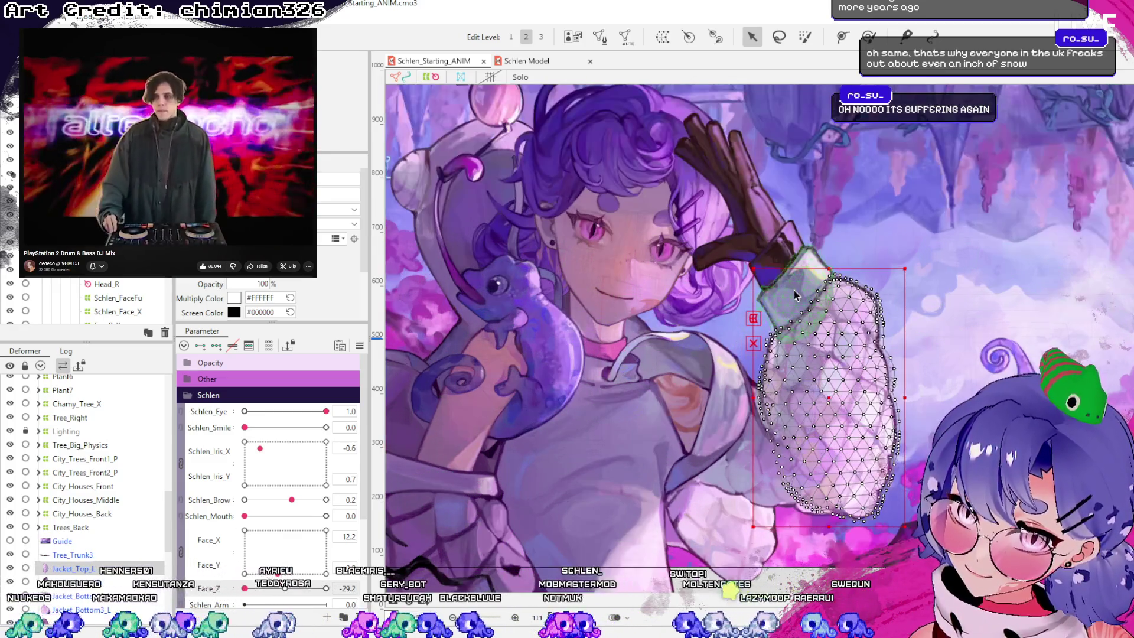
left_click(777, 263)
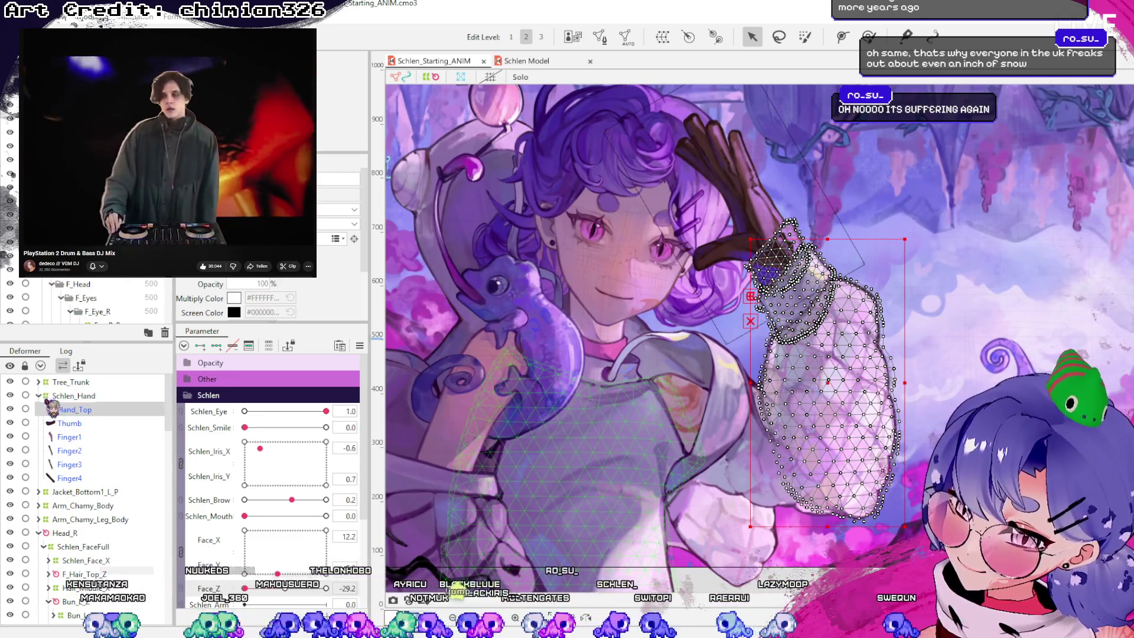
Collapse the Schlen_Hand group and select its warp along with the glove and sleeve meshes
left_click(39, 396)
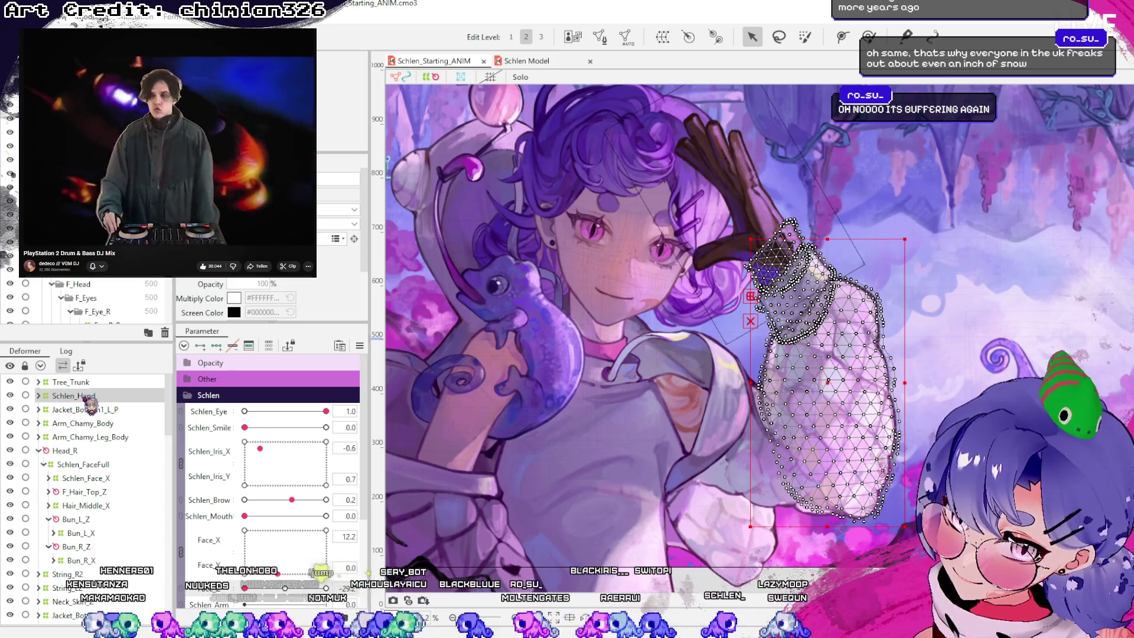
left_click(88, 397)
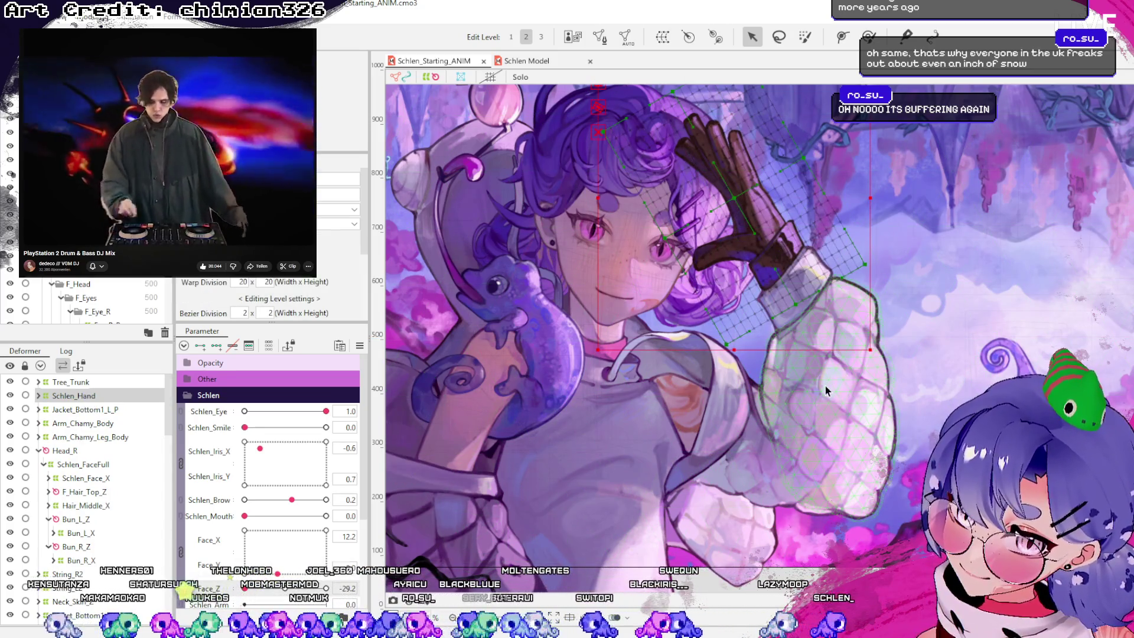
left_click(798, 294)
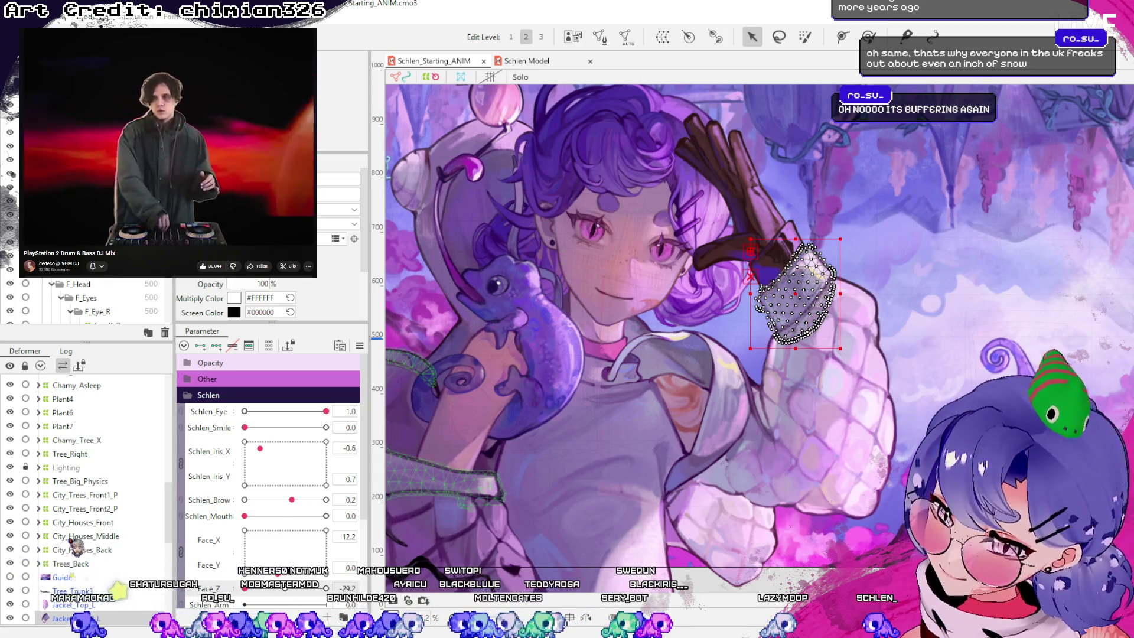
left_click(839, 413, "shift")
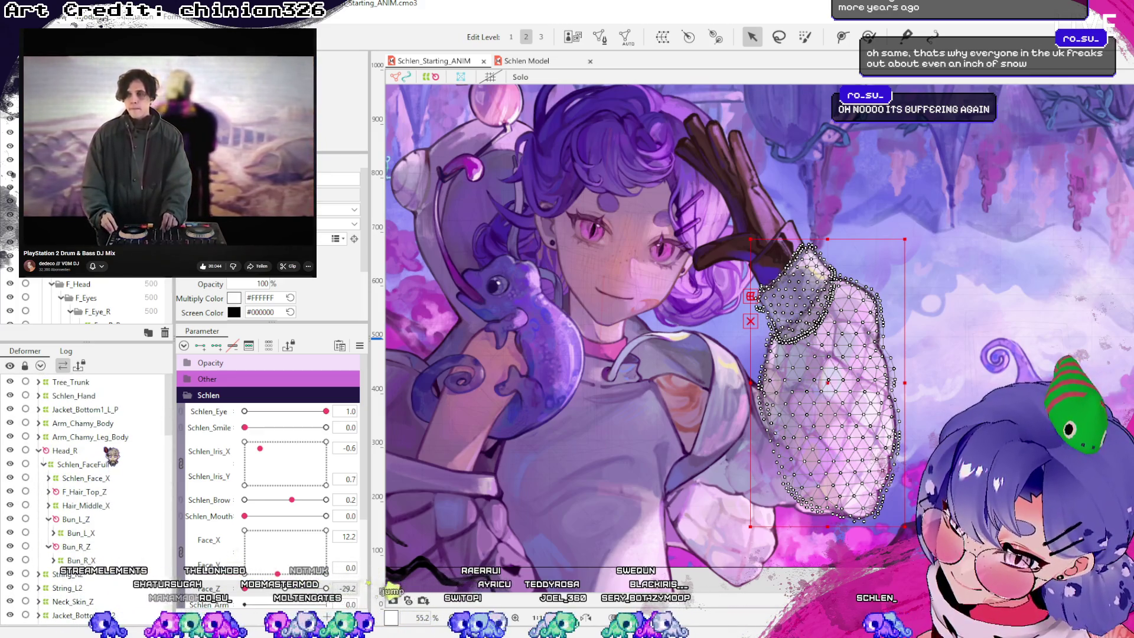
scroll(111, 456, "down", 4)
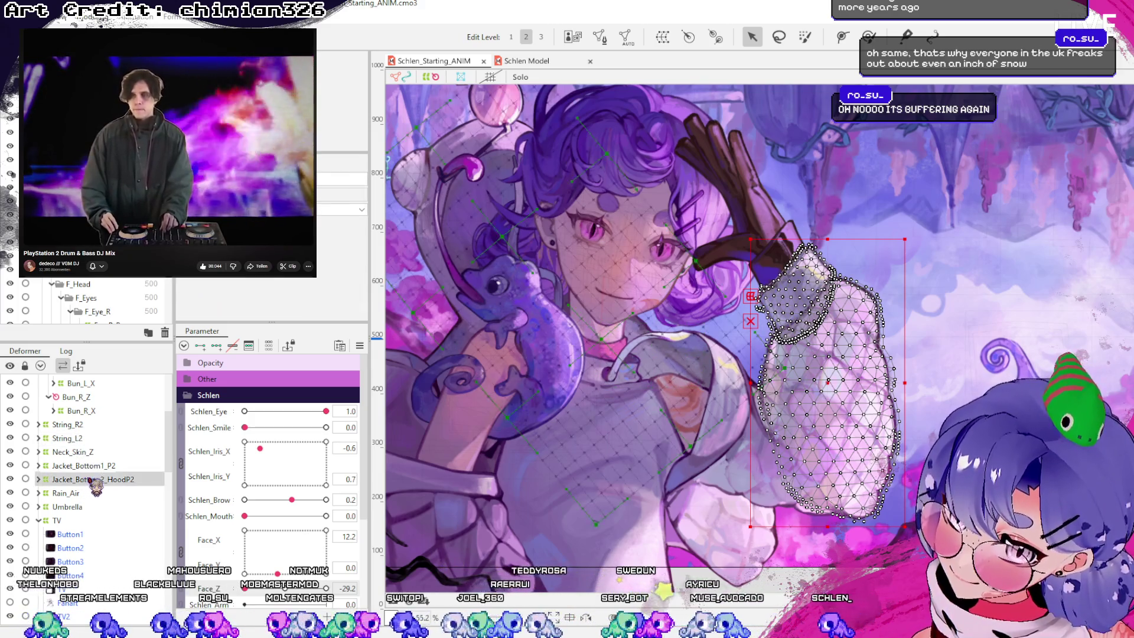
scroll(89, 508, "up", 4)
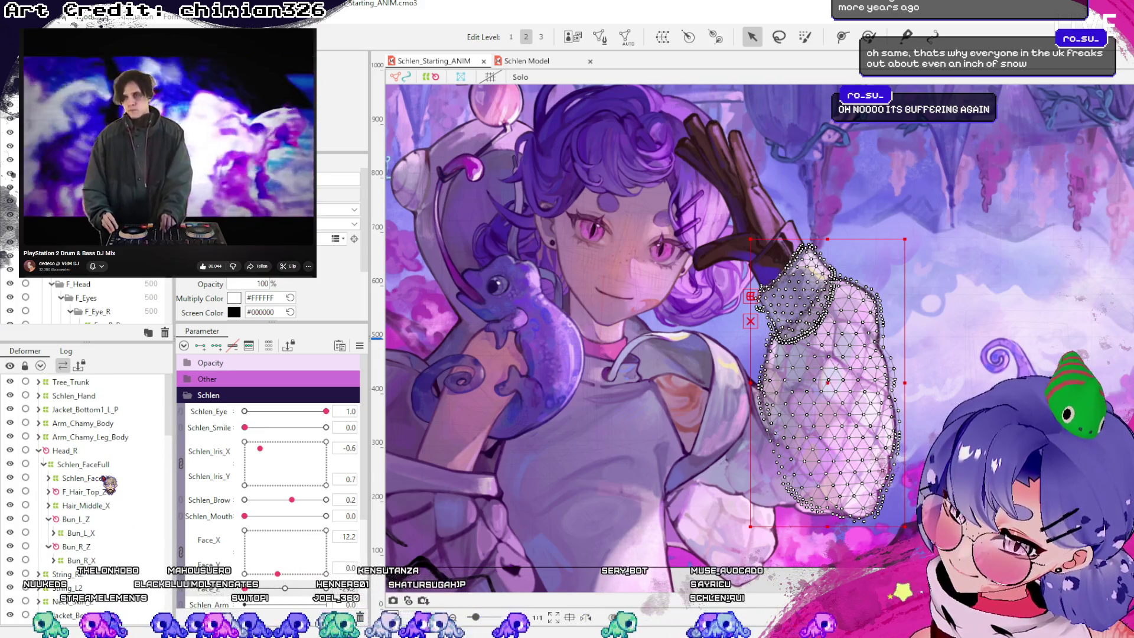
left_click(85, 397)
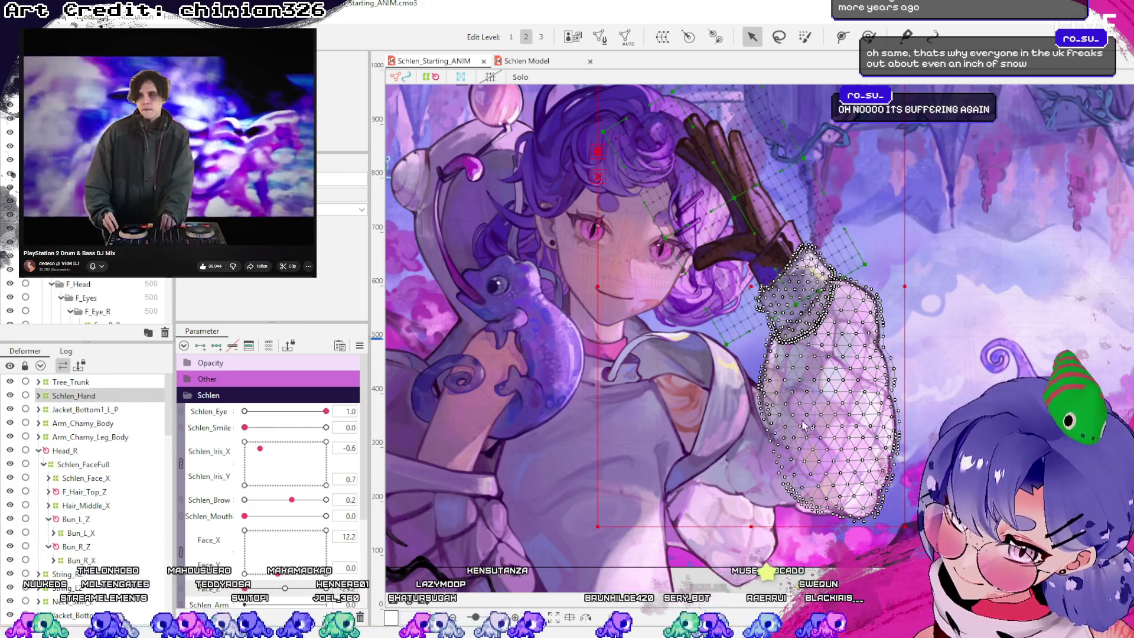
scroll(806, 424, "down", 2)
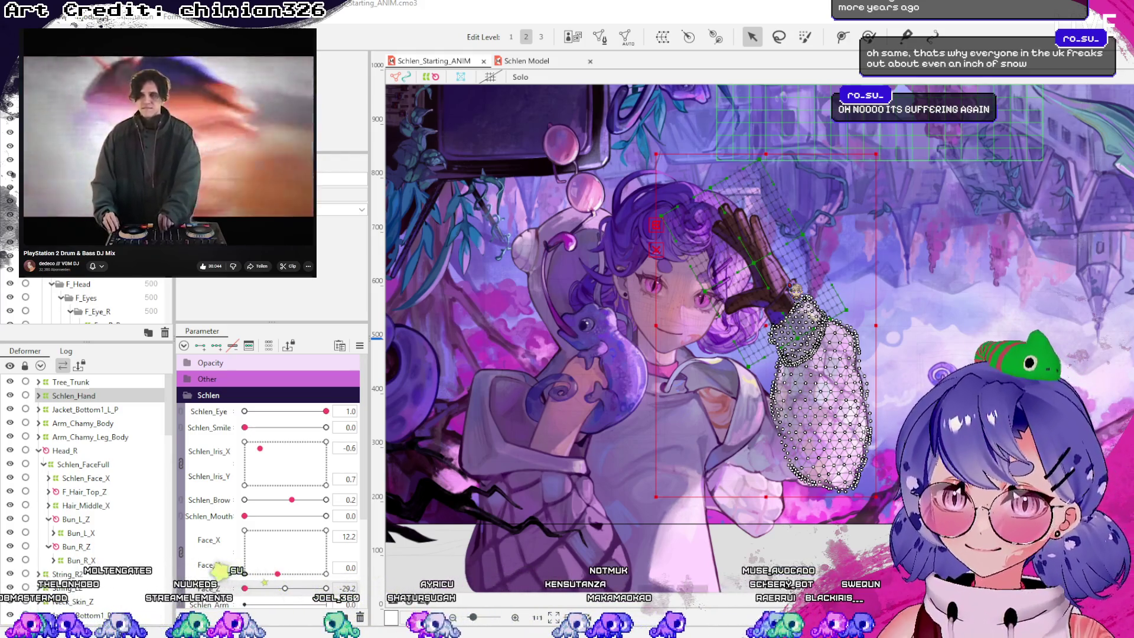
Rotate the Arm_Shake warp counter-clockwise and stretch its right and bottom corners outward
left_click(687, 431)
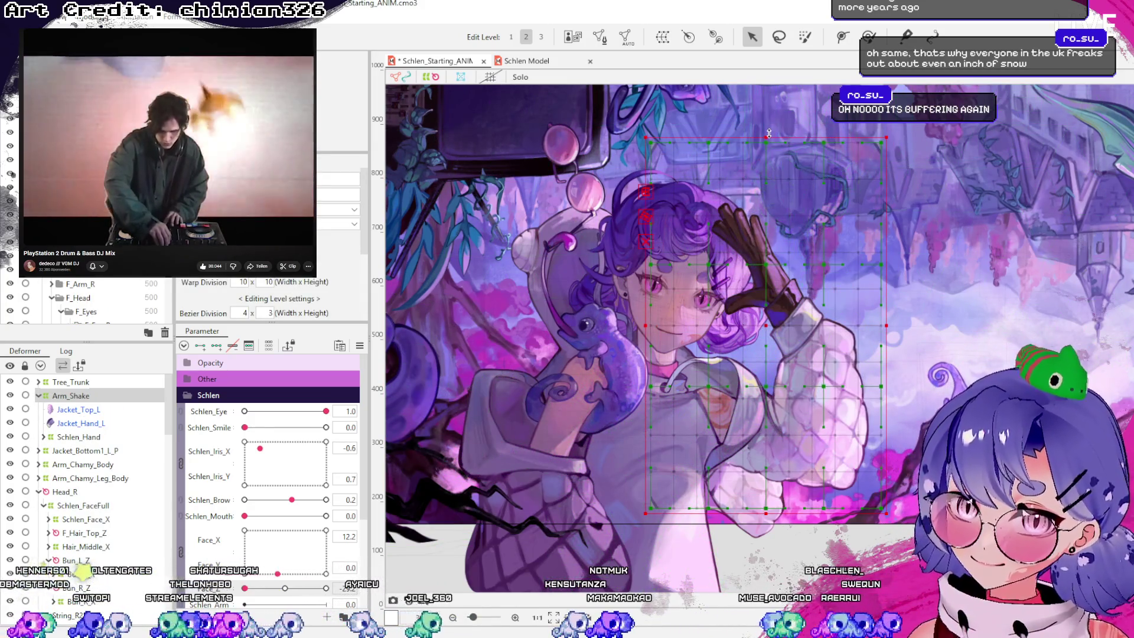
mouse_move(889, 128)
left_mouse_down()
mouse_move(827, 125)
mouse_move(738, 141)
mouse_move(704, 160)
left_mouse_up()
left_click_drag(802, 105, 717, 158)
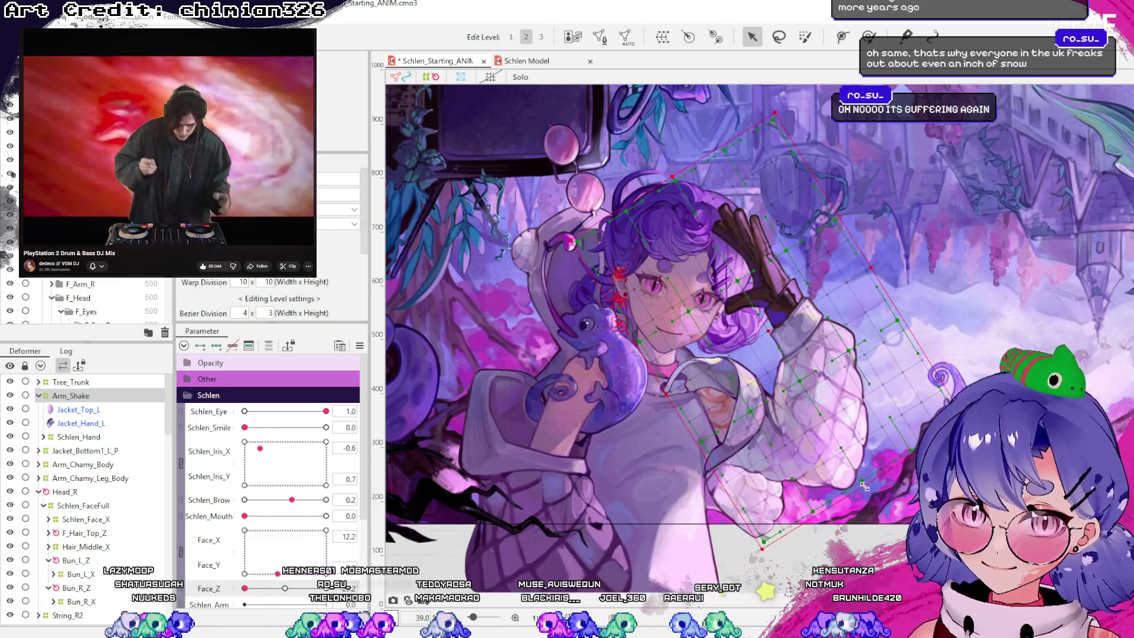
left_click_drag(864, 487, 873, 494)
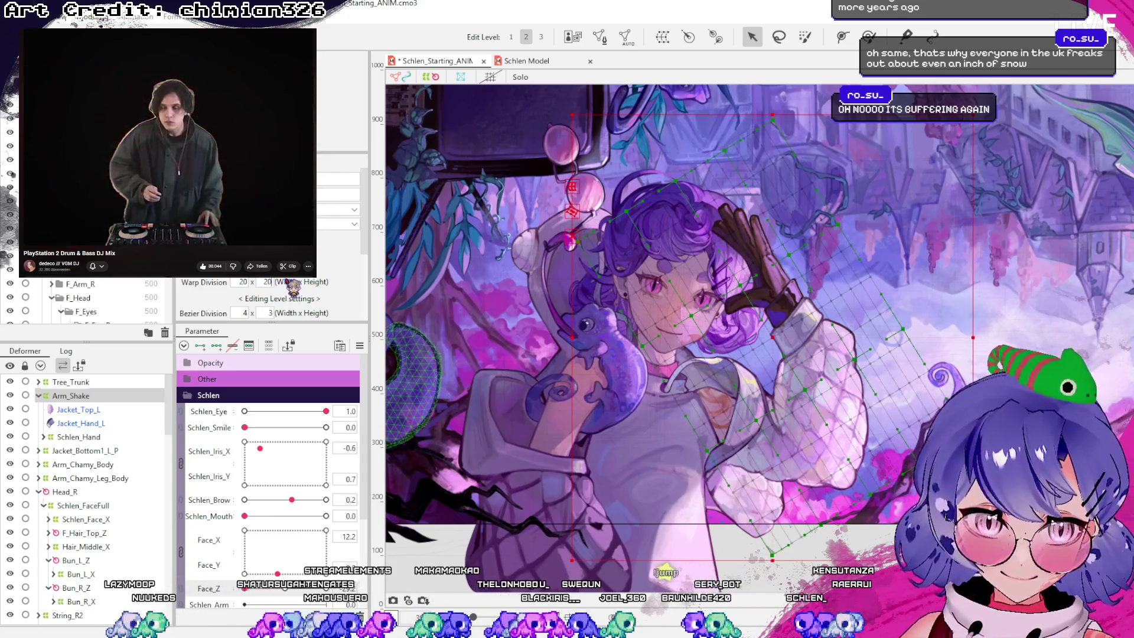
Save the model, test Schlen_Arm at 0.5 and switch to the Deform Brush
scroll(331, 302, "down", 2)
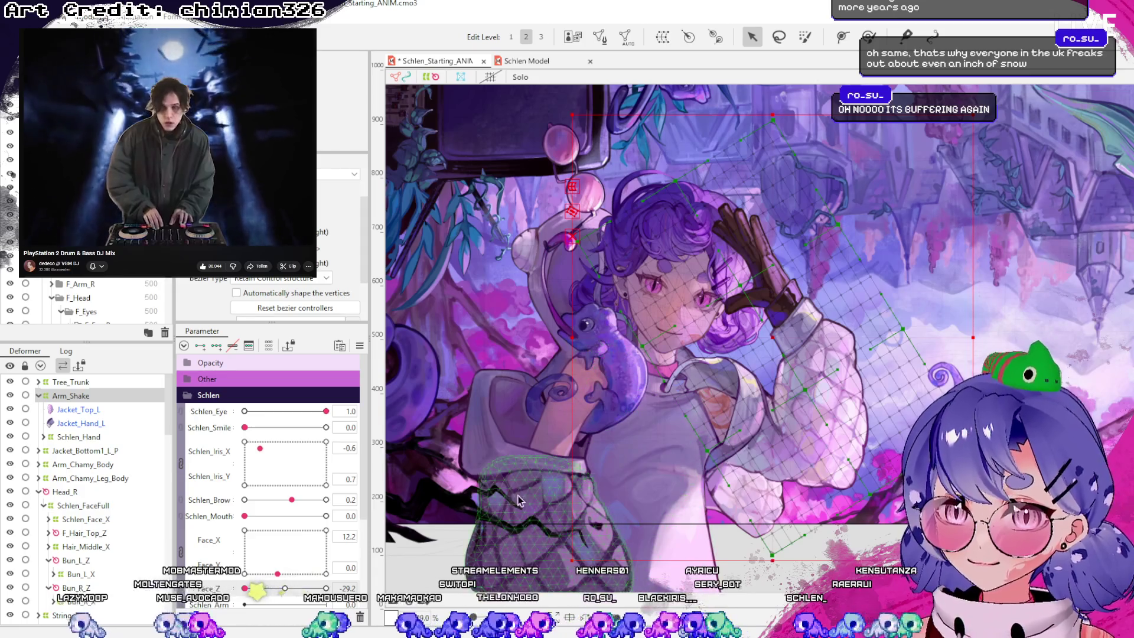
key("ctrl+s")
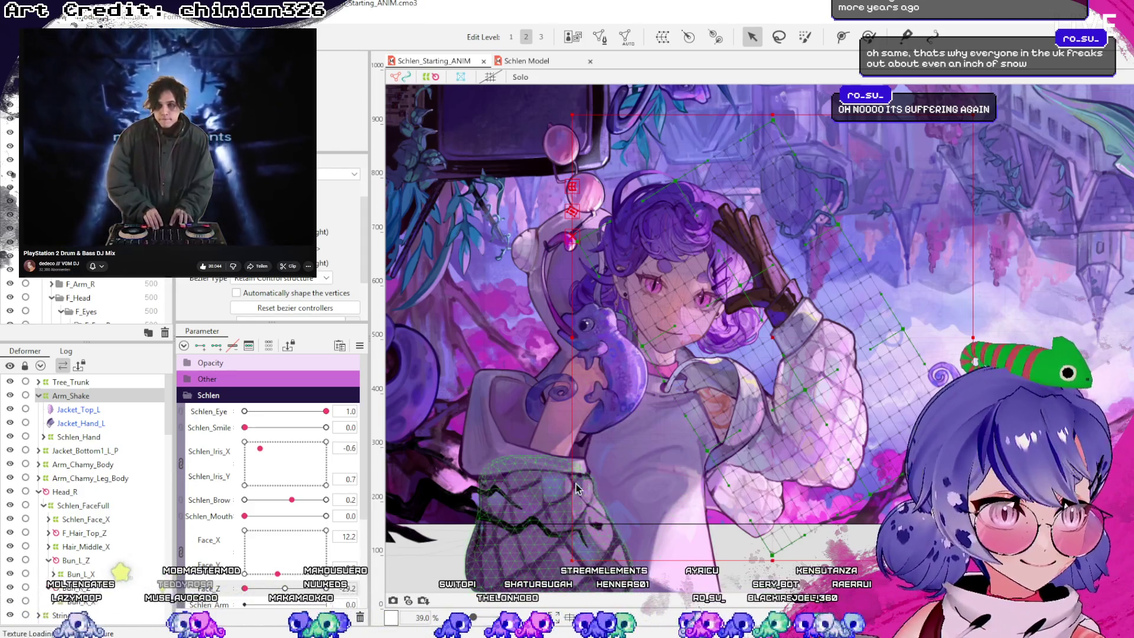
scroll(263, 524, "down", 3)
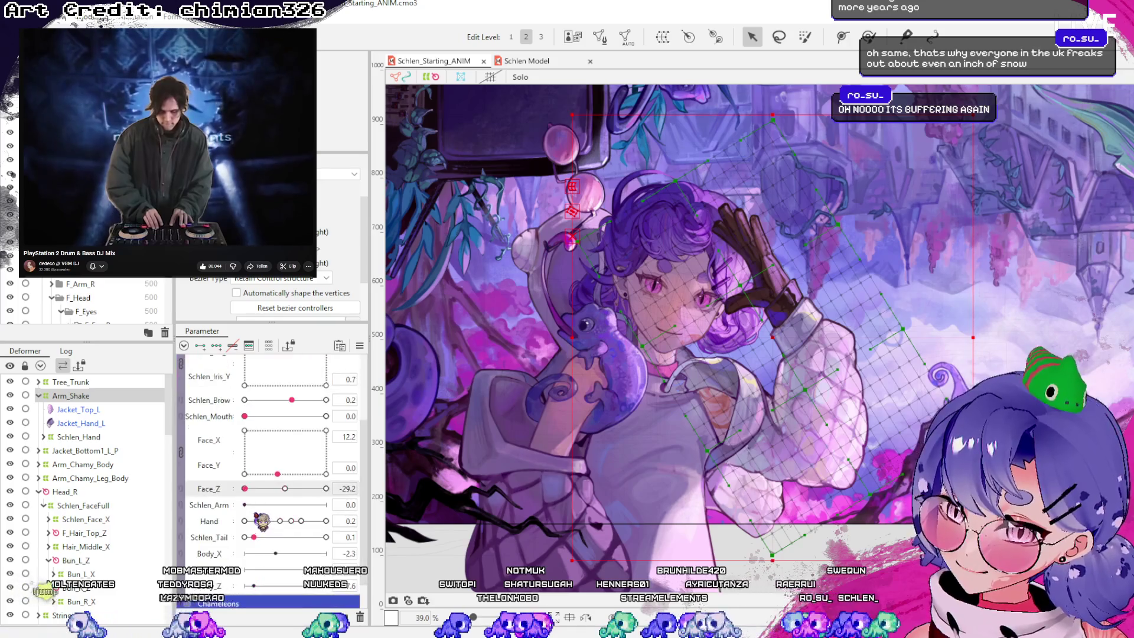
left_click_drag(258, 506, 353, 505)
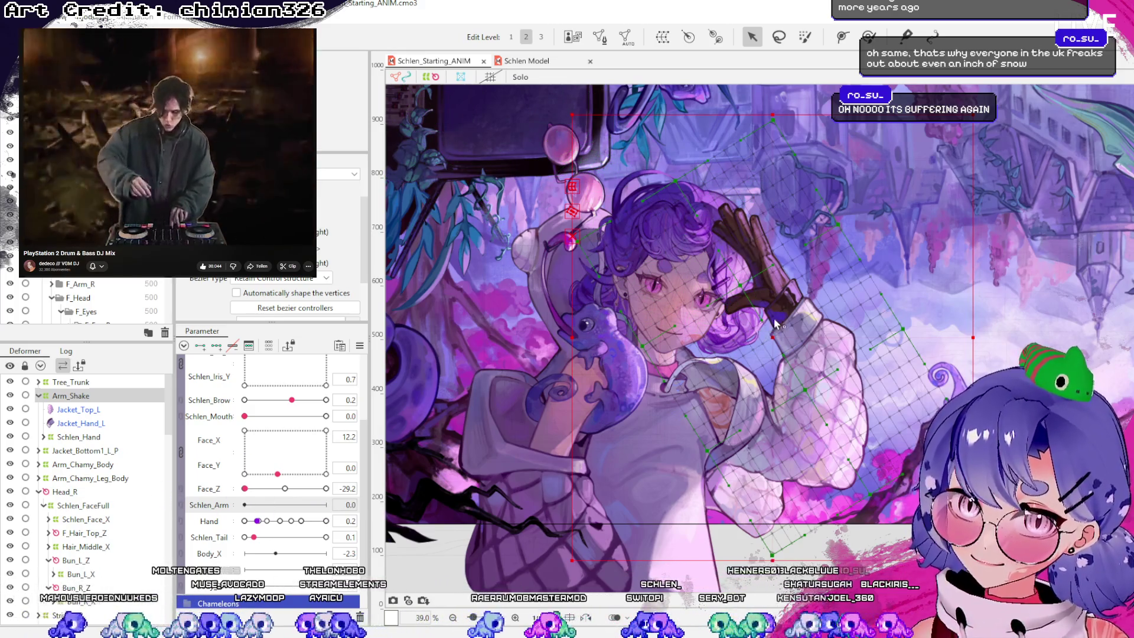
left_click_drag(743, 291, 748, 288)
key("b")
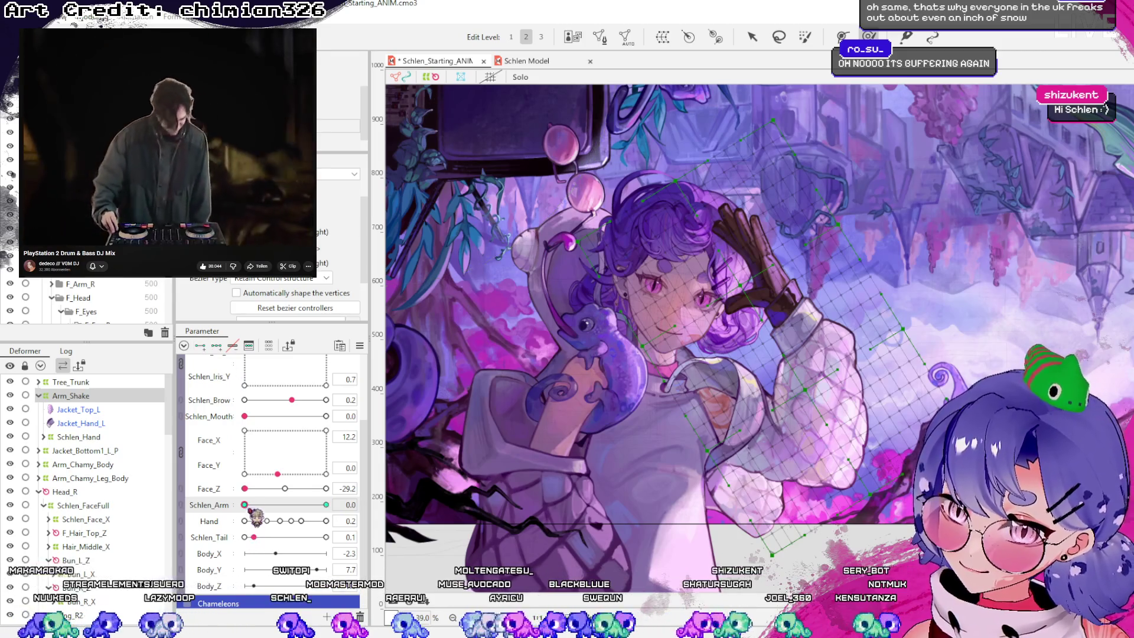
left_click(717, 180)
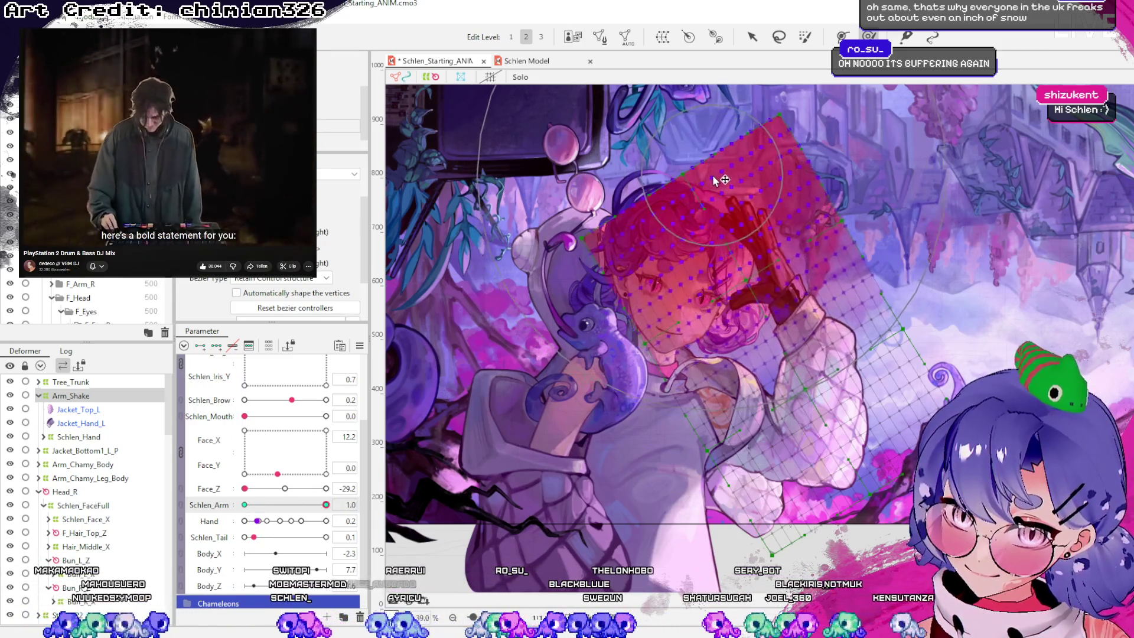
mouse_move(327, 505)
left_mouse_down()
mouse_move(244, 506)
mouse_move(326, 505)
left_mouse_up()
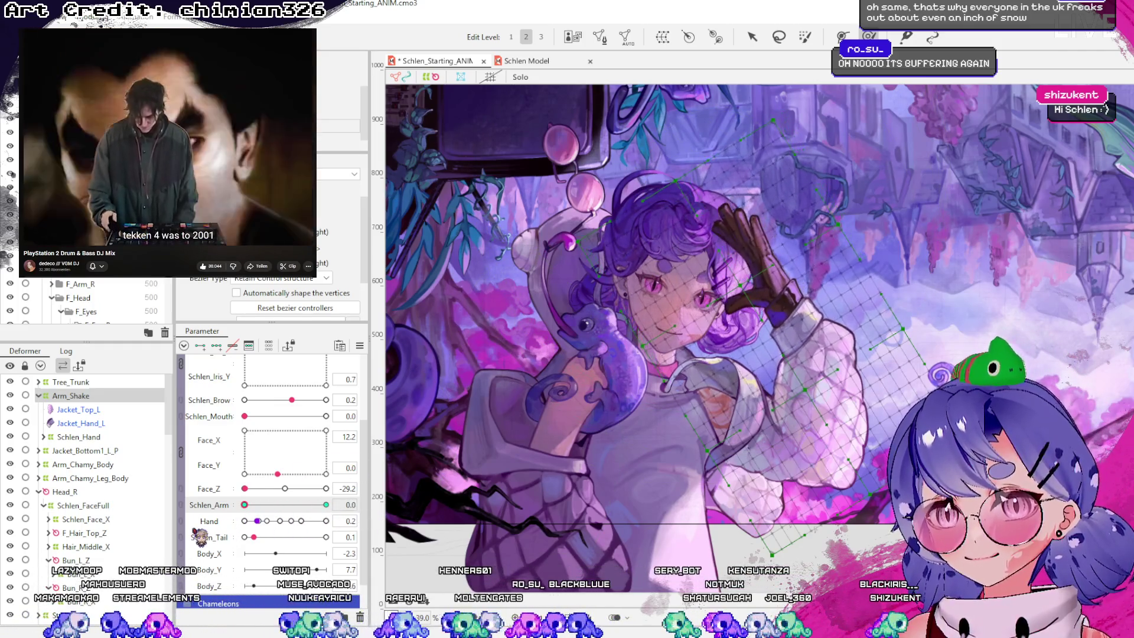
scroll(564, 492, "down", 2)
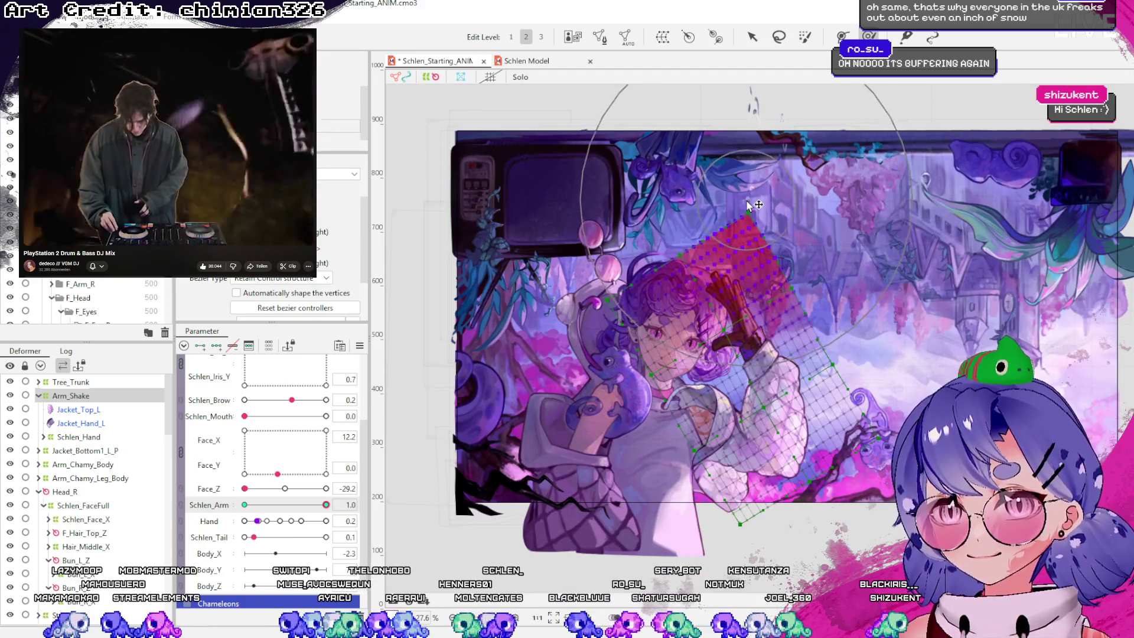
mouse_move(326, 505)
left_mouse_down()
mouse_move(222, 523)
mouse_move(283, 507)
mouse_move(432, 502)
left_mouse_up()
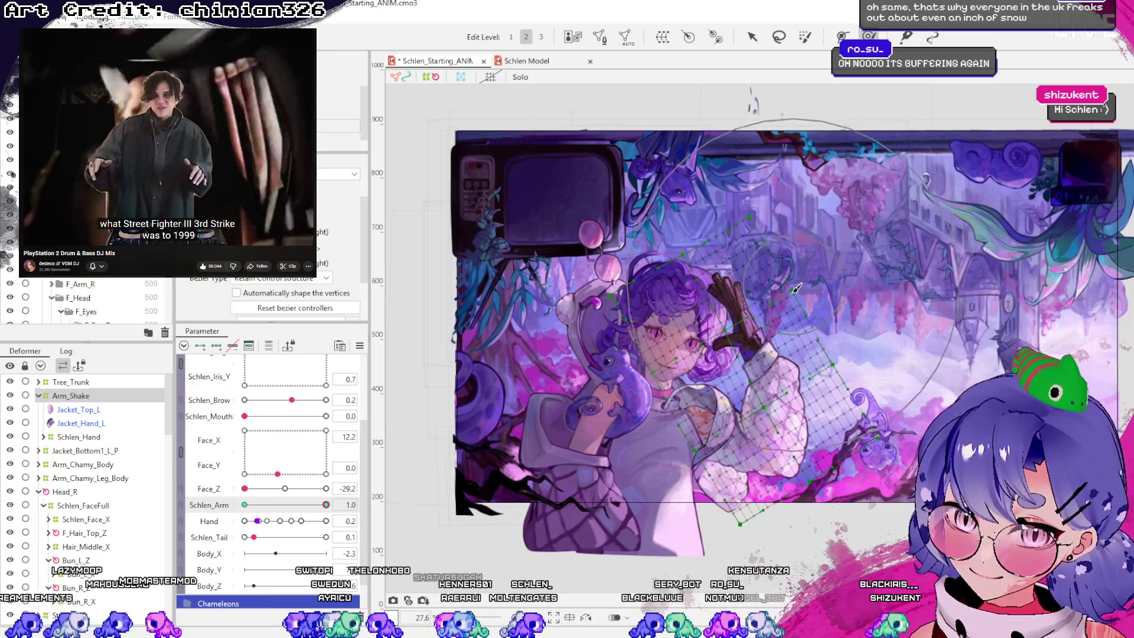
left_click(793, 310)
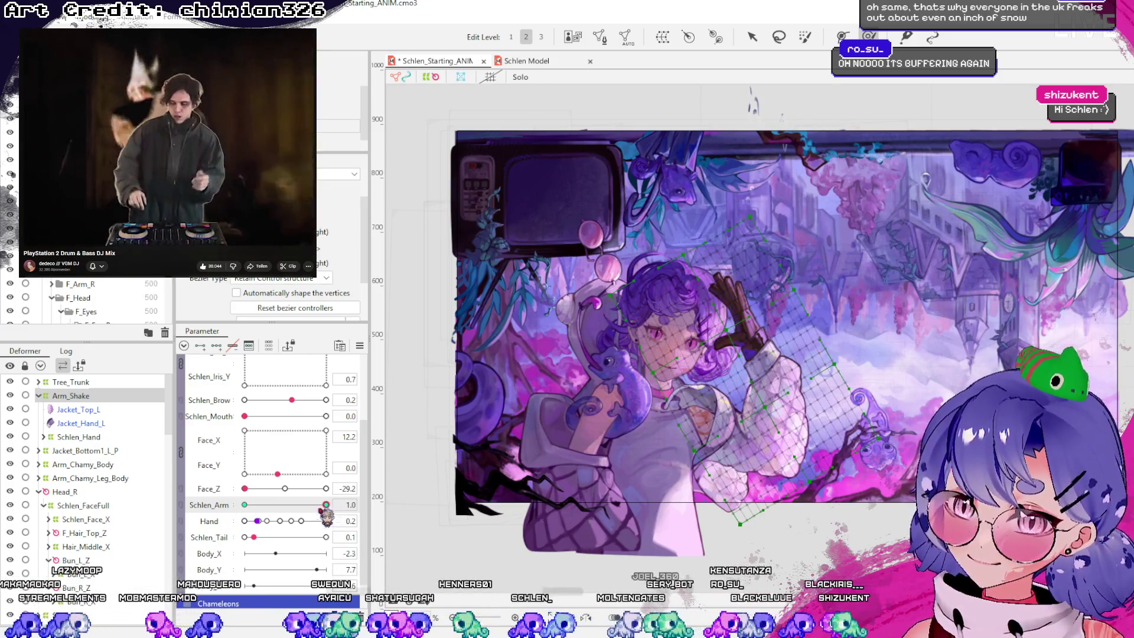
left_click_drag(326, 505, 321, 503)
left_click(325, 504)
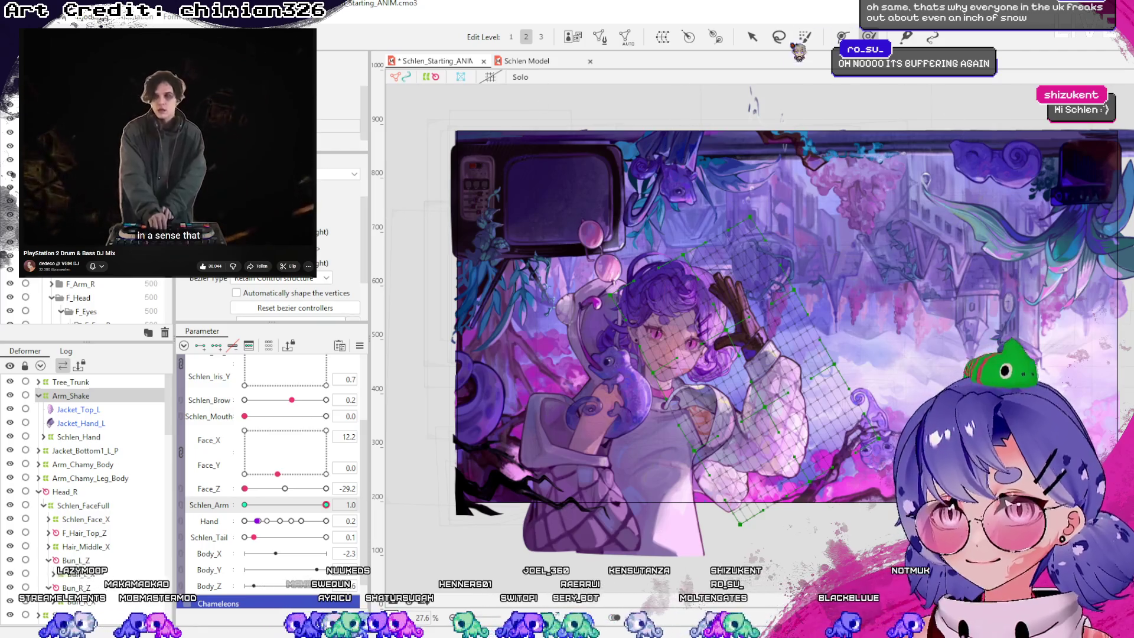
scroll(696, 467, "up", 2)
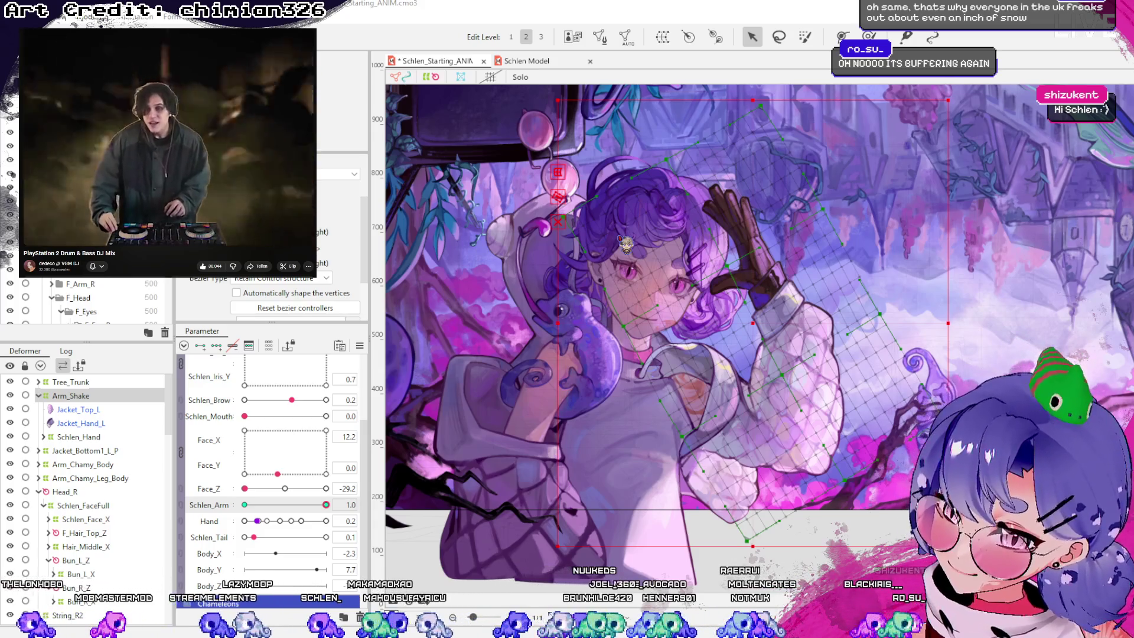
Place the F_Hand_Z rotation deformer on the arm, handle up, and rotate the arm outward
left_click(620, 395)
left_click_drag(792, 389, 804, 466)
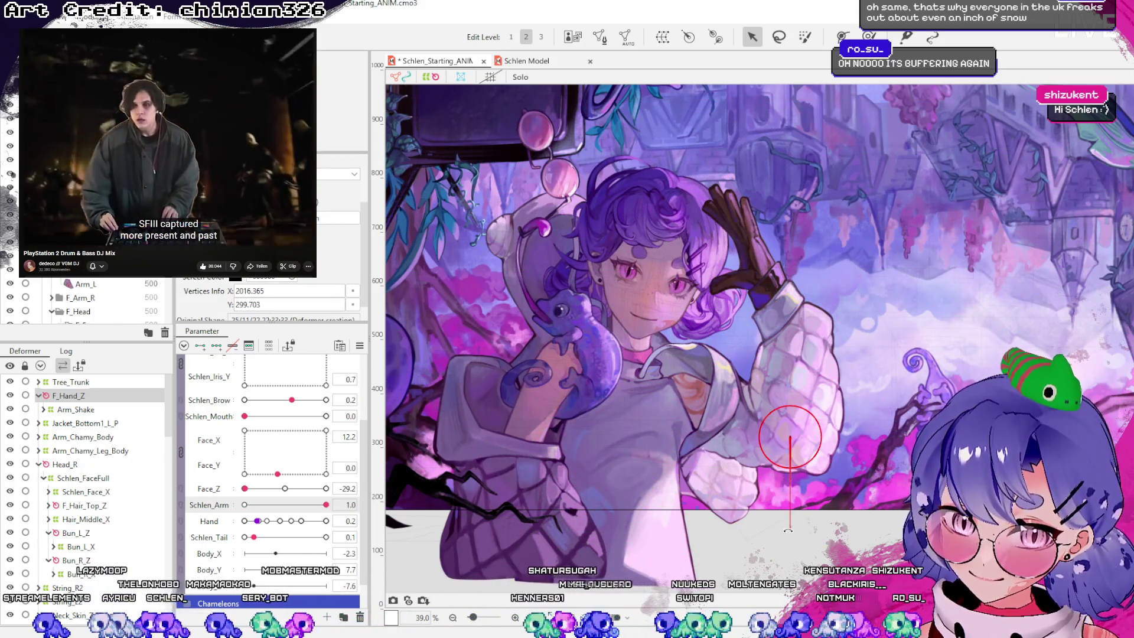
mouse_move(871, 432)
left_mouse_down()
mouse_move(818, 275)
mouse_move(794, 343)
left_mouse_up()
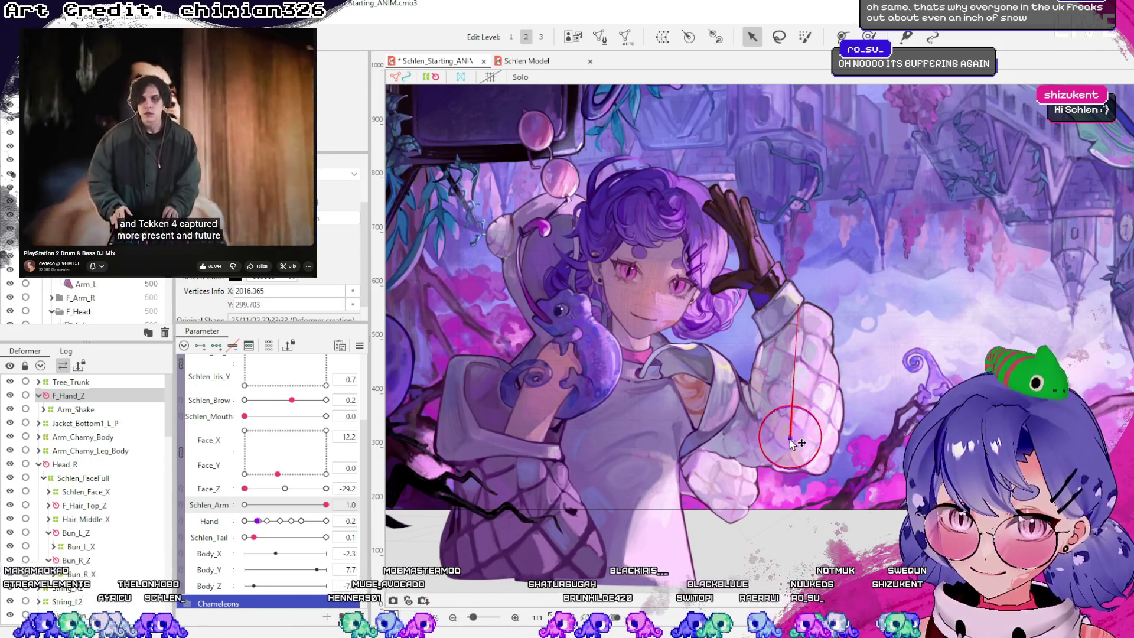
left_click_drag(795, 442, 795, 448)
mouse_move(802, 305)
left_mouse_down()
mouse_move(880, 292)
mouse_move(900, 383)
mouse_move(861, 332)
left_mouse_up()
Add F_Hand_Z keys on Schlen_Arm and rotate the arm outward at 1.0, salute at 0
left_click_drag(327, 506, 275, 505)
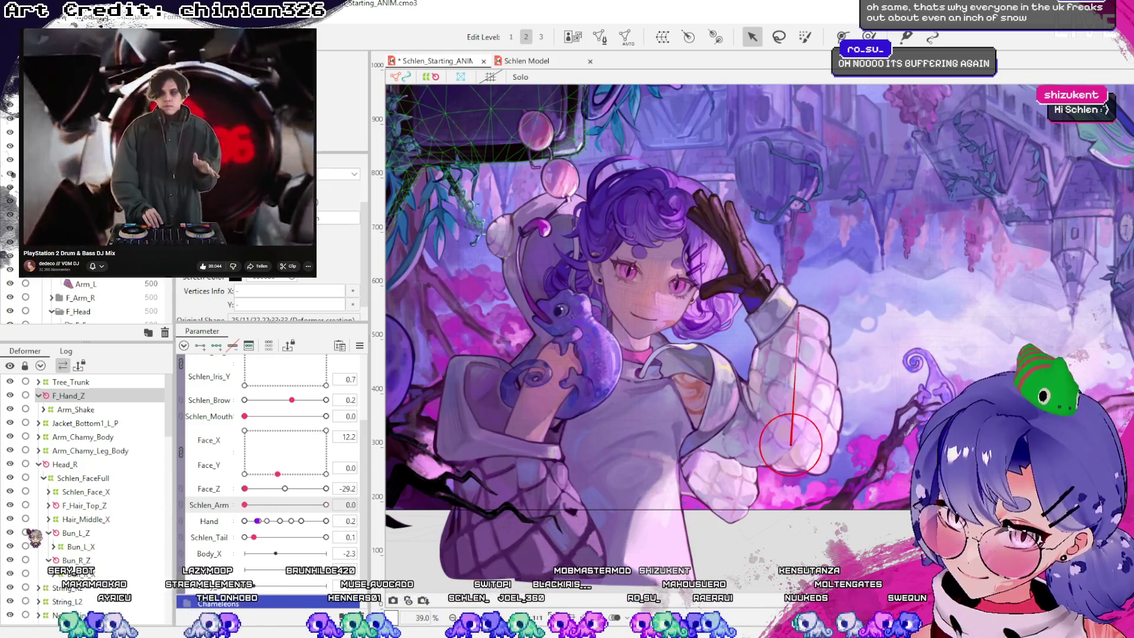
left_click(201, 345)
left_click(326, 505)
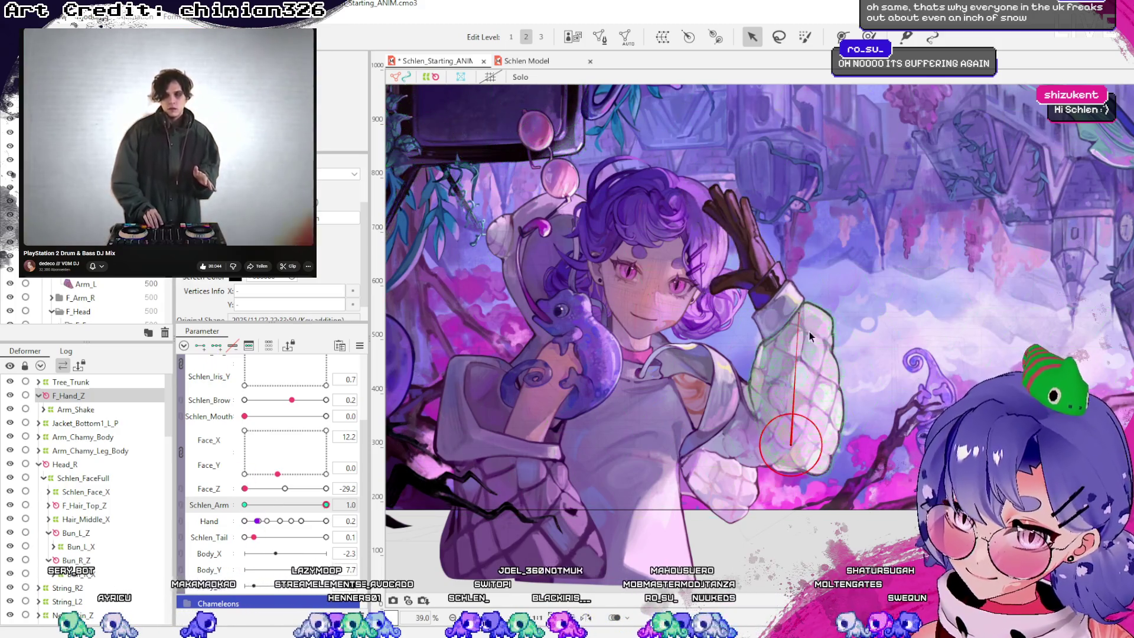
left_click(245, 506)
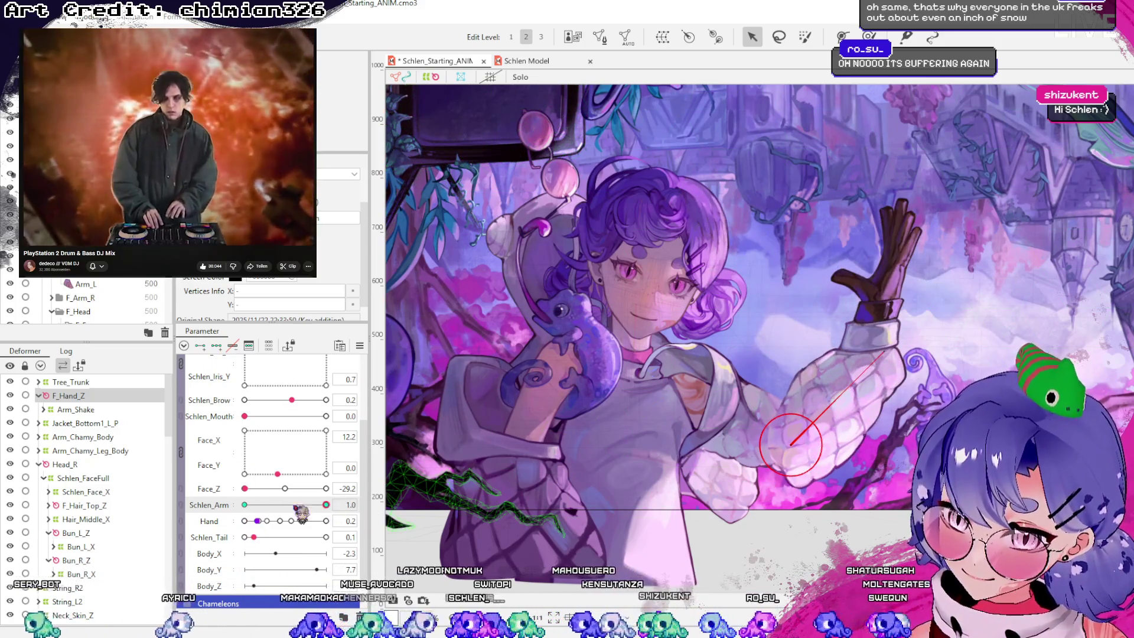
left_click(327, 505)
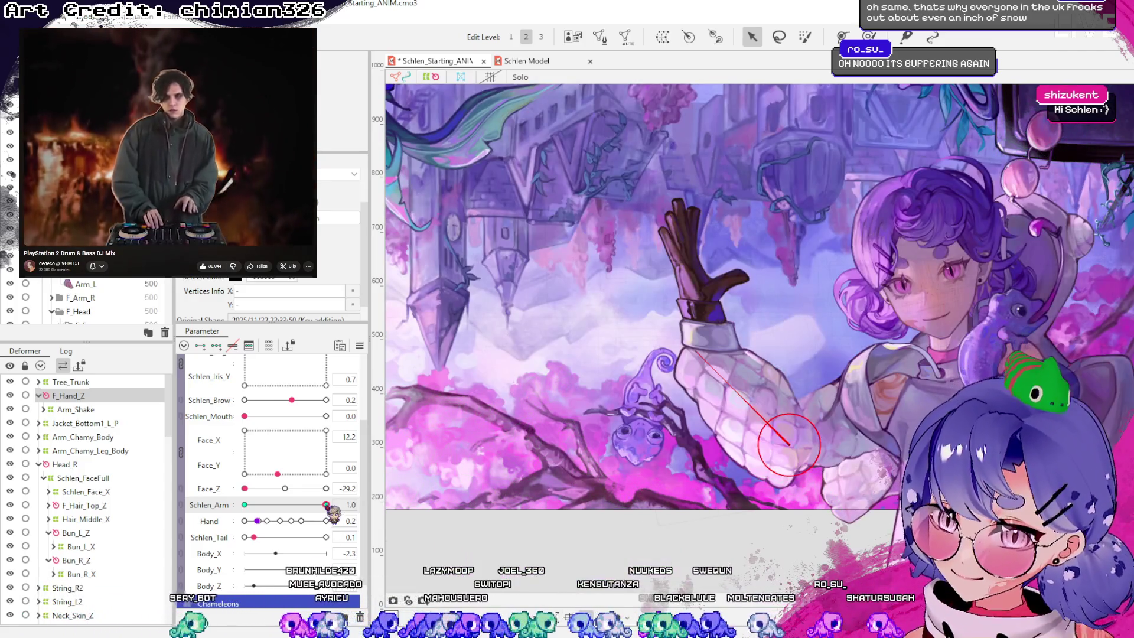
left_click(244, 505)
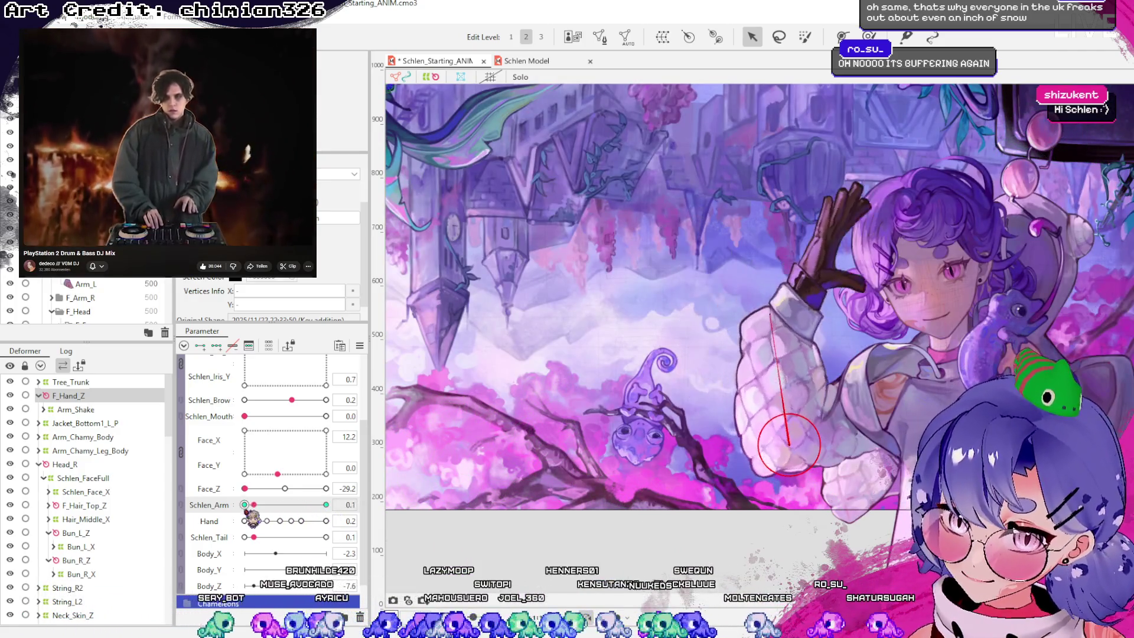
left_click(326, 505)
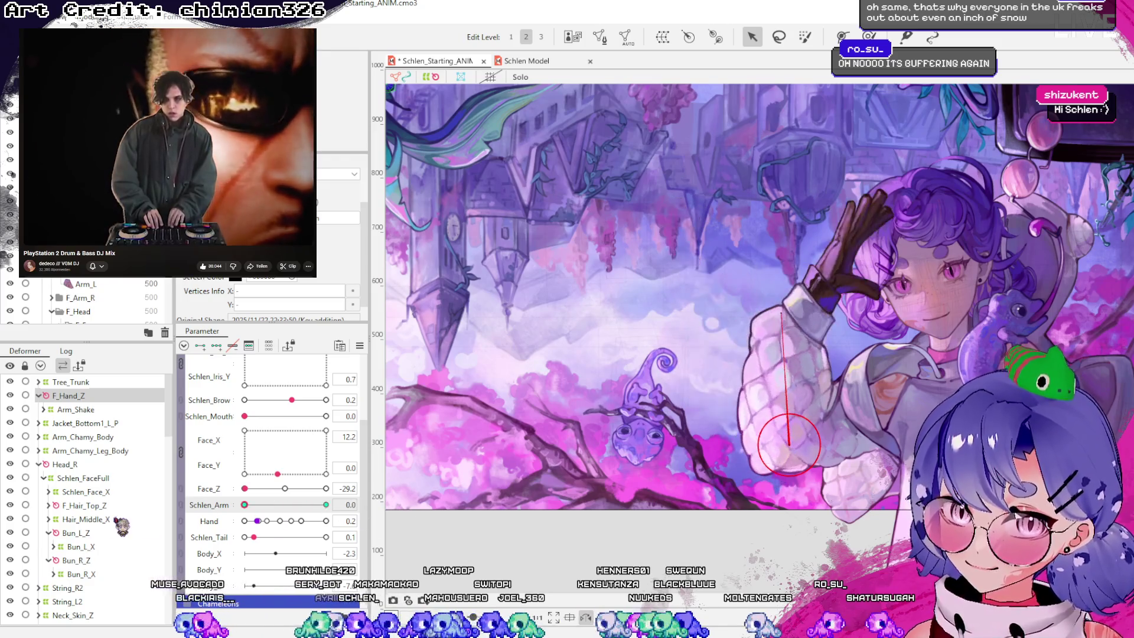
left_click_drag(794, 436, 774, 443)
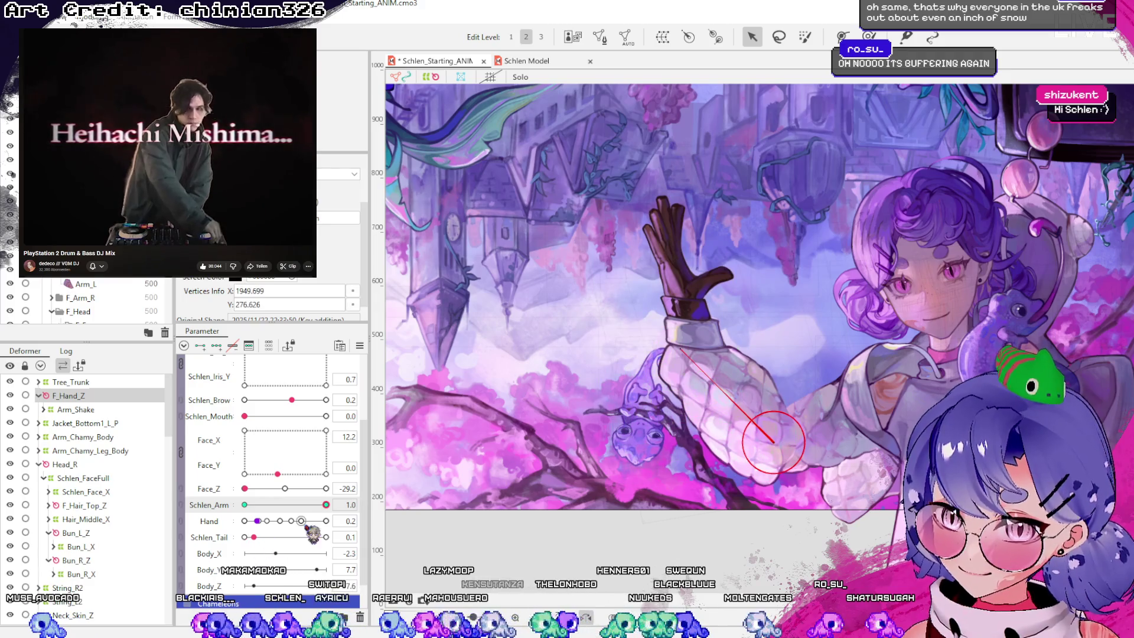
mouse_move(326, 505)
left_mouse_down()
mouse_move(245, 507)
mouse_move(465, 519)
left_mouse_up()
Select the Arm_Shake warp and set Schlen_Arm to 1.0 to see it follow the swing
left_click(776, 385)
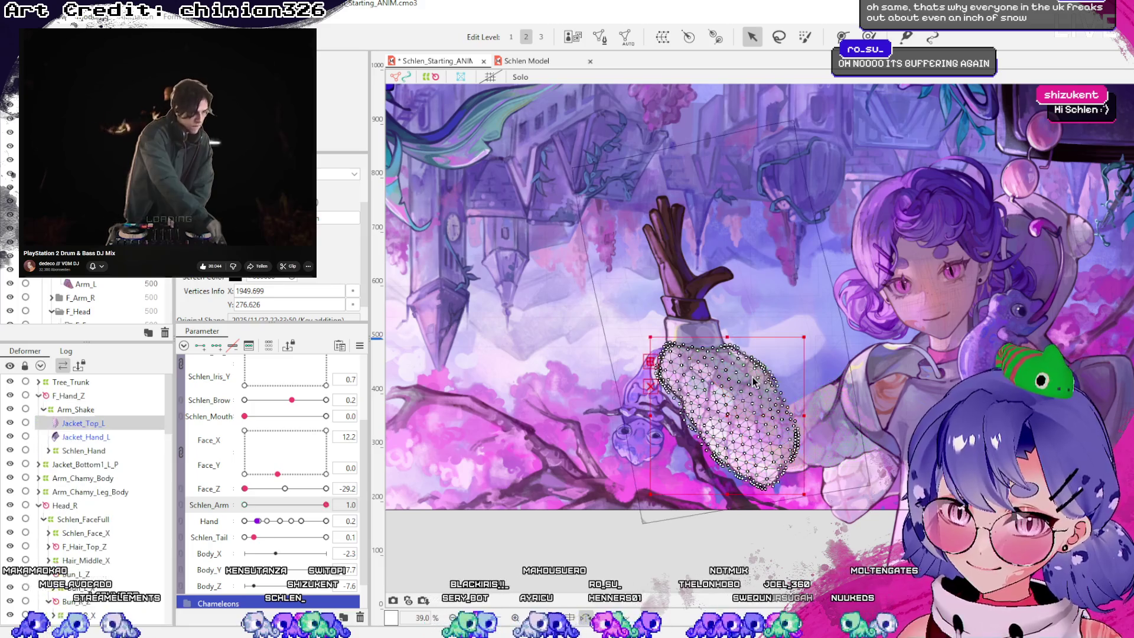
left_click(55, 410)
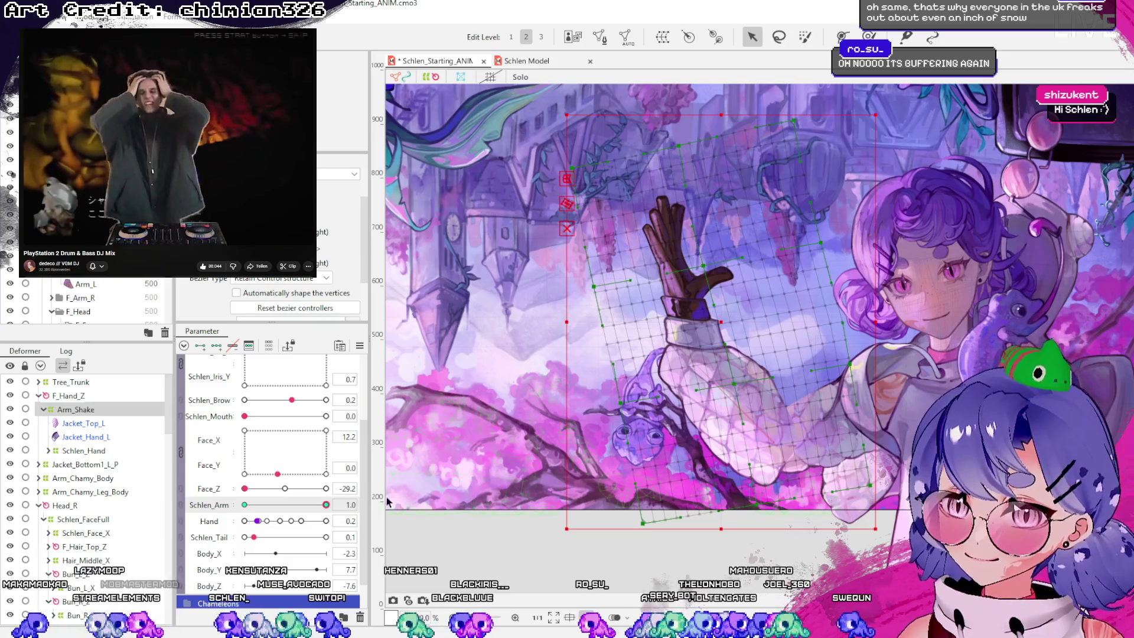
mouse_move(326, 505)
left_mouse_down()
mouse_move(216, 511)
mouse_move(319, 514)
mouse_move(219, 370)
left_mouse_up()
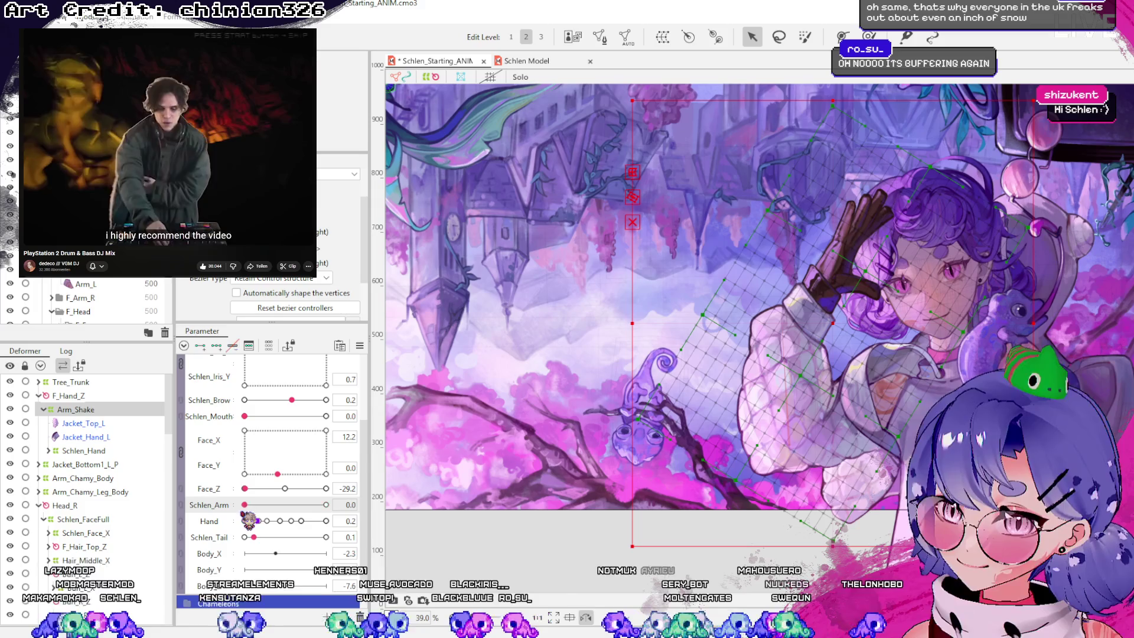
left_click(184, 346)
left_click(184, 346)
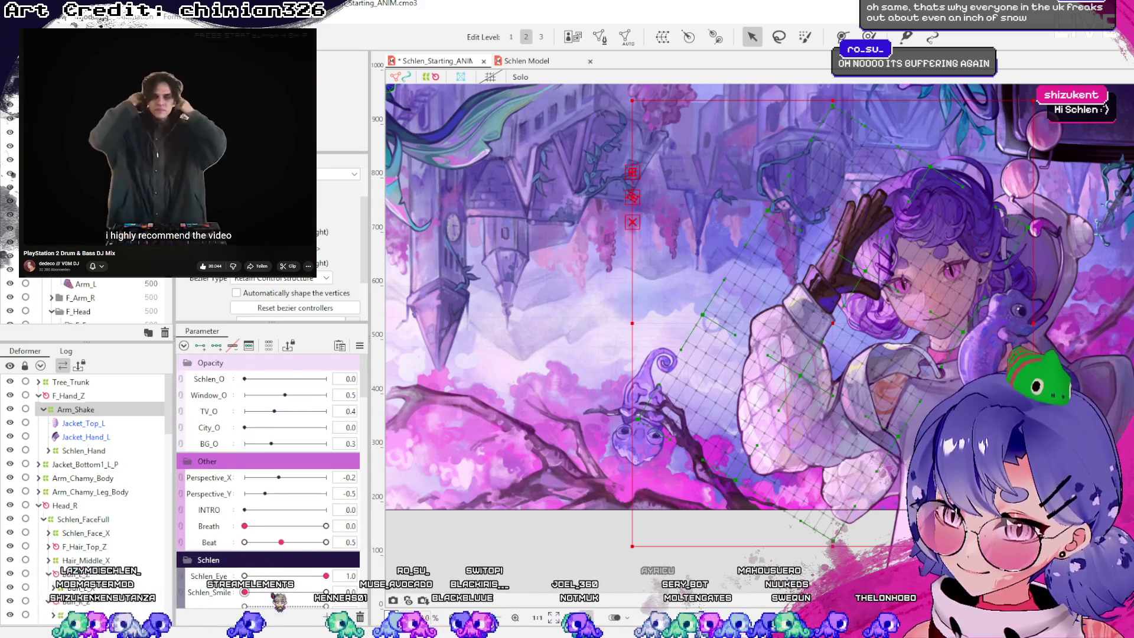
scroll(284, 443, "down", 5)
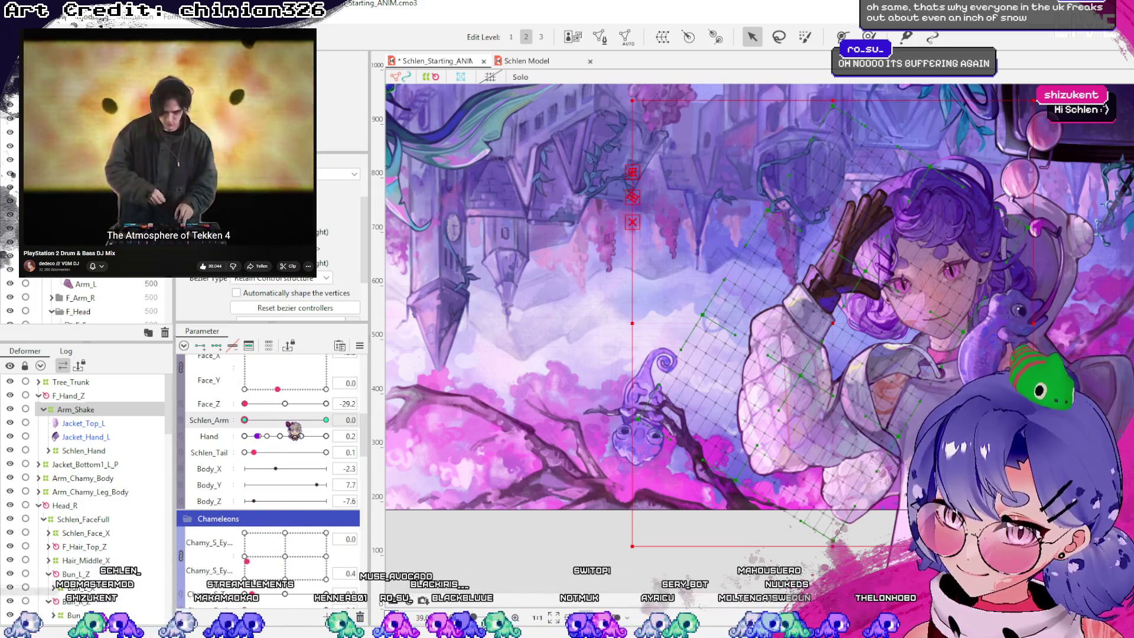
left_click_drag(293, 420, 326, 420)
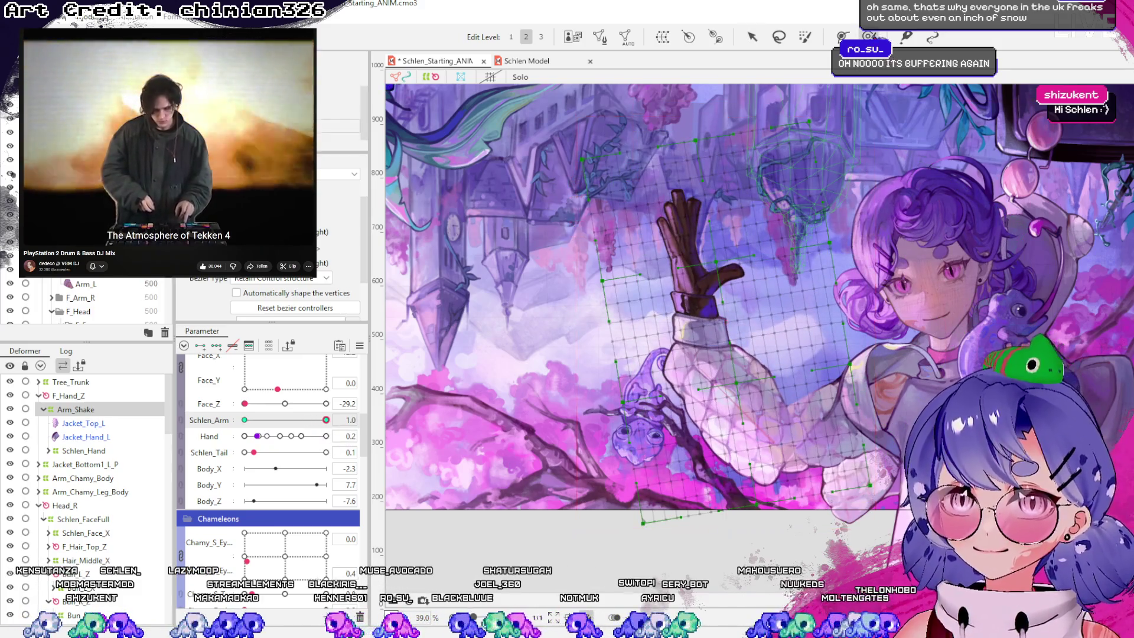
Brush-select the warp points around the arm, then preview Schlen_Arm 0 and return to 1.0
key("b")
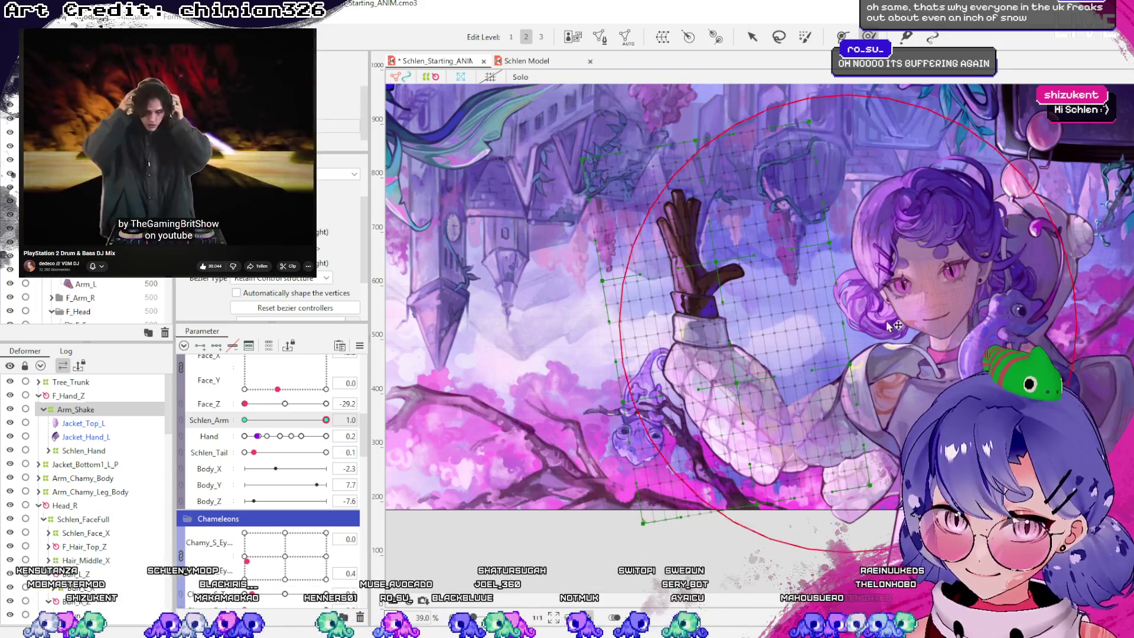
left_click(715, 365)
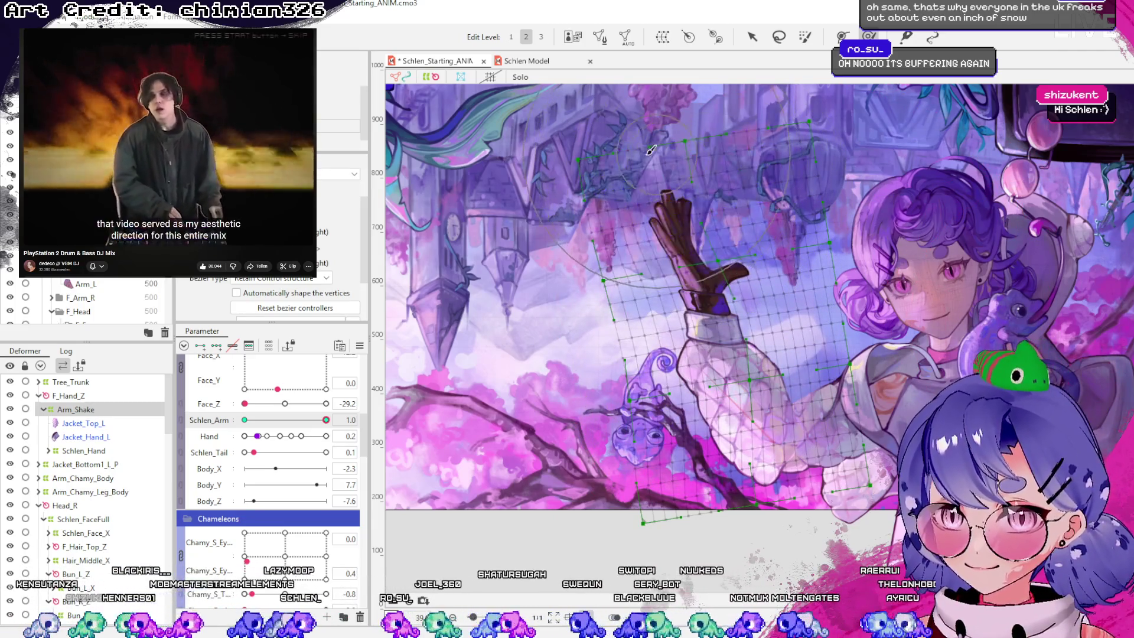
key("v")
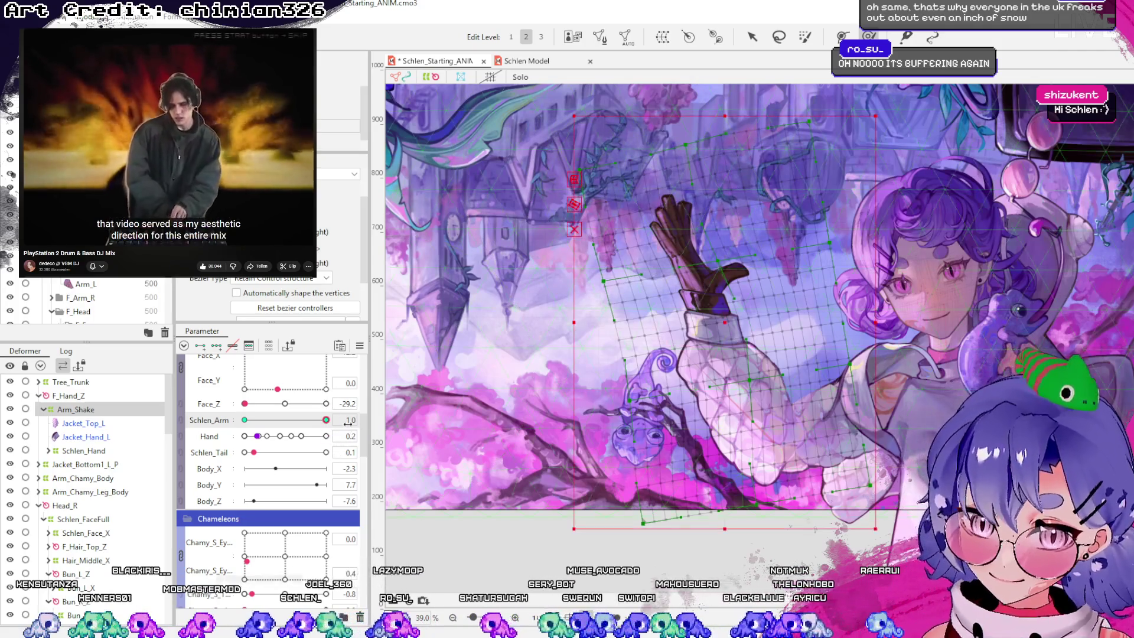
left_click_drag(326, 420, 235, 440)
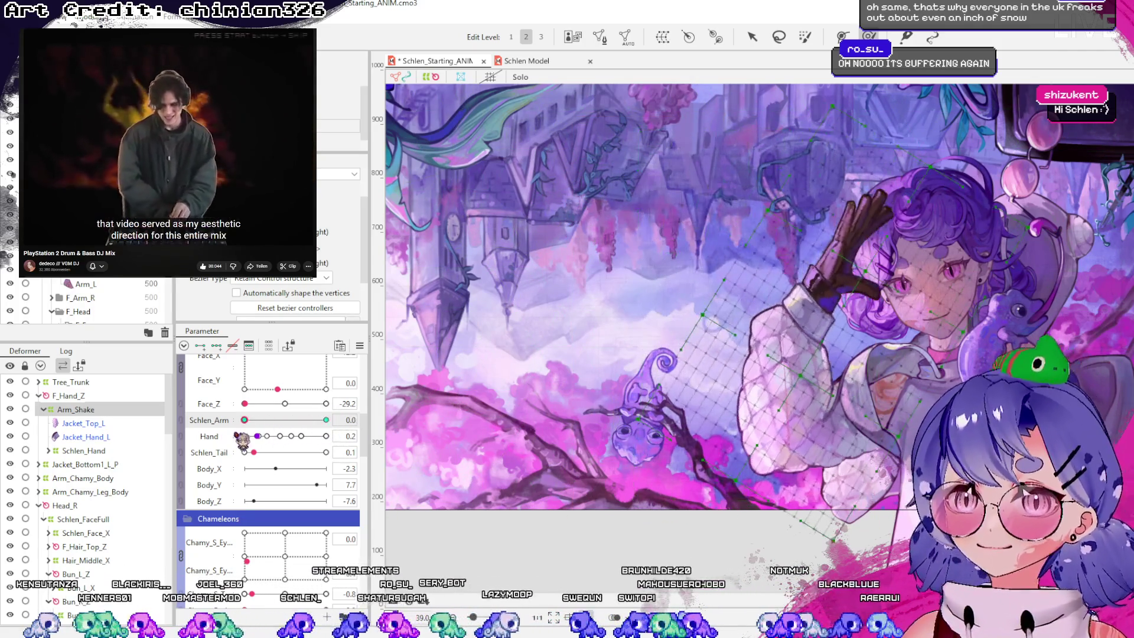
left_click(327, 420)
Push the lower sleeve warp points upward and test the arm between Schlen_Arm 0 and 1.0
scroll(886, 431, "up", 4)
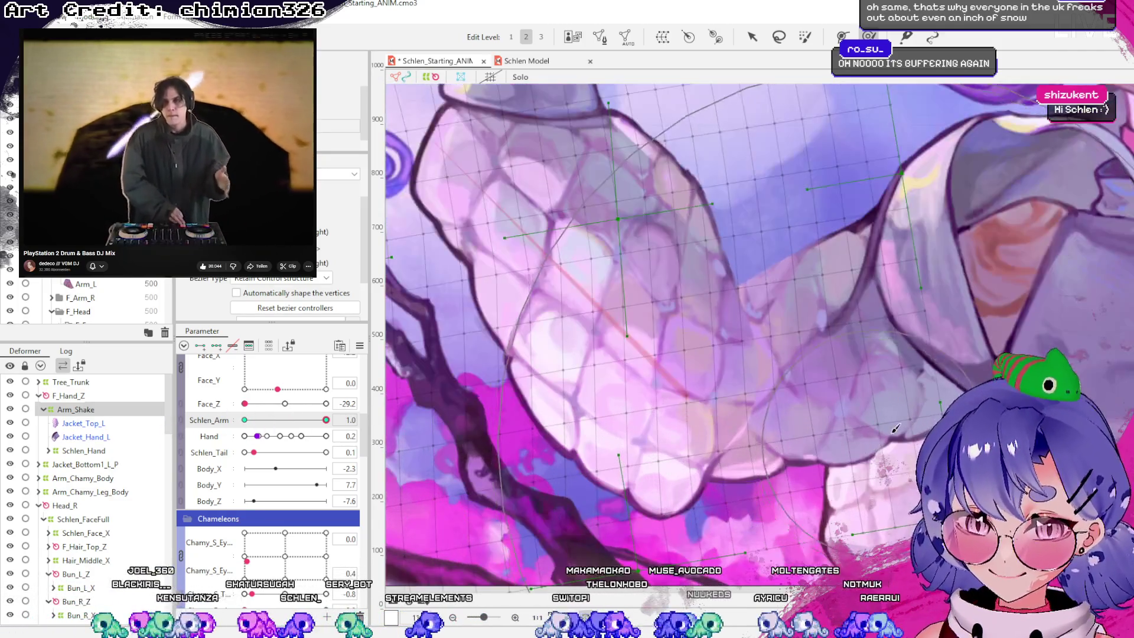
left_click(763, 437)
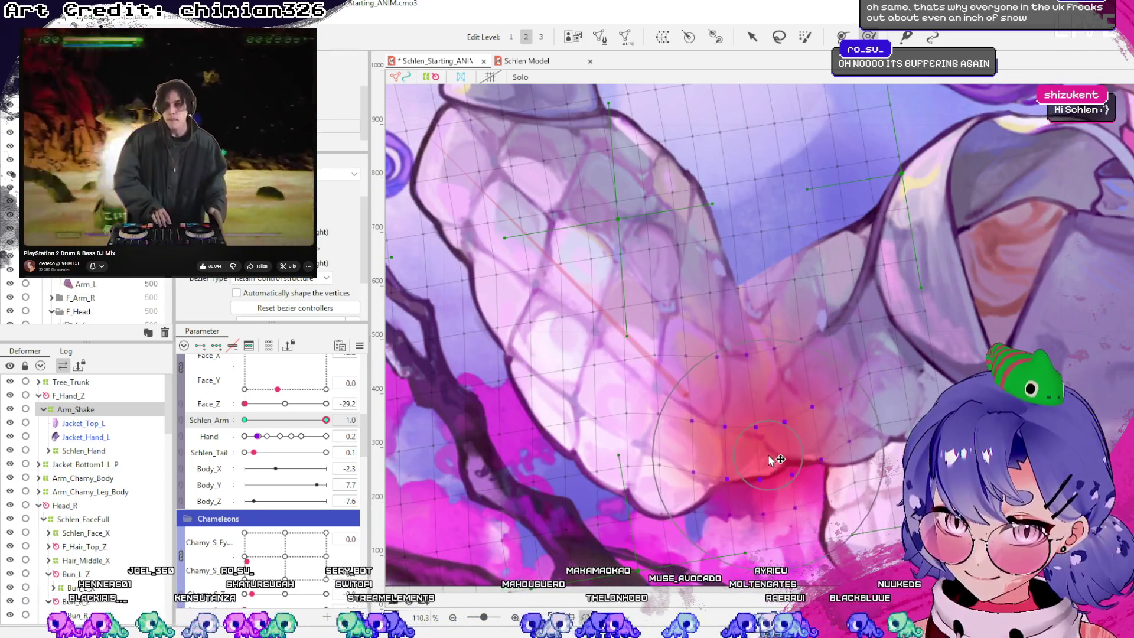
mouse_move(771, 458)
left_mouse_down()
mouse_move(776, 398)
mouse_move(785, 405)
mouse_move(778, 337)
mouse_move(800, 330)
left_mouse_up()
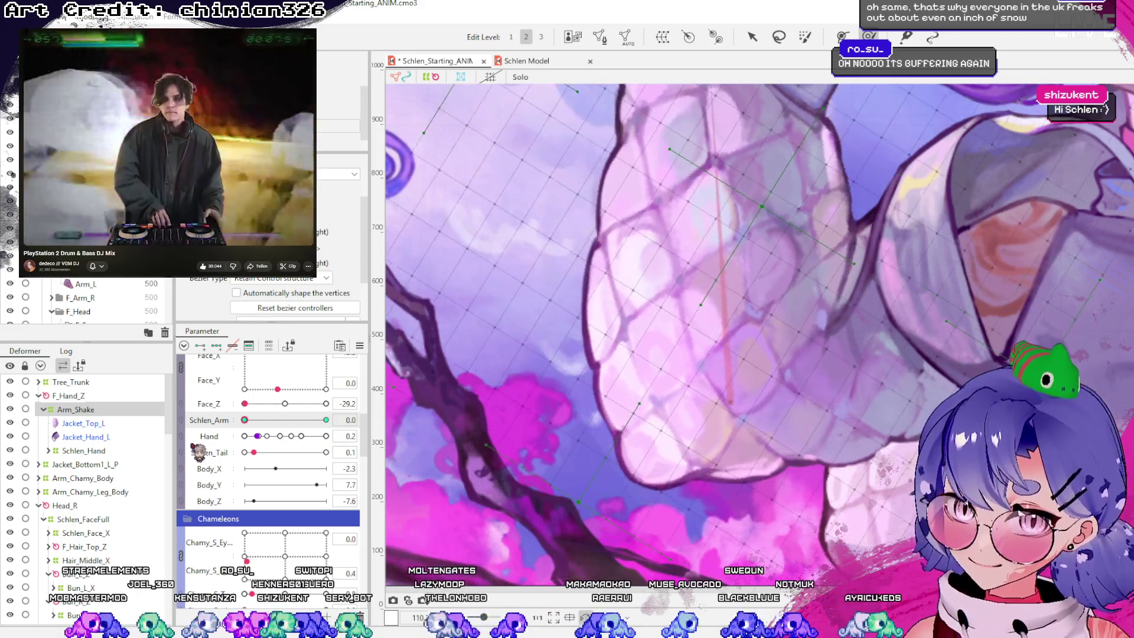
left_click_drag(326, 419, 153, 443)
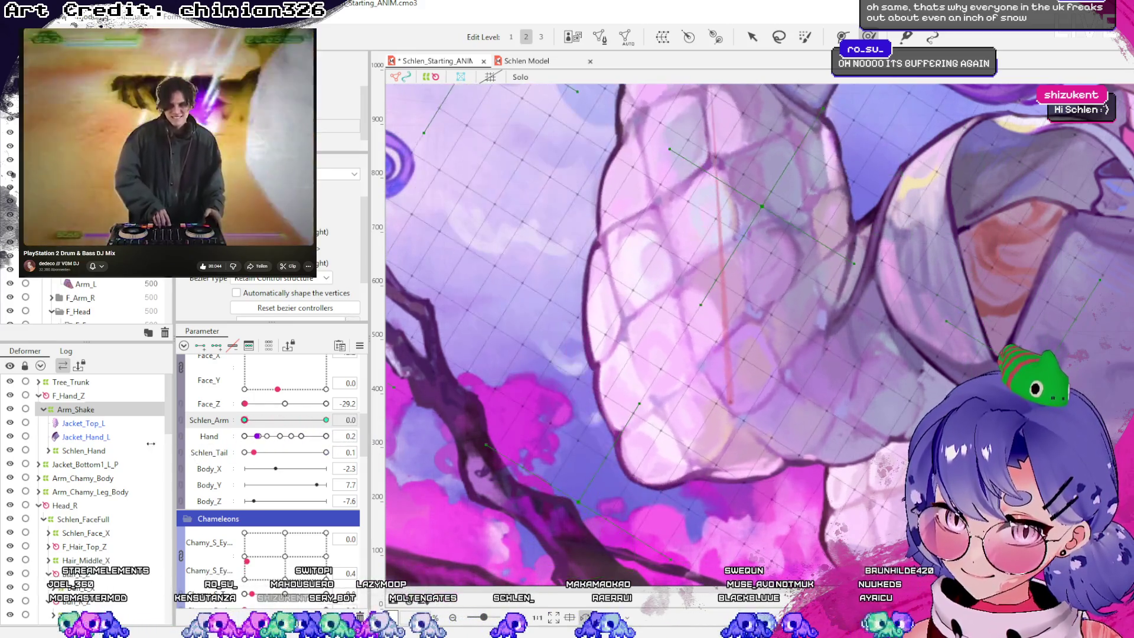
left_click_drag(269, 448, 524, 465)
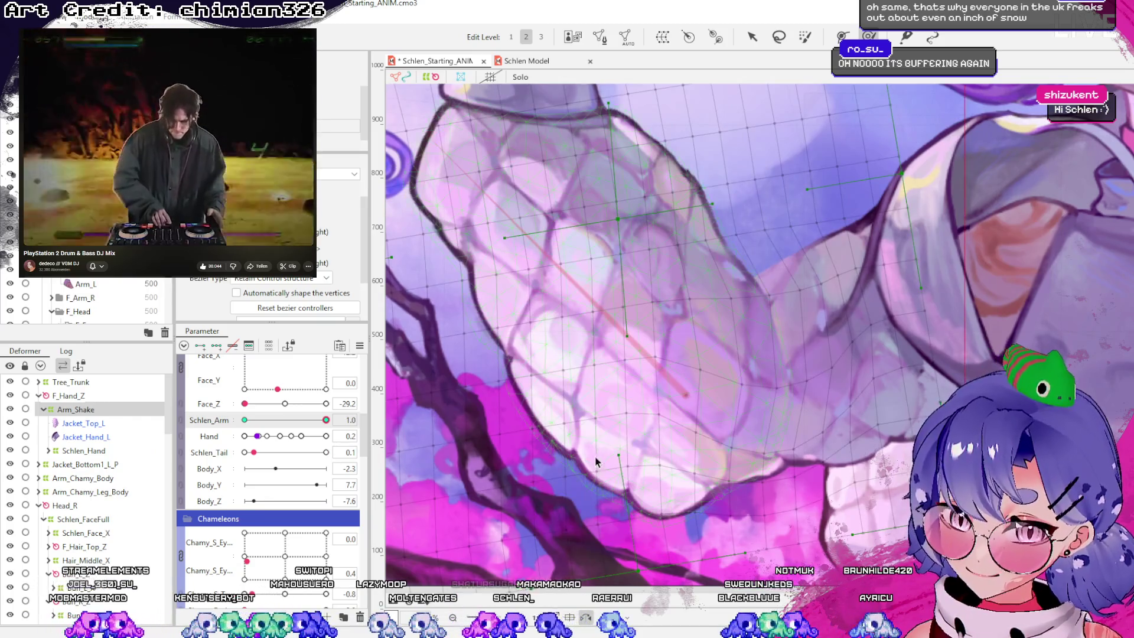
left_click_drag(313, 424, 184, 437)
left_click_drag(280, 426, 412, 428)
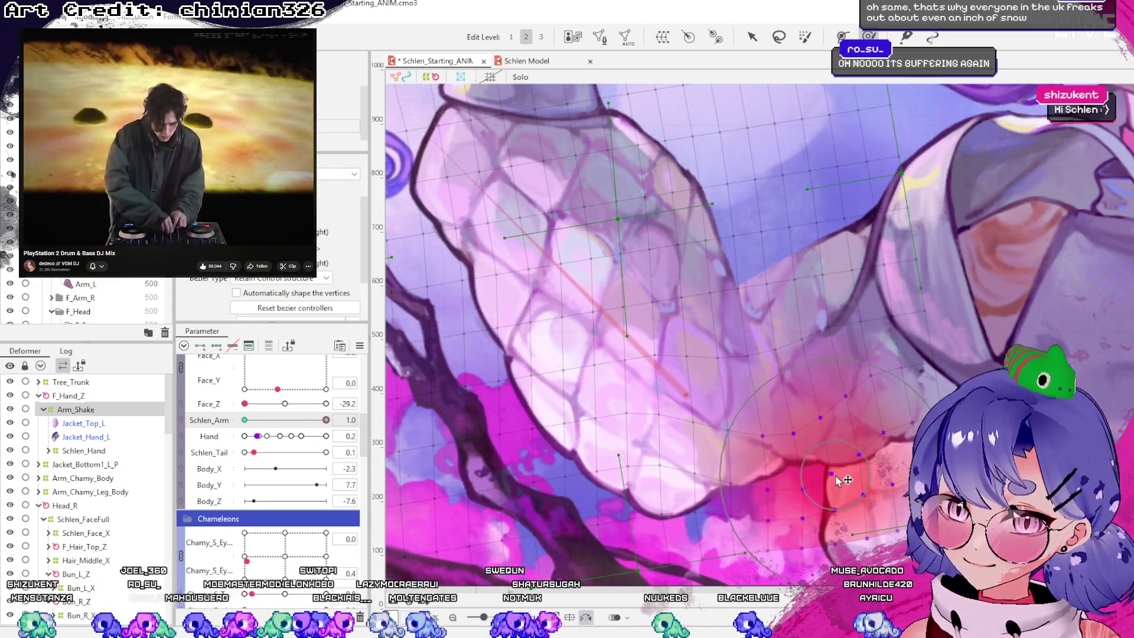
mouse_move(254, 428)
left_mouse_down()
mouse_move(284, 428)
mouse_move(182, 443)
mouse_move(331, 440)
left_mouse_up()
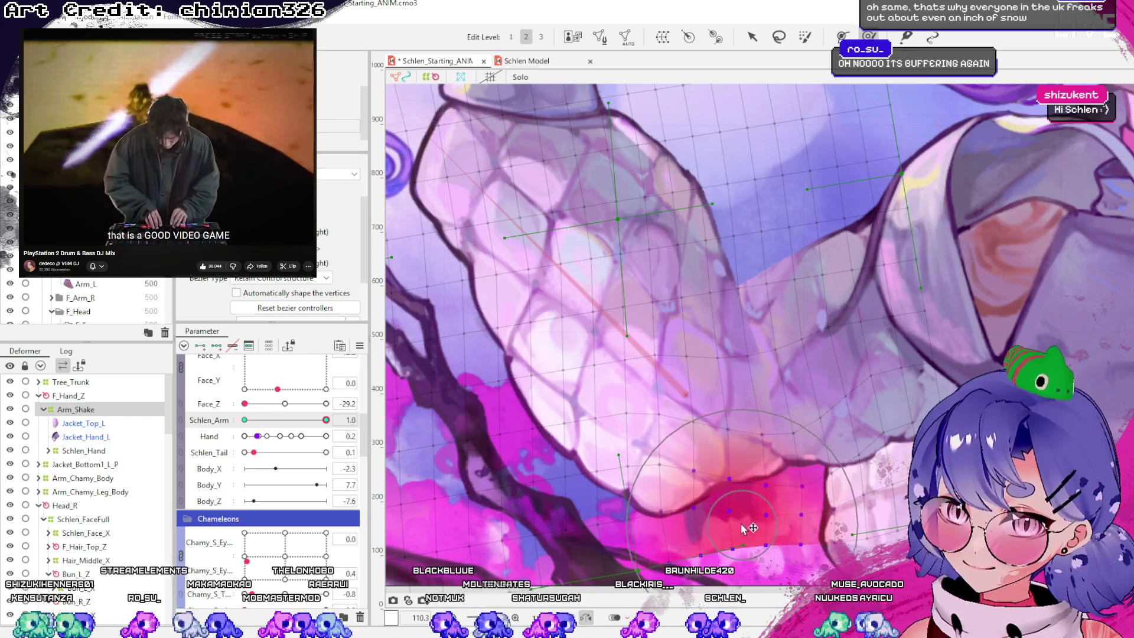
Reshape the lower sleeve outline up and left and smooth the sleeve at Schlen_Arm 1.0
left_click_drag(798, 446, 806, 460)
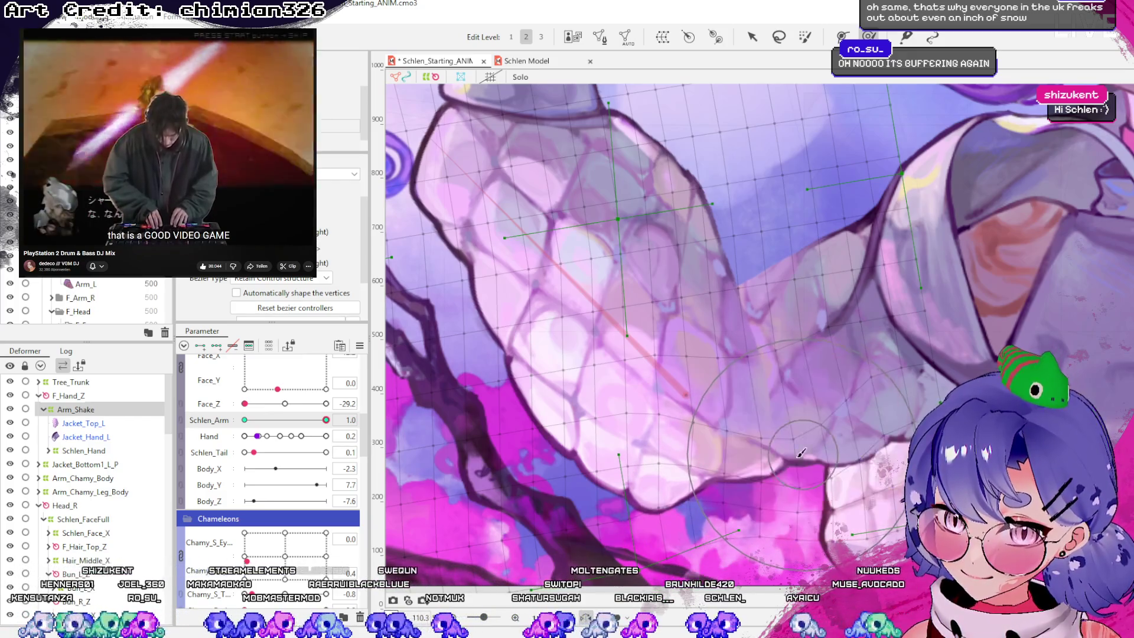
mouse_move(329, 426)
left_mouse_down()
mouse_move(177, 440)
mouse_move(328, 433)
left_mouse_up()
left_click_drag(651, 479, 648, 470)
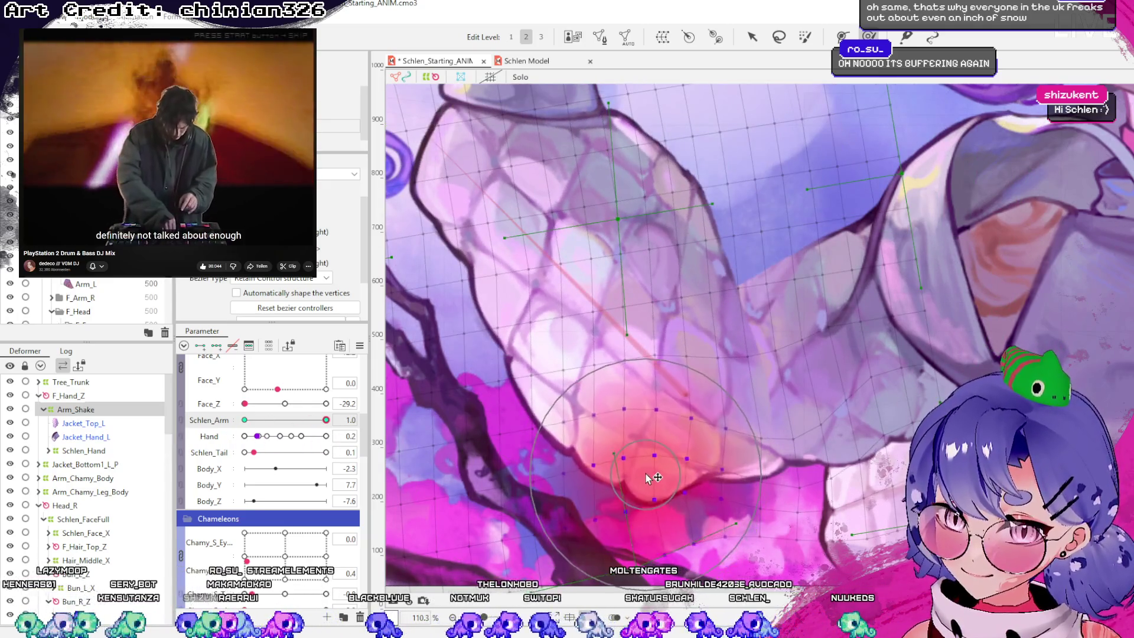
mouse_move(324, 436)
left_mouse_down()
mouse_move(142, 439)
mouse_move(334, 449)
mouse_move(321, 426)
mouse_move(166, 431)
left_mouse_up()
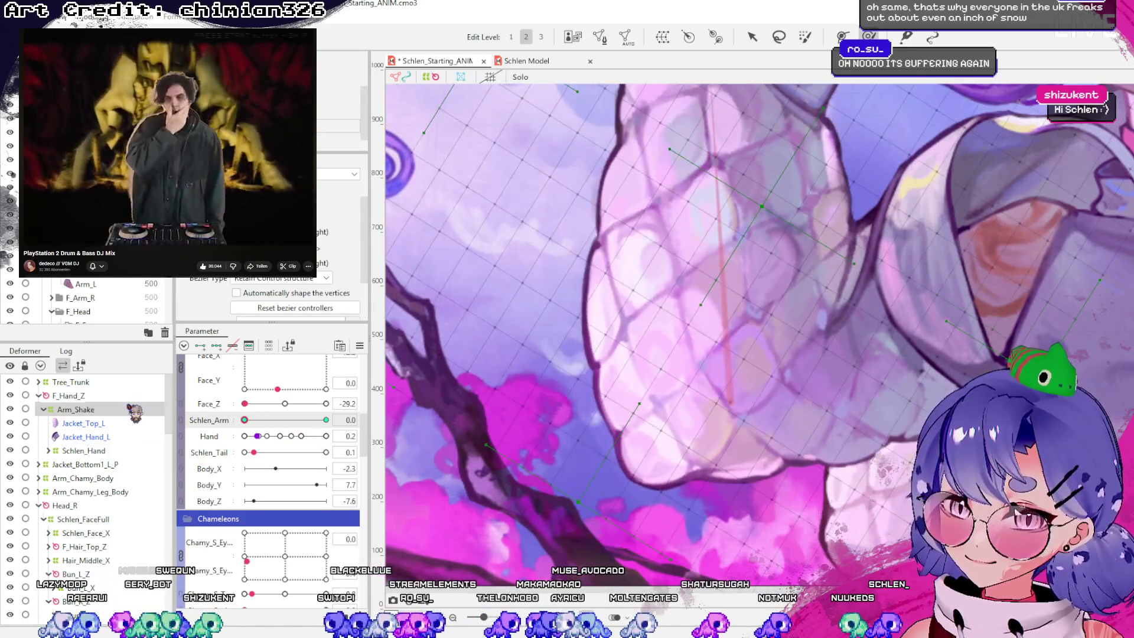
left_click_drag(249, 420, 670, 530)
left_click_drag(816, 315, 863, 371)
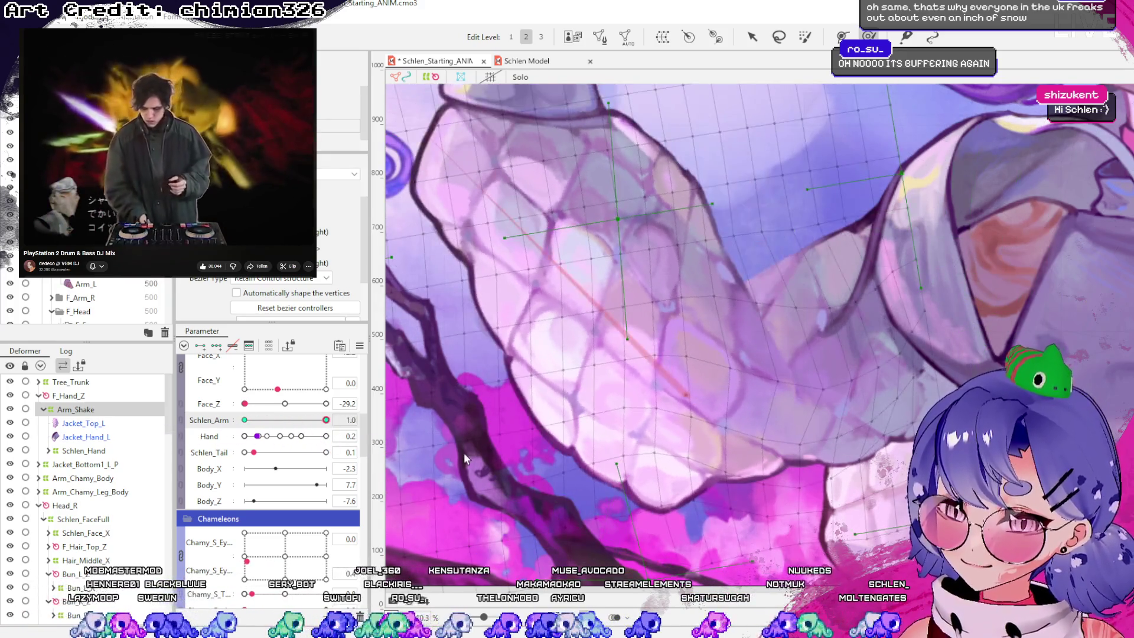
Compare the sleeve bend at Schlen_Arm 0, 0.6 and 1.0
left_click_drag(326, 420, 245, 420)
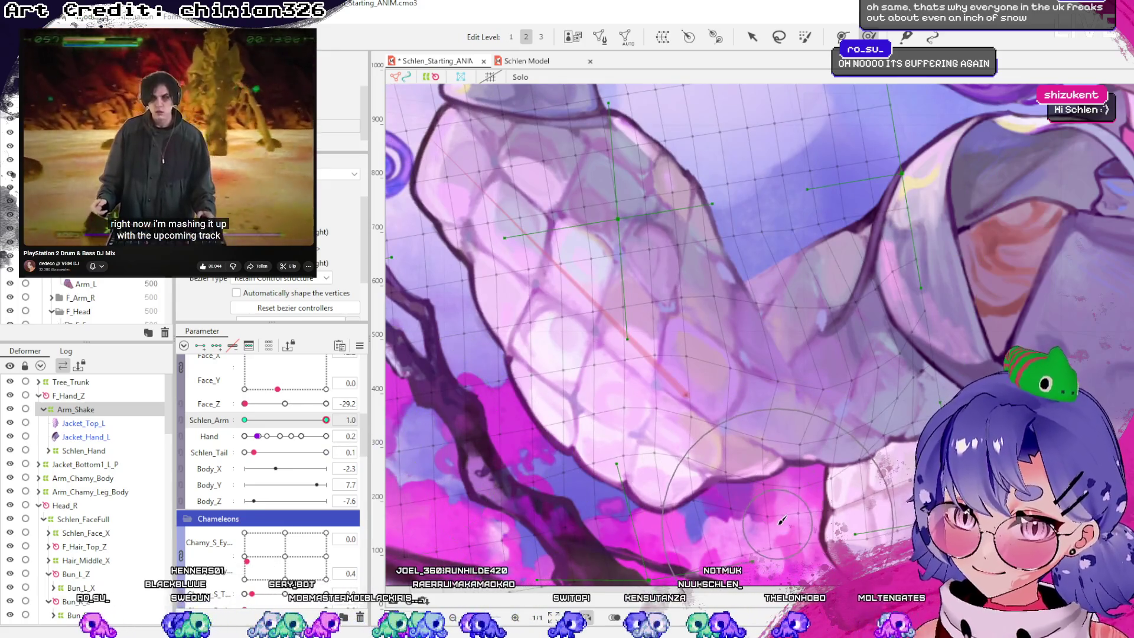
left_click_drag(327, 420, 186, 432)
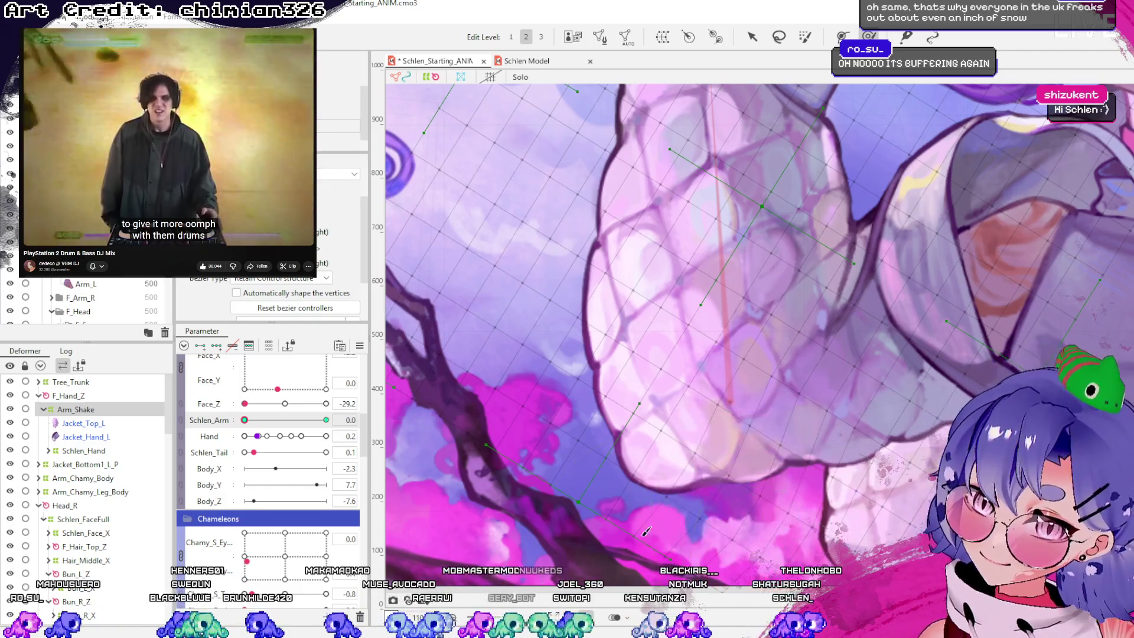
mouse_move(248, 423)
left_mouse_down()
mouse_move(369, 447)
mouse_move(284, 421)
mouse_move(180, 430)
left_mouse_up()
mouse_move(254, 429)
left_mouse_down()
mouse_move(339, 432)
mouse_move(221, 431)
mouse_move(418, 455)
left_mouse_up()
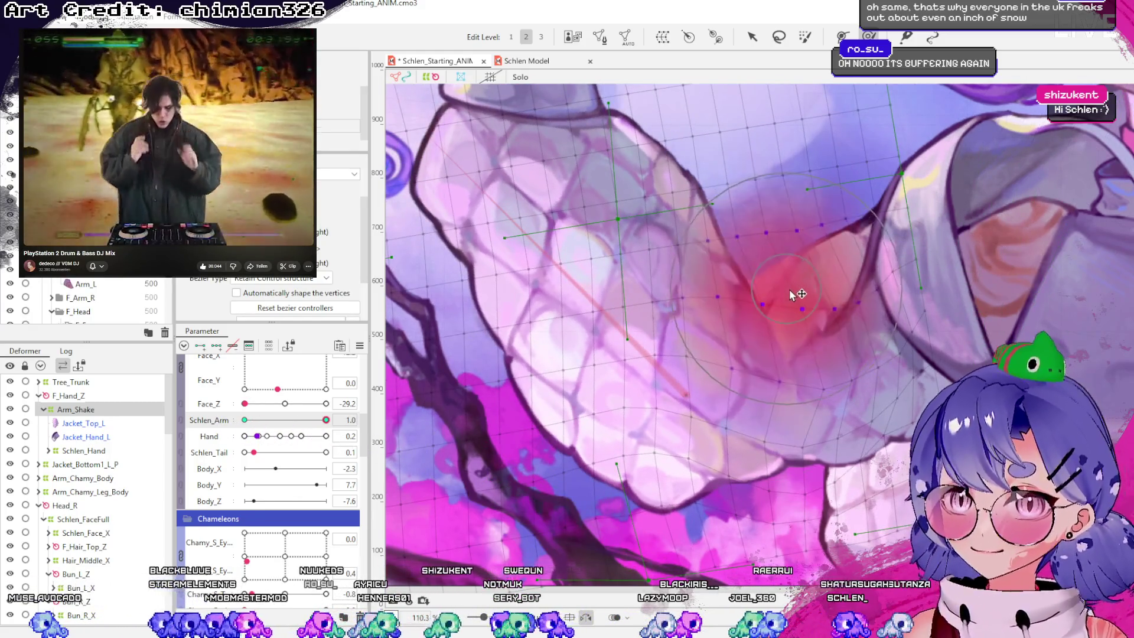
mouse_move(327, 420)
left_mouse_down()
mouse_move(197, 431)
mouse_move(286, 422)
mouse_move(381, 439)
mouse_move(248, 430)
mouse_move(360, 437)
left_mouse_up()
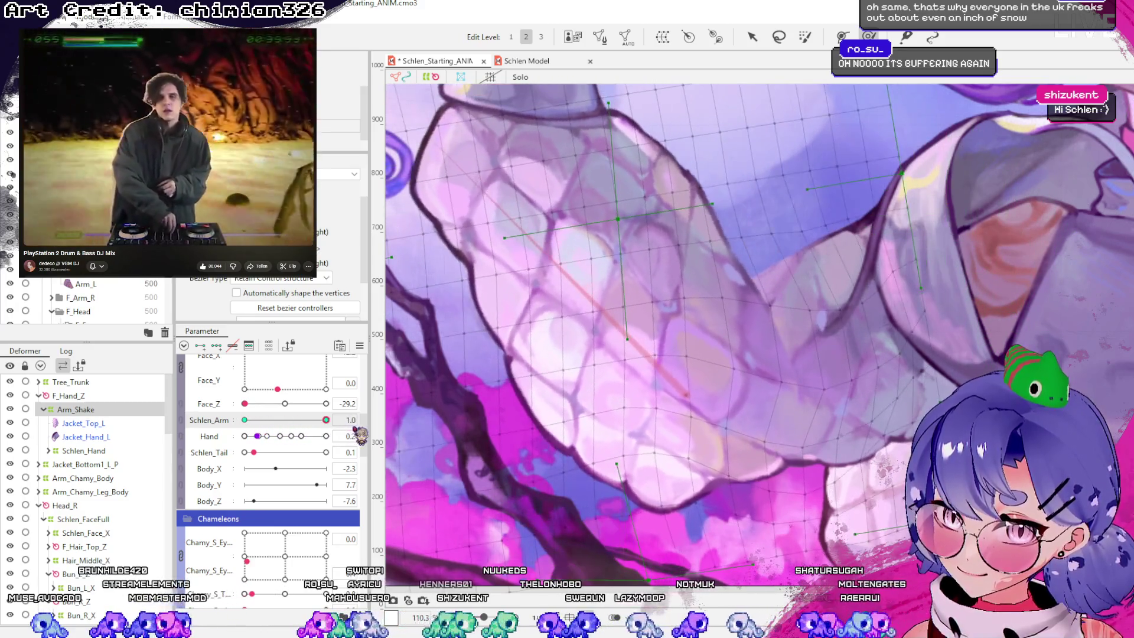
left_click(825, 391)
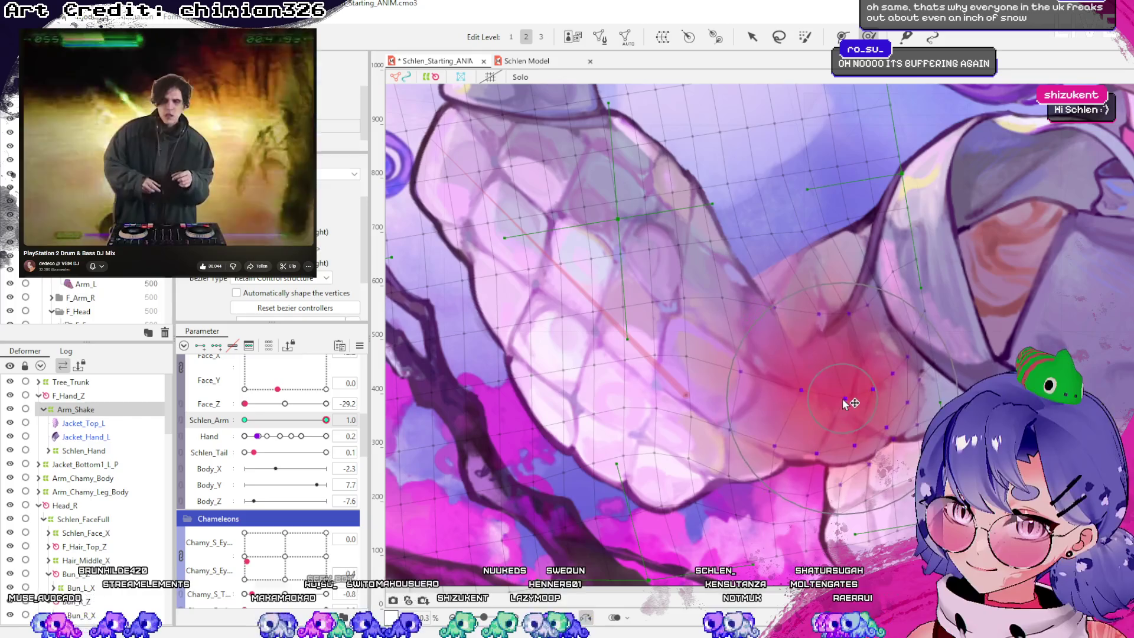
left_click(413, 511)
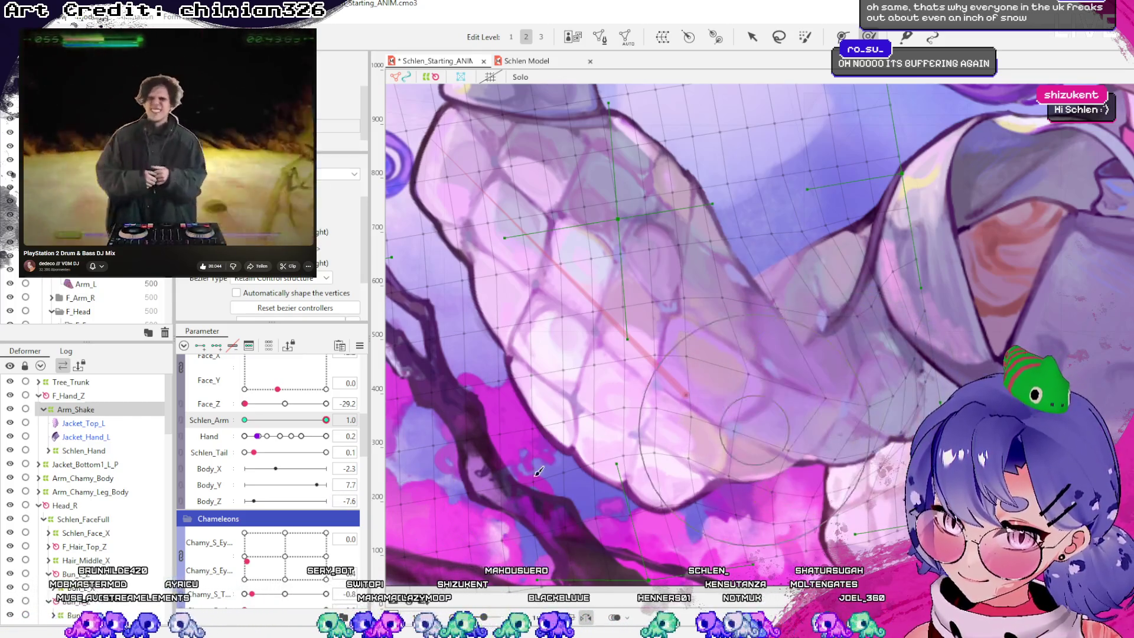
left_click_drag(322, 423, 205, 428)
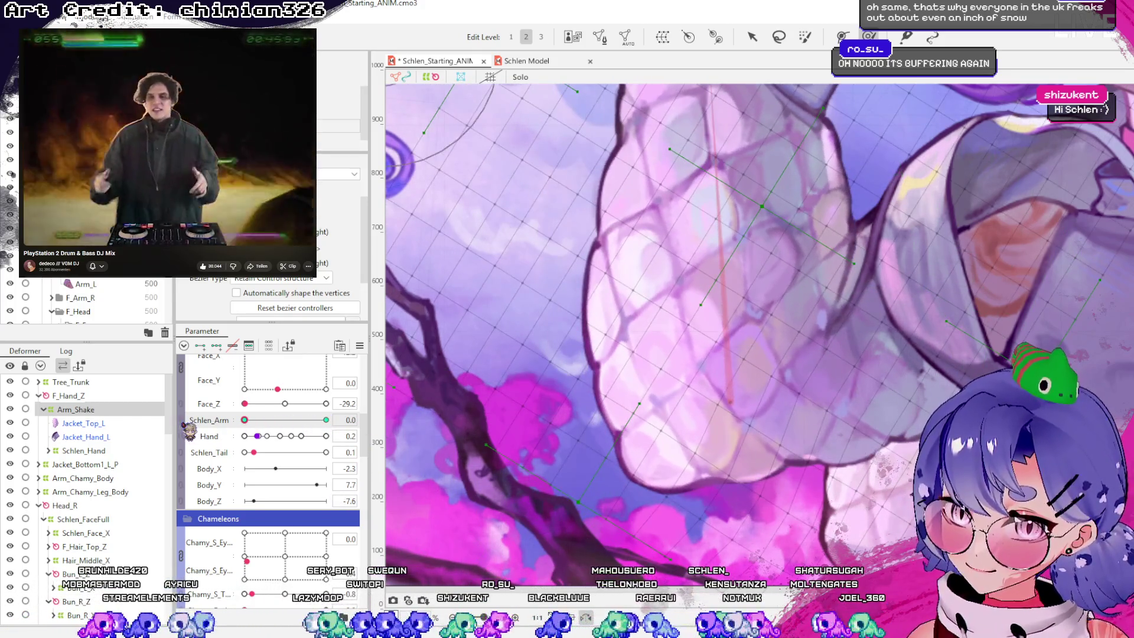
left_click(325, 419)
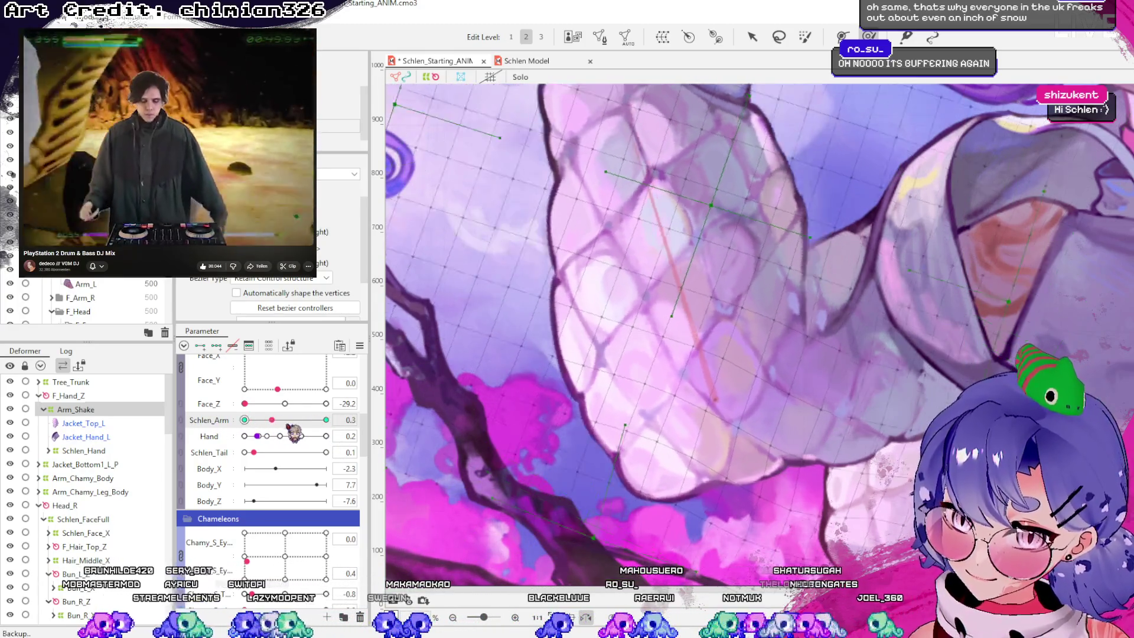
left_click_drag(326, 420, 295, 419)
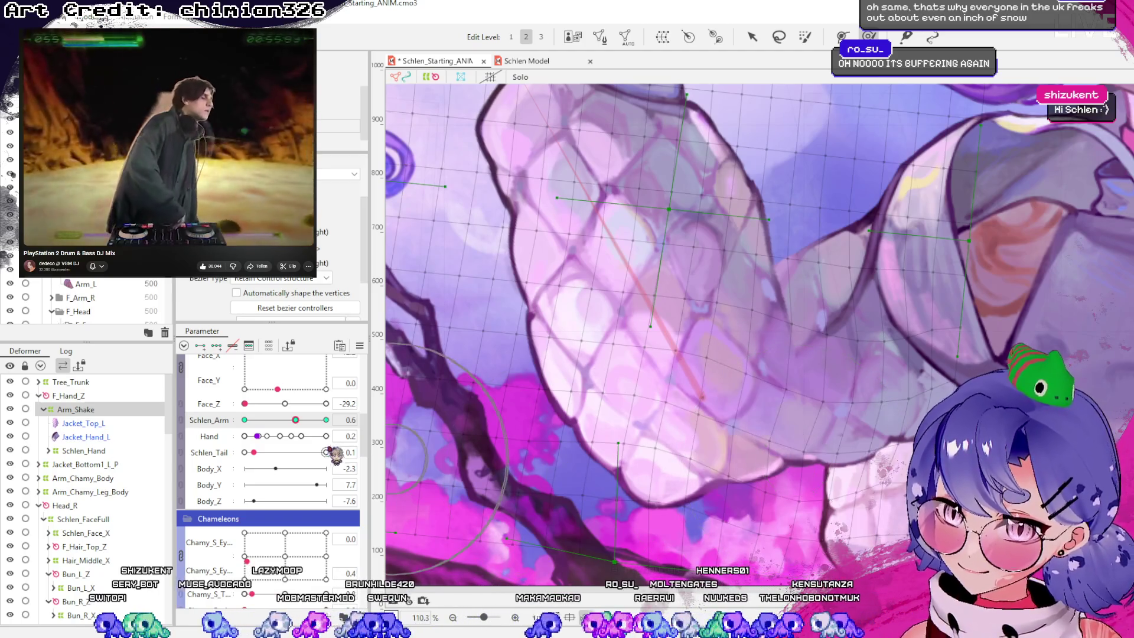
left_click_drag(303, 424, 343, 423)
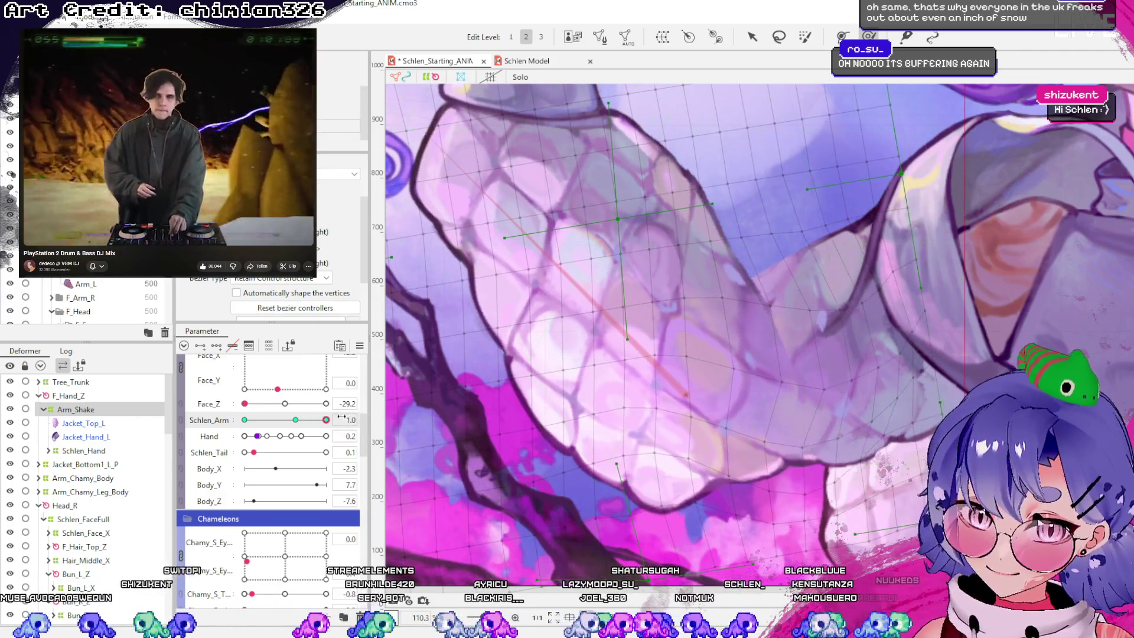
Adjust the lower sleeve shape and reshape the sleeve mesh, checking the 0.6 and 1.0 keys
left_click(811, 417)
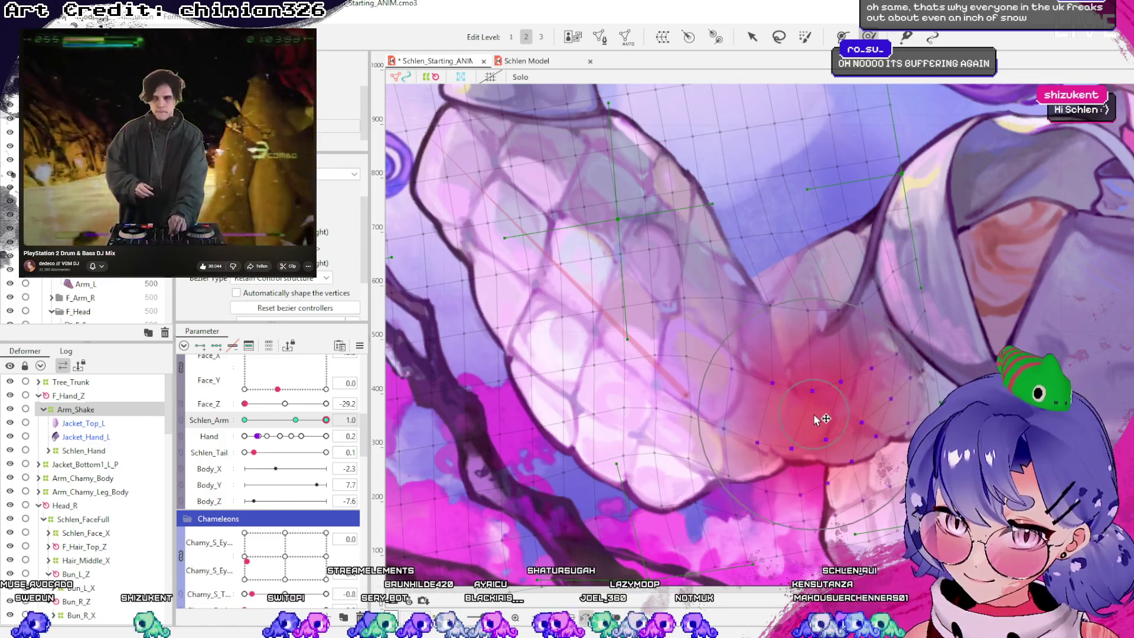
mouse_move(799, 417)
left_mouse_down()
mouse_move(807, 412)
mouse_move(801, 433)
left_mouse_up()
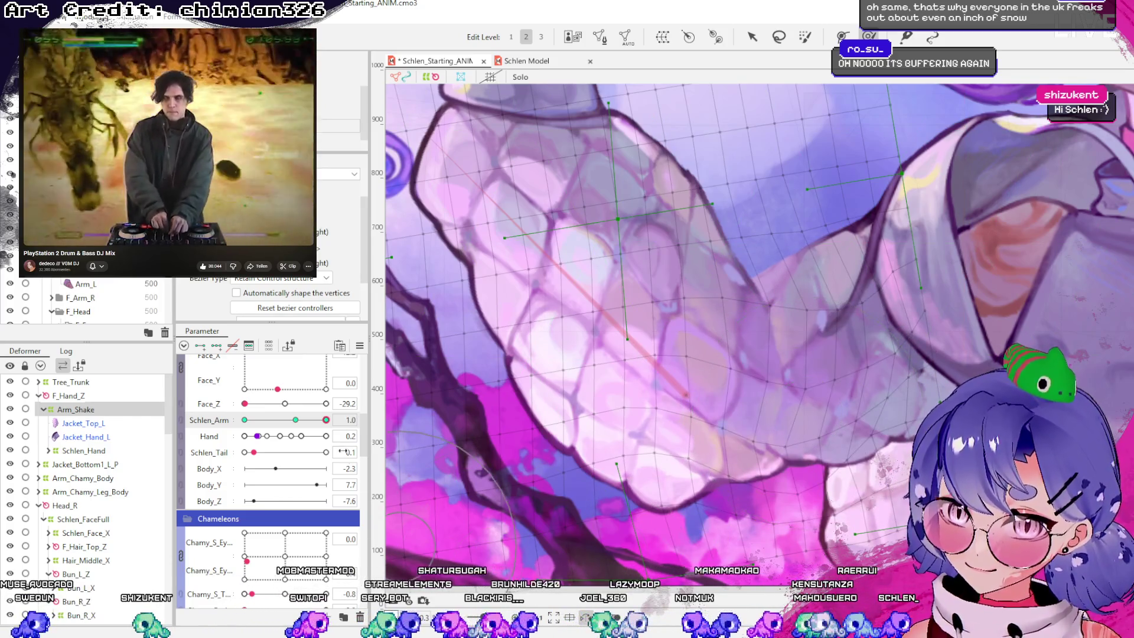
left_click(295, 420)
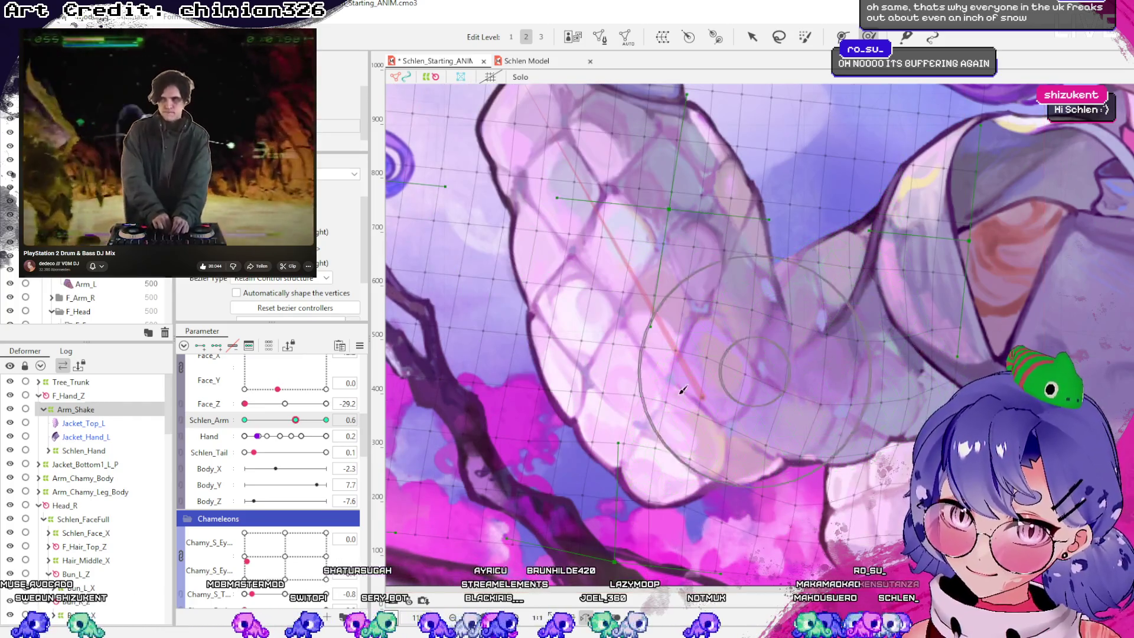
left_click(326, 420)
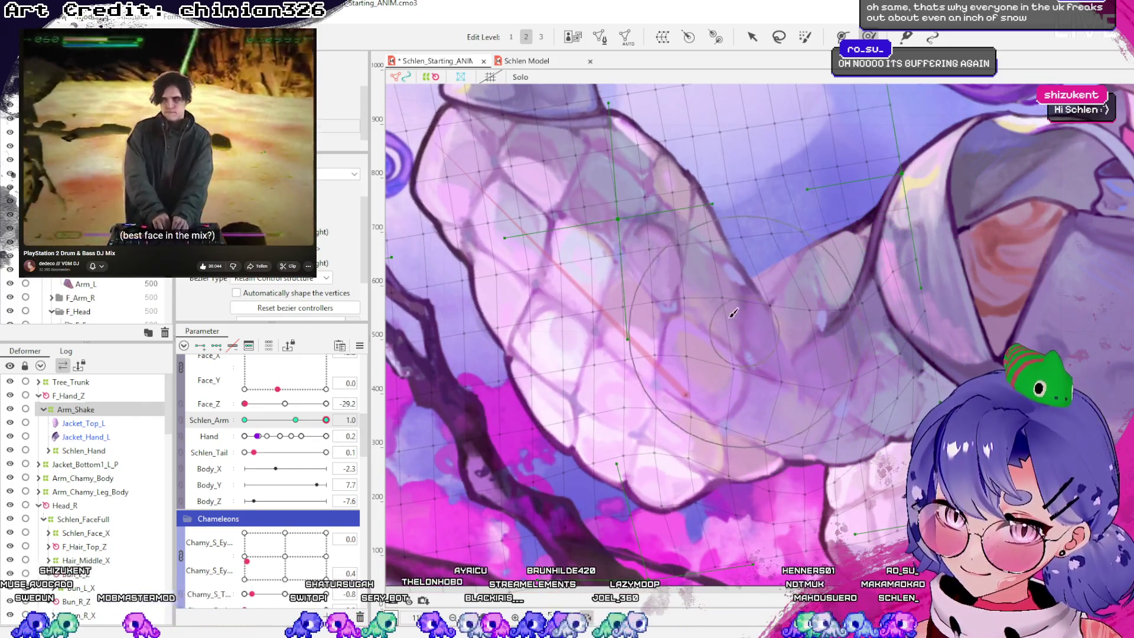
left_click(733, 301)
left_click(295, 420)
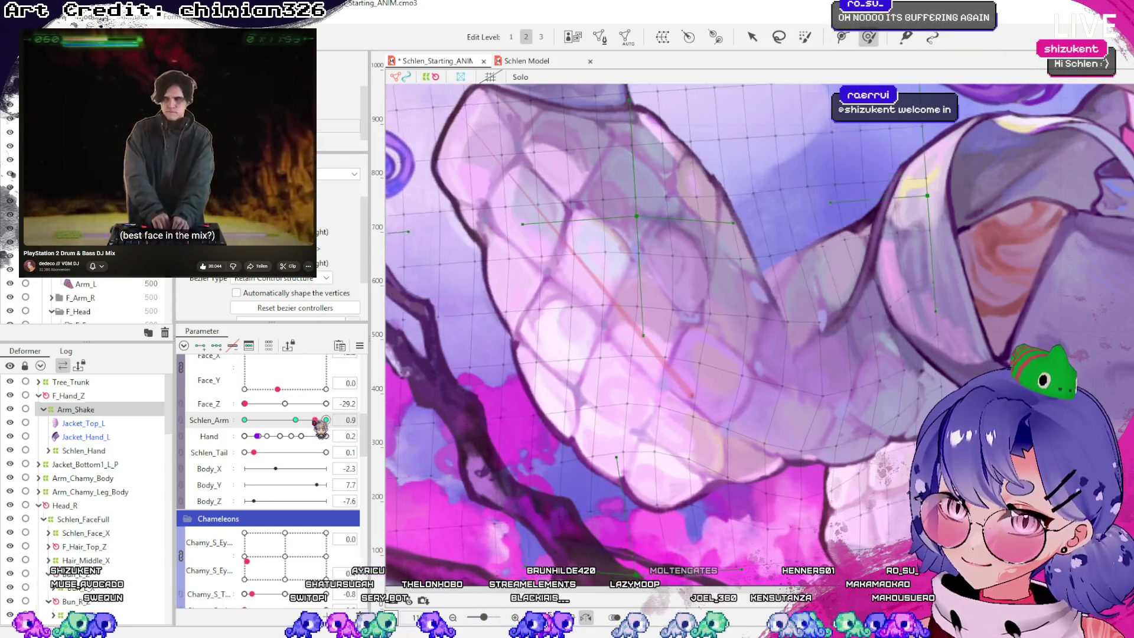
mouse_move(309, 429)
left_mouse_down()
mouse_move(349, 431)
mouse_move(189, 416)
mouse_move(381, 450)
left_mouse_up()
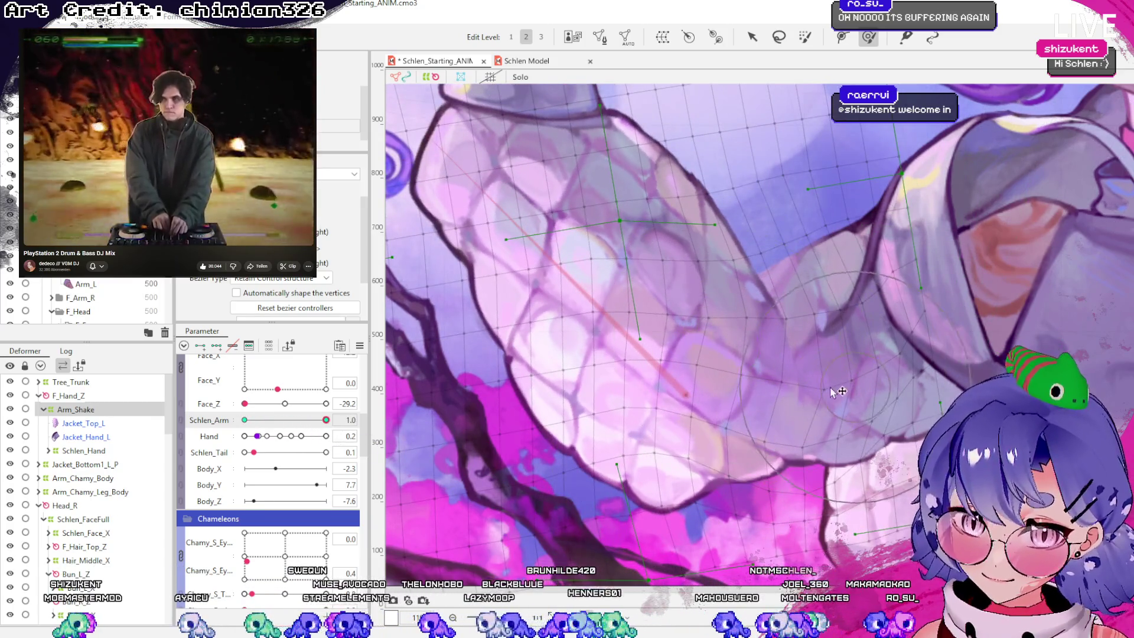
mouse_move(656, 372)
left_mouse_down()
mouse_move(701, 321)
mouse_move(717, 324)
left_mouse_up()
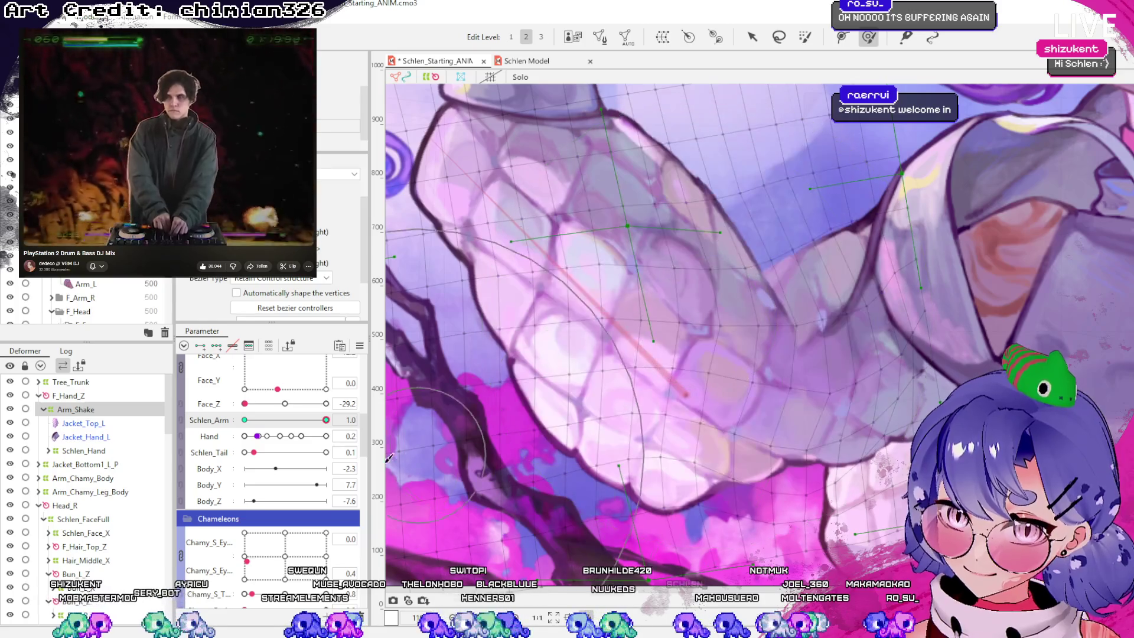
left_click_drag(333, 445, 258, 436)
mouse_move(326, 419)
left_mouse_down()
mouse_move(272, 420)
mouse_move(314, 420)
mouse_move(285, 455)
mouse_move(169, 438)
mouse_move(256, 439)
mouse_move(211, 448)
left_mouse_up()
Preview the arm swing at Schlen_Arm 0.3 and 0.0
scroll(611, 406, "down", 5)
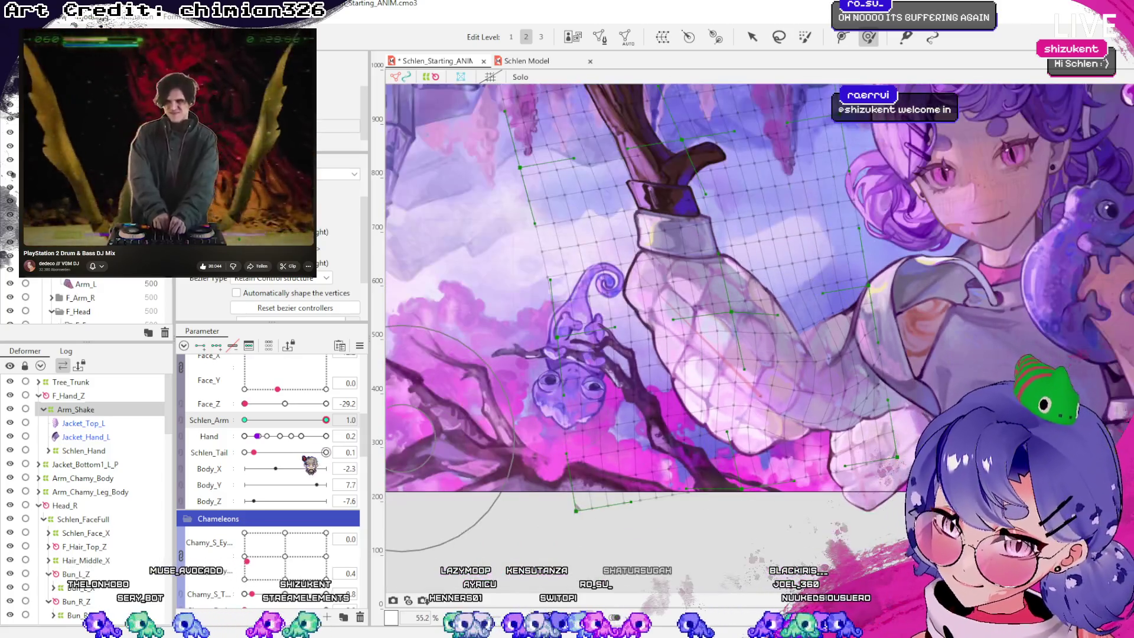
mouse_move(326, 419)
left_mouse_down()
mouse_move(165, 440)
mouse_move(338, 427)
mouse_move(195, 455)
mouse_move(598, 457)
left_mouse_up()
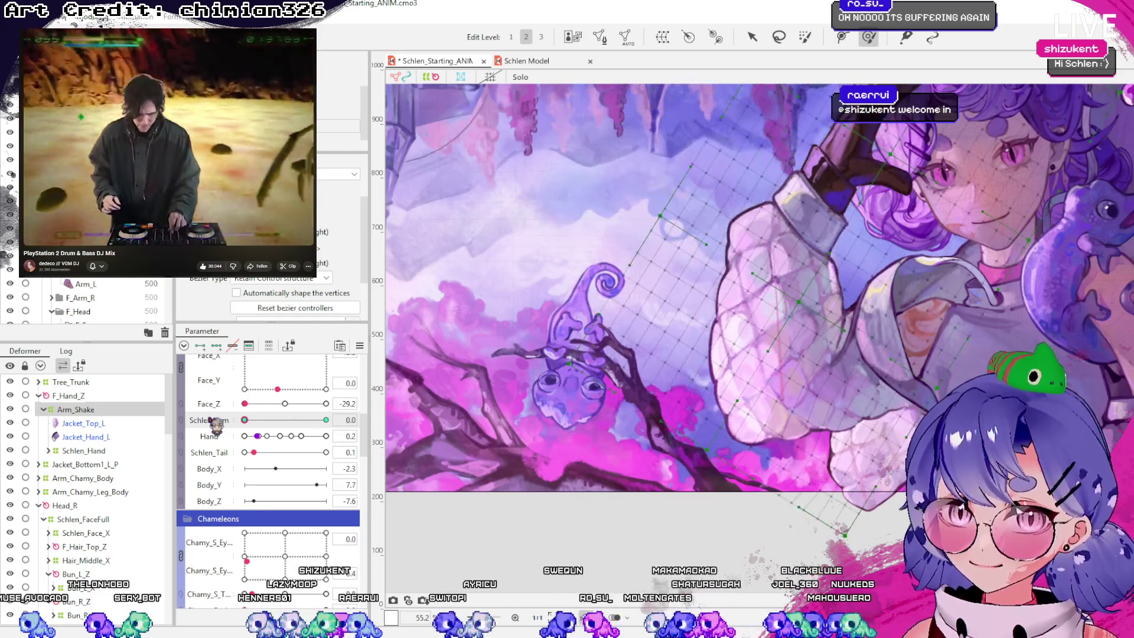
scroll(782, 343, "down", 2)
mouse_move(340, 423)
left_mouse_down()
mouse_move(283, 422)
mouse_move(326, 420)
left_mouse_up()
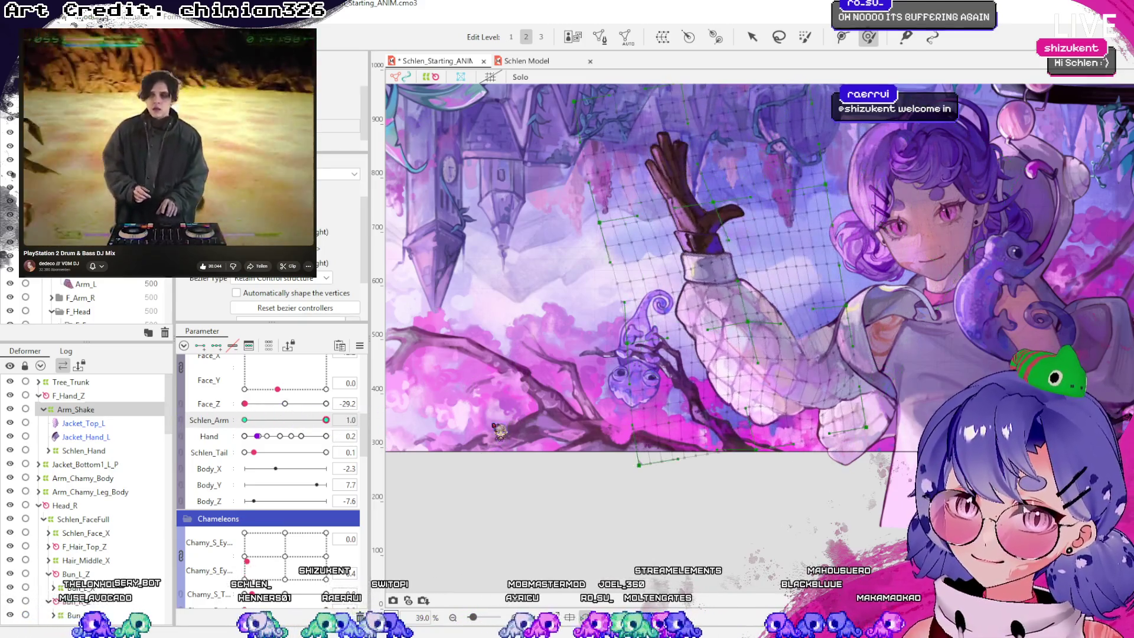
scroll(715, 325, "down", 2)
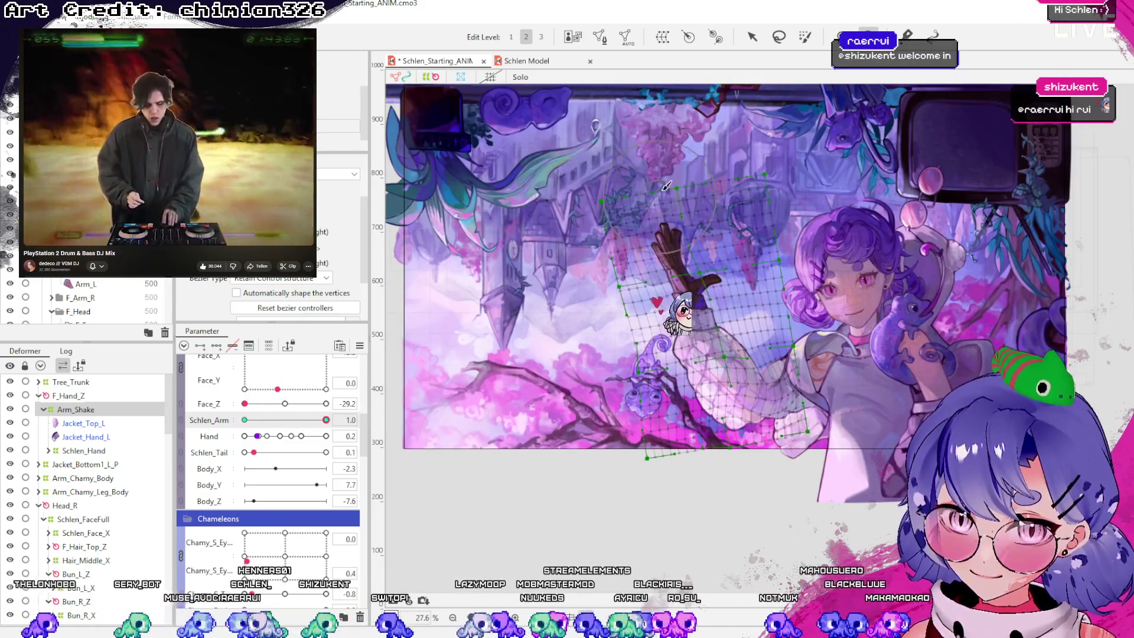
Stretch the deformer's bounds further left, adjust its lower-left mesh and preview the raised arm
key("v")
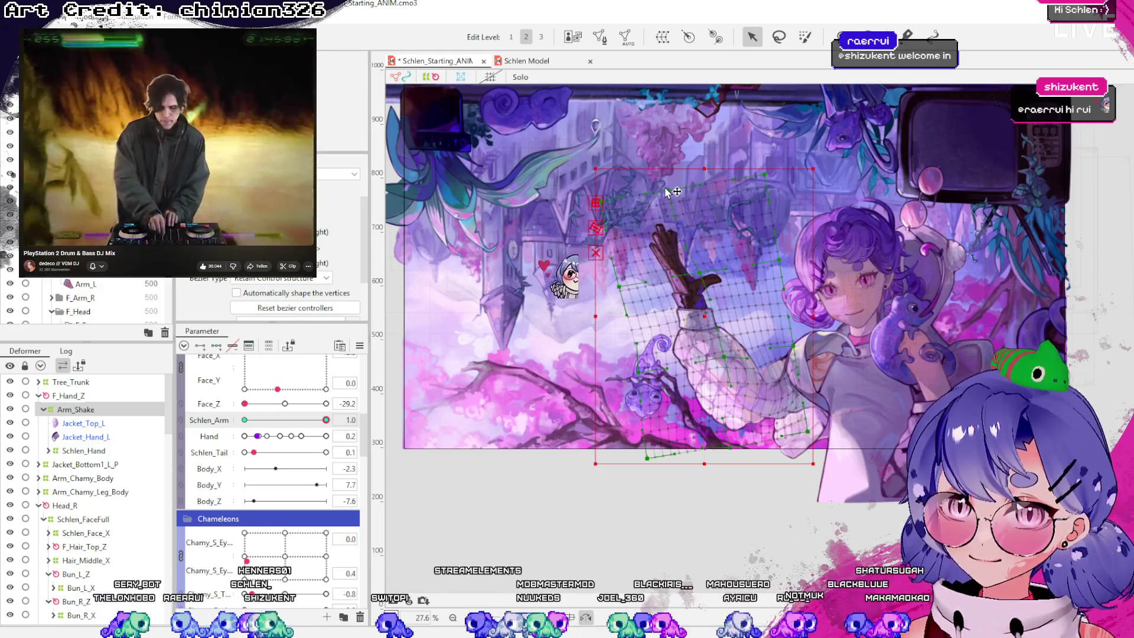
scroll(608, 215, "up", 2)
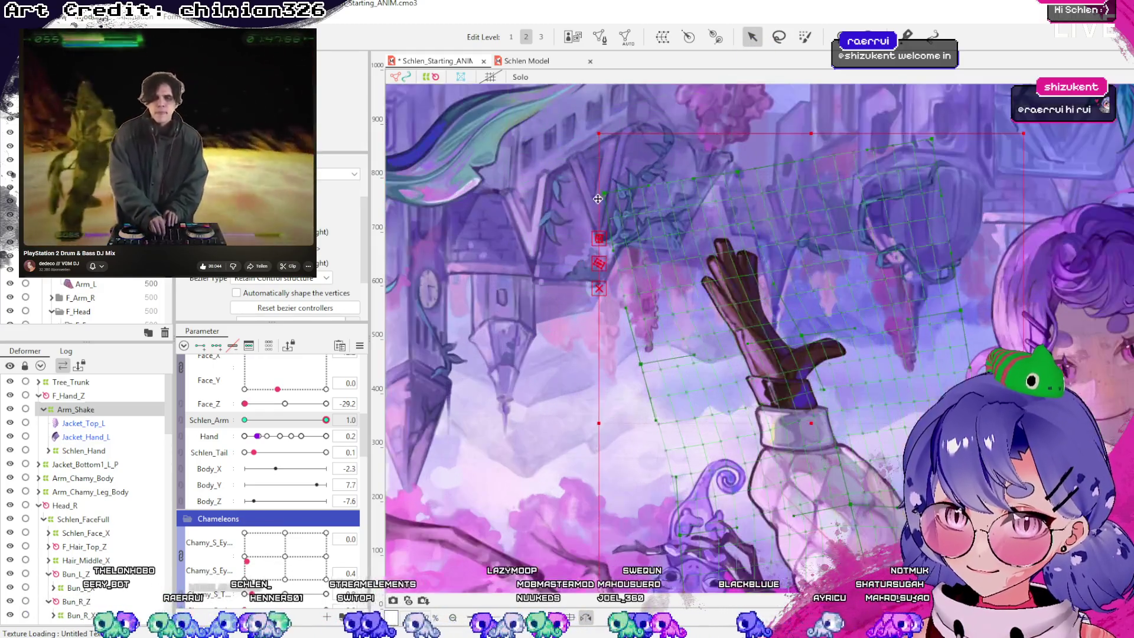
left_click_drag(587, 208, 567, 208)
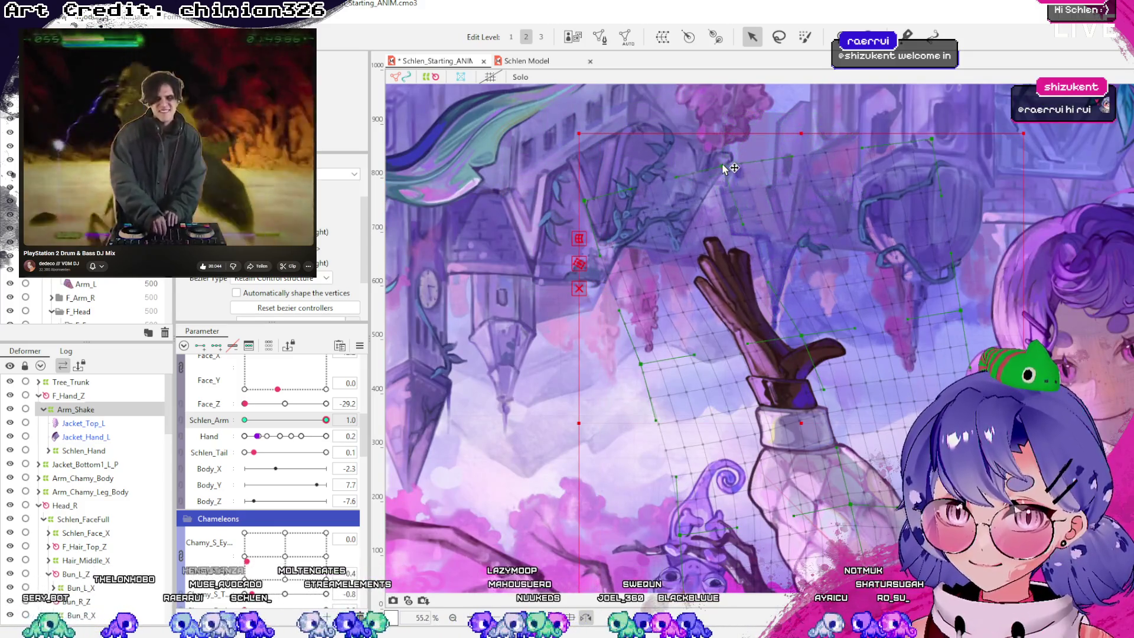
left_click_drag(645, 383, 654, 407)
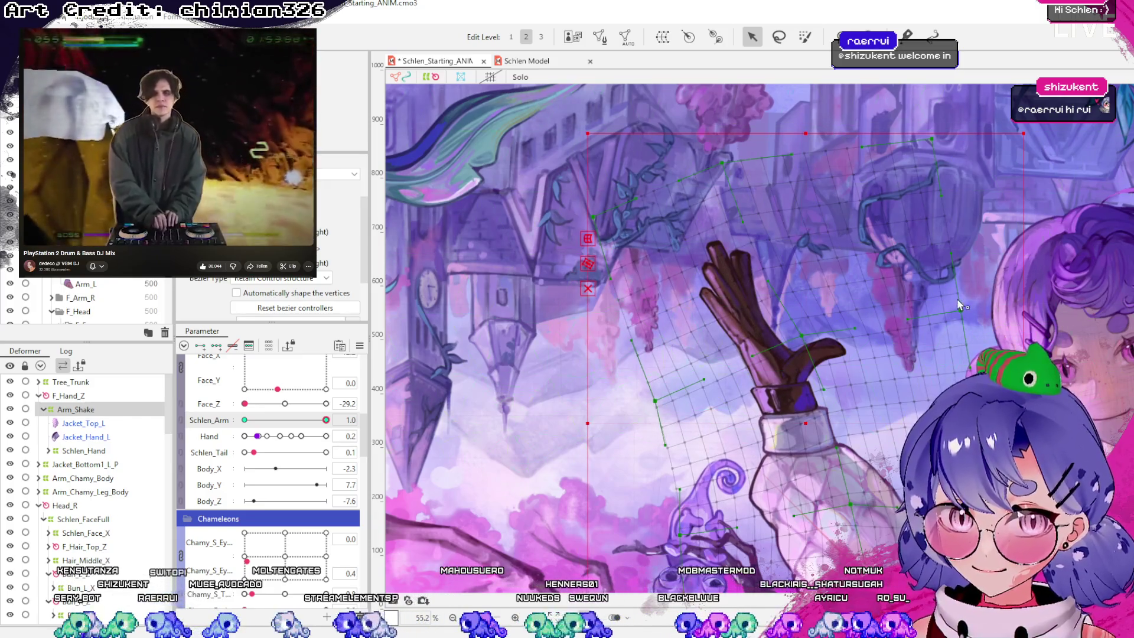
scroll(784, 237, "down", 3)
mouse_move(326, 420)
left_mouse_down()
mouse_move(224, 412)
mouse_move(326, 420)
left_mouse_up()
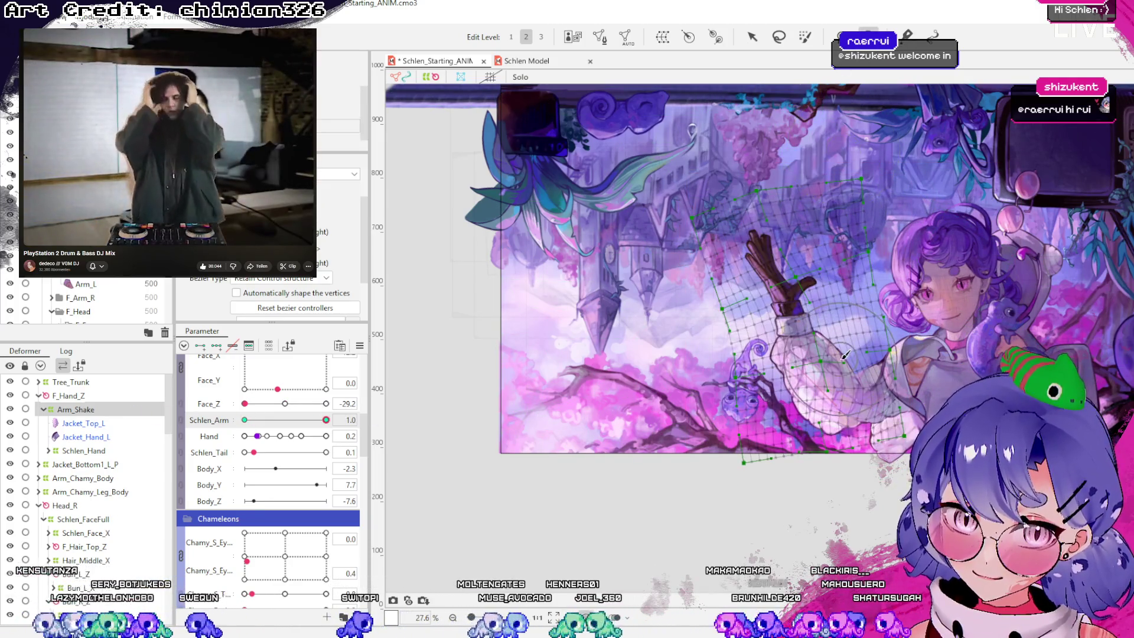
mouse_move(327, 428)
left_mouse_down()
mouse_move(223, 423)
mouse_move(399, 426)
left_mouse_up()
mouse_move(326, 420)
left_mouse_down()
mouse_move(219, 417)
mouse_move(412, 420)
left_mouse_up()
Mirror the canvas horizontally and preview the arm rising toward the face at Schlen_Arm 0.5
left_click(752, 37)
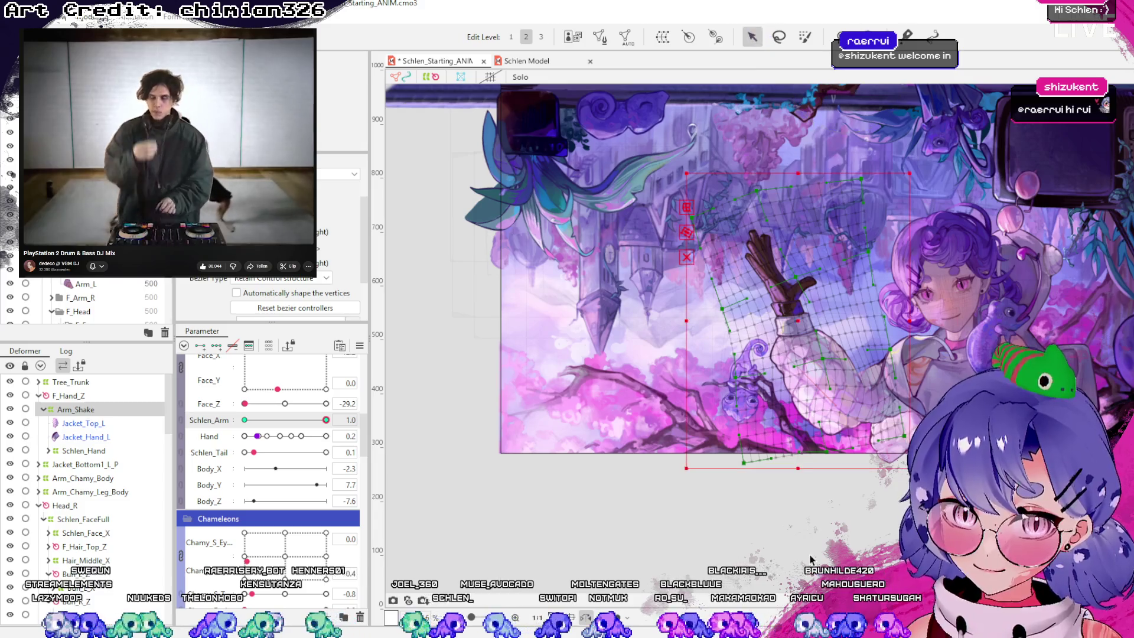
left_click(387, 535)
mouse_move(327, 420)
left_mouse_down()
mouse_move(231, 420)
mouse_move(330, 420)
left_mouse_up()
left_click(586, 617)
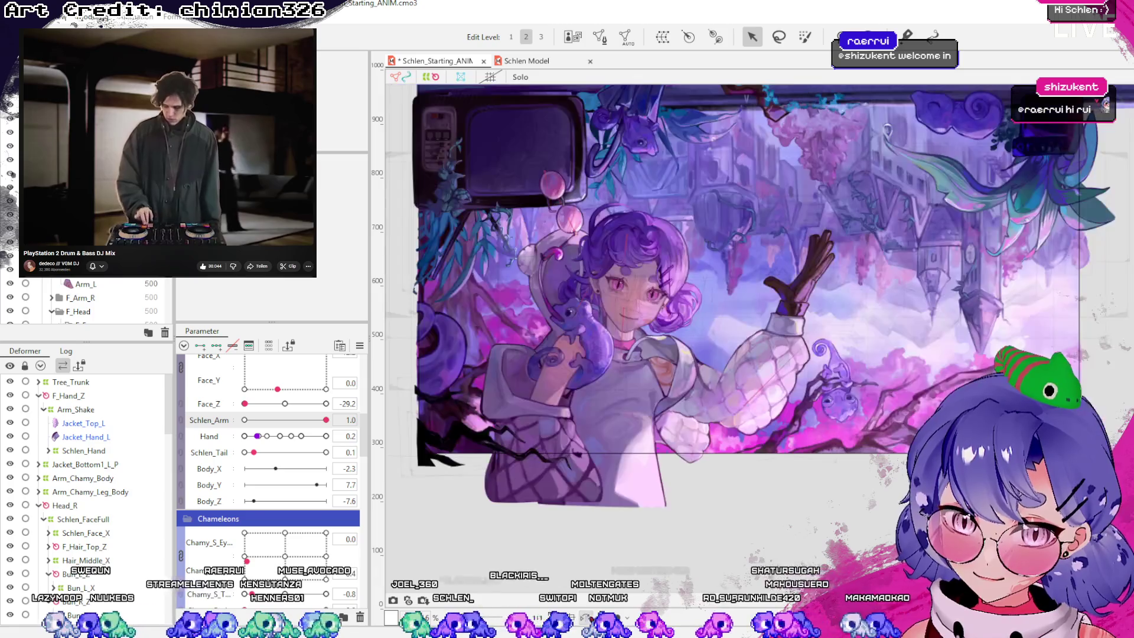
mouse_move(333, 426)
left_mouse_down()
mouse_move(306, 435)
mouse_move(501, 435)
left_mouse_up()
mouse_move(326, 420)
left_mouse_down()
mouse_move(265, 420)
mouse_move(330, 421)
mouse_move(397, 491)
left_mouse_up()
left_click(411, 488)
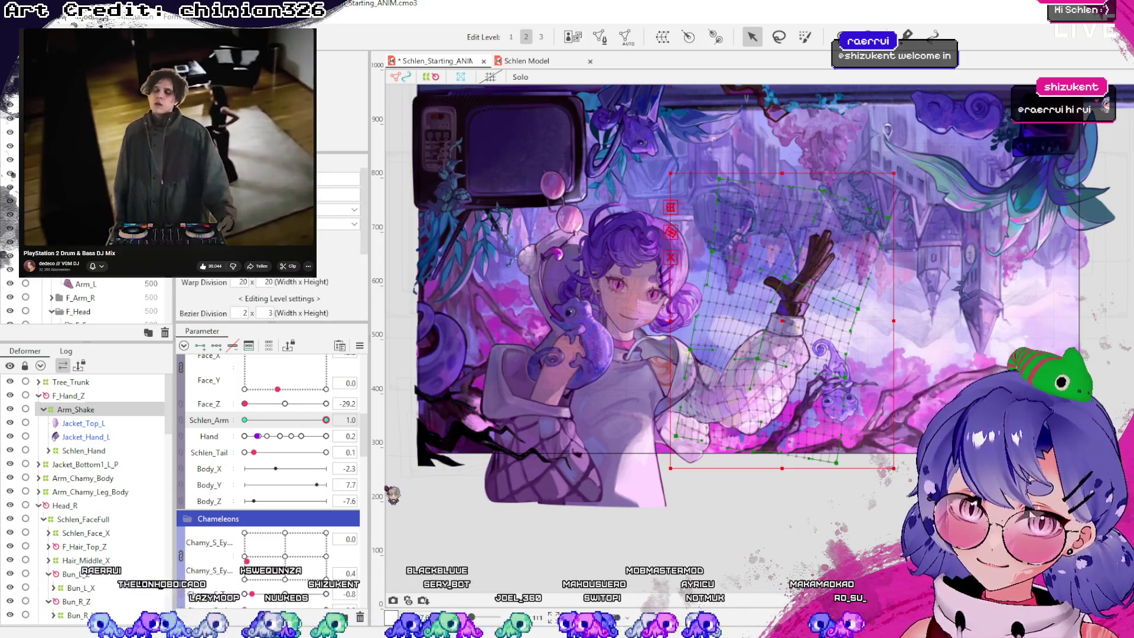
mouse_move(327, 420)
left_mouse_down()
mouse_move(284, 420)
mouse_move(327, 420)
left_mouse_up()
key("Escape")
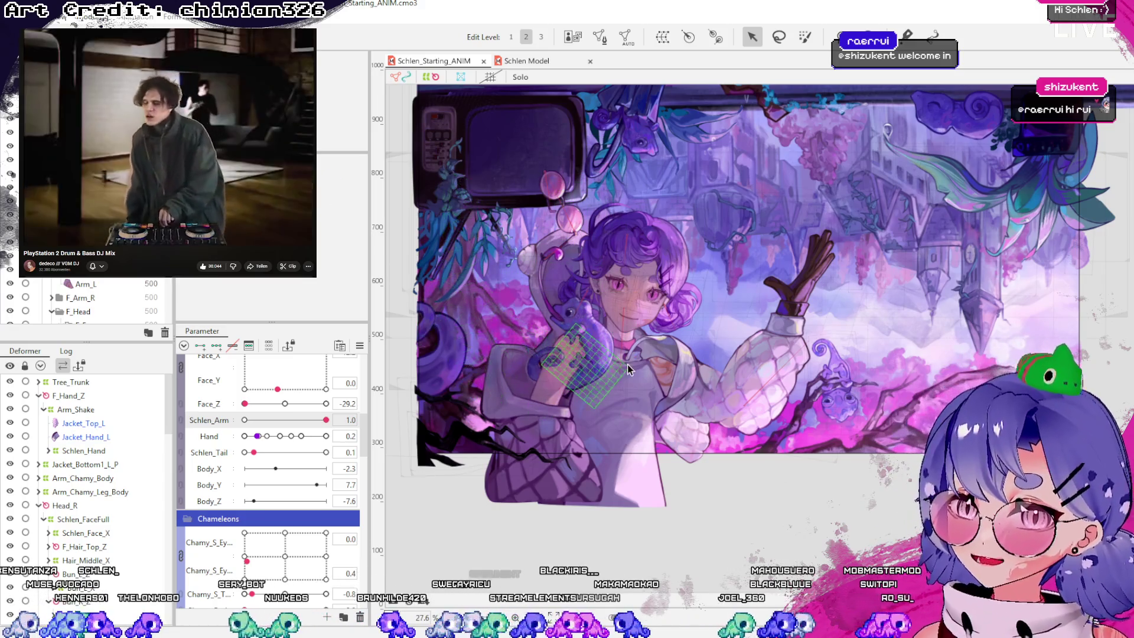
Select the jacket meshes and F_Hand_Z, then test Schlen_Arm and the Hand finger bend
left_click(757, 383)
left_click(780, 373)
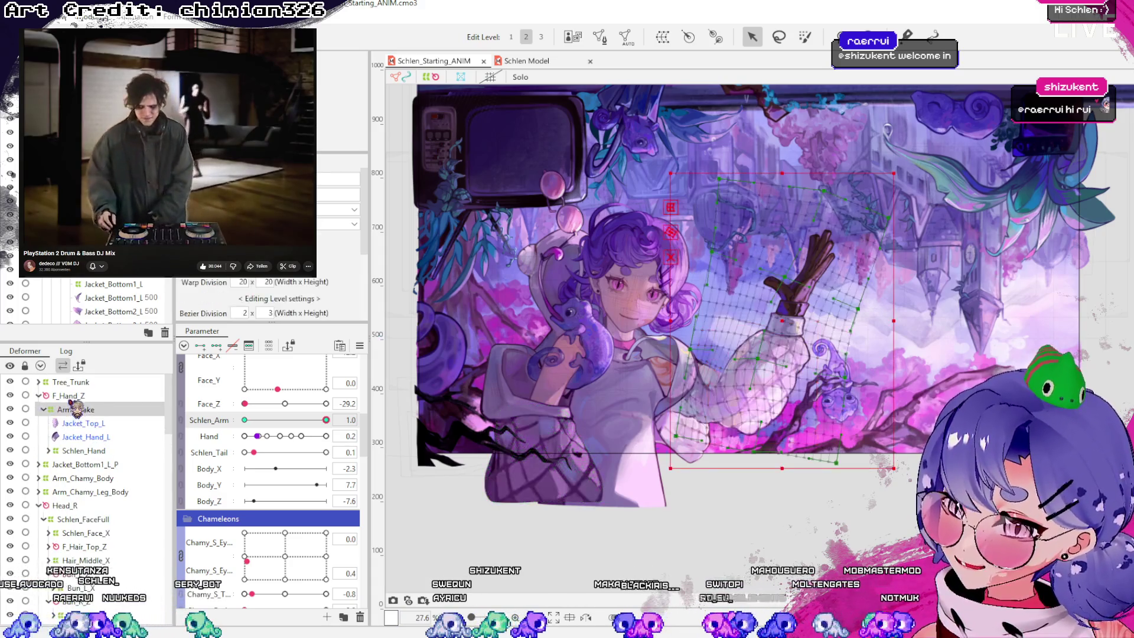
left_click(68, 396)
left_click(38, 395)
mouse_move(326, 420)
left_mouse_down()
mouse_move(237, 437)
mouse_move(329, 440)
left_mouse_up()
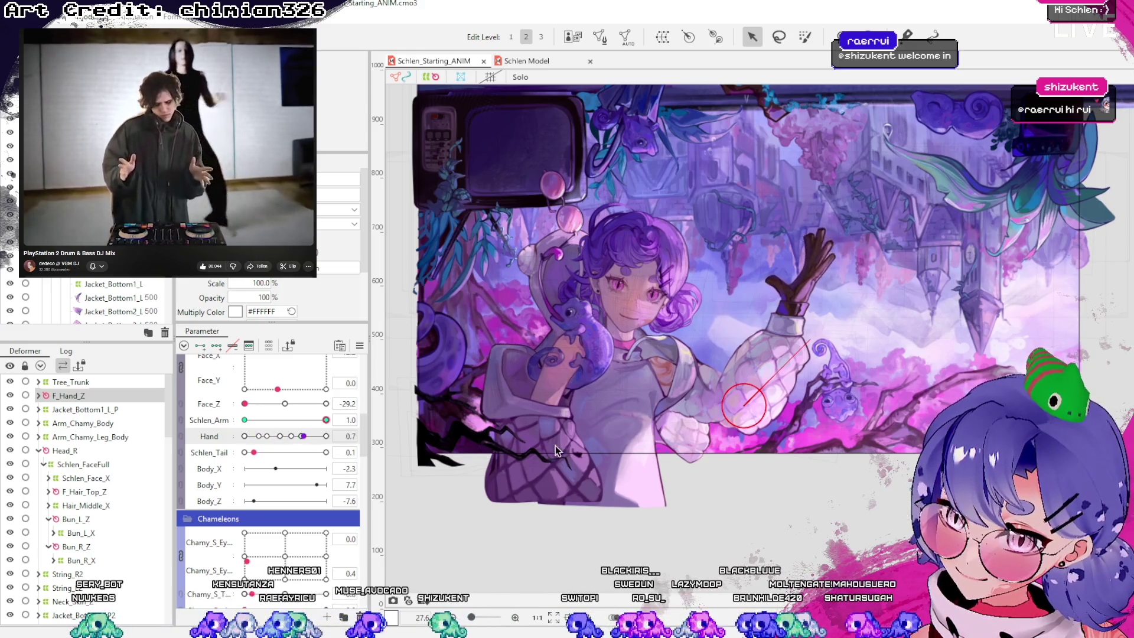
left_click_drag(303, 436, 258, 440)
mouse_move(334, 424)
left_mouse_down()
mouse_move(254, 427)
mouse_move(304, 427)
mouse_move(259, 436)
mouse_move(449, 438)
left_mouse_up()
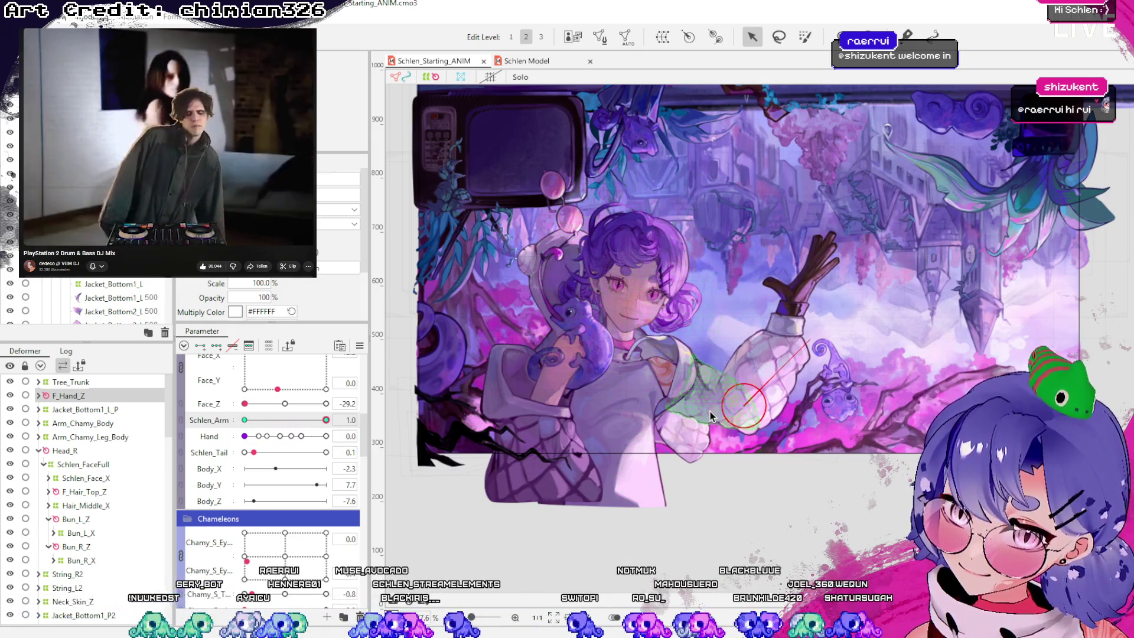
left_click(712, 416)
scroll(720, 419, "up", 2)
Drop Schlen_Arm to 0.6 to check the sleeve, then raise it back to 1.0
scroll(741, 418, "up", 1)
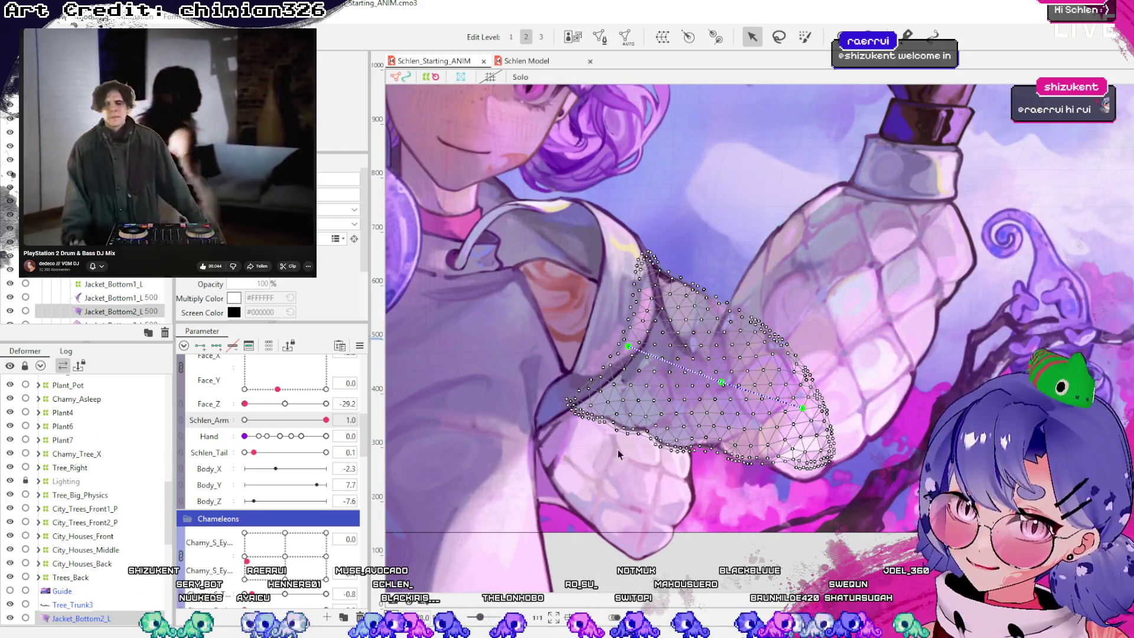
scroll(620, 452, "down", 3)
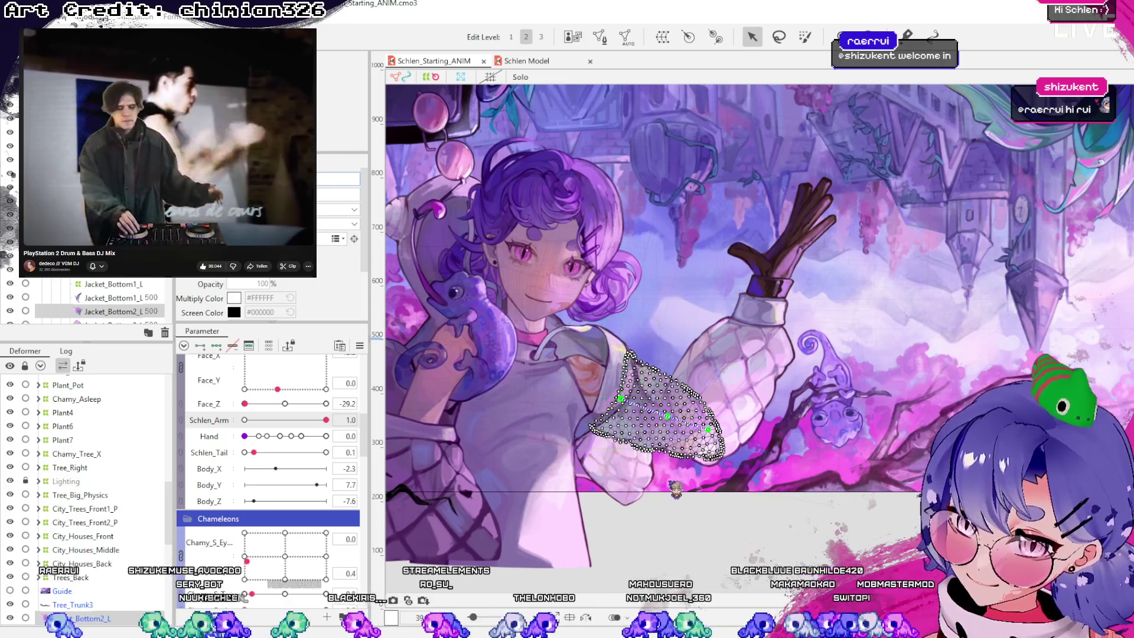
scroll(695, 522, "up", 5)
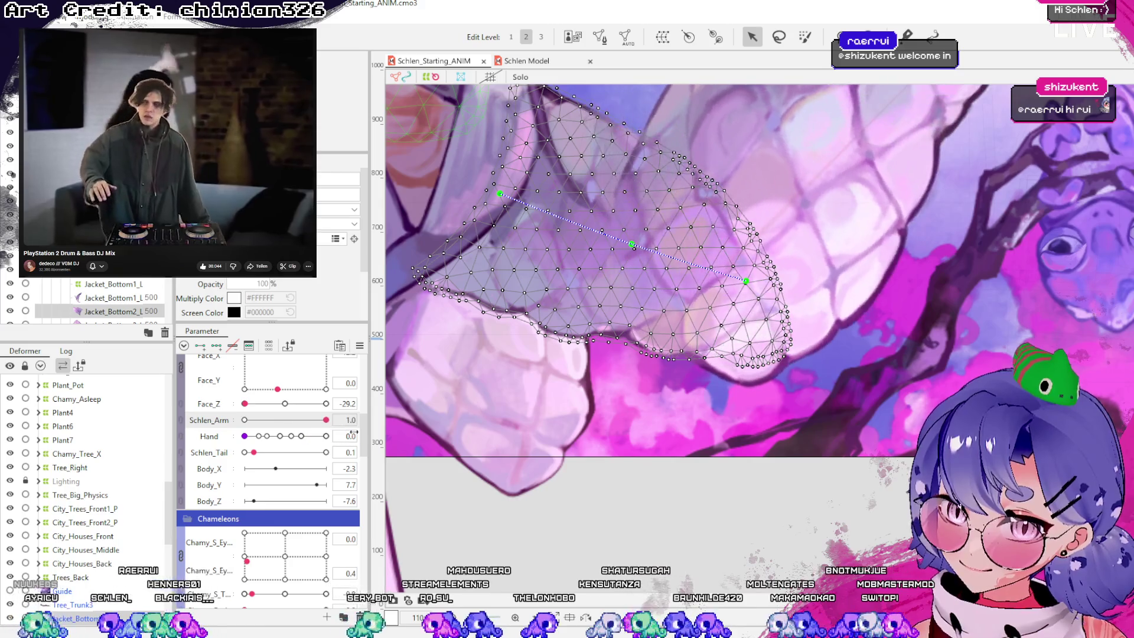
scroll(666, 495, "down", 3)
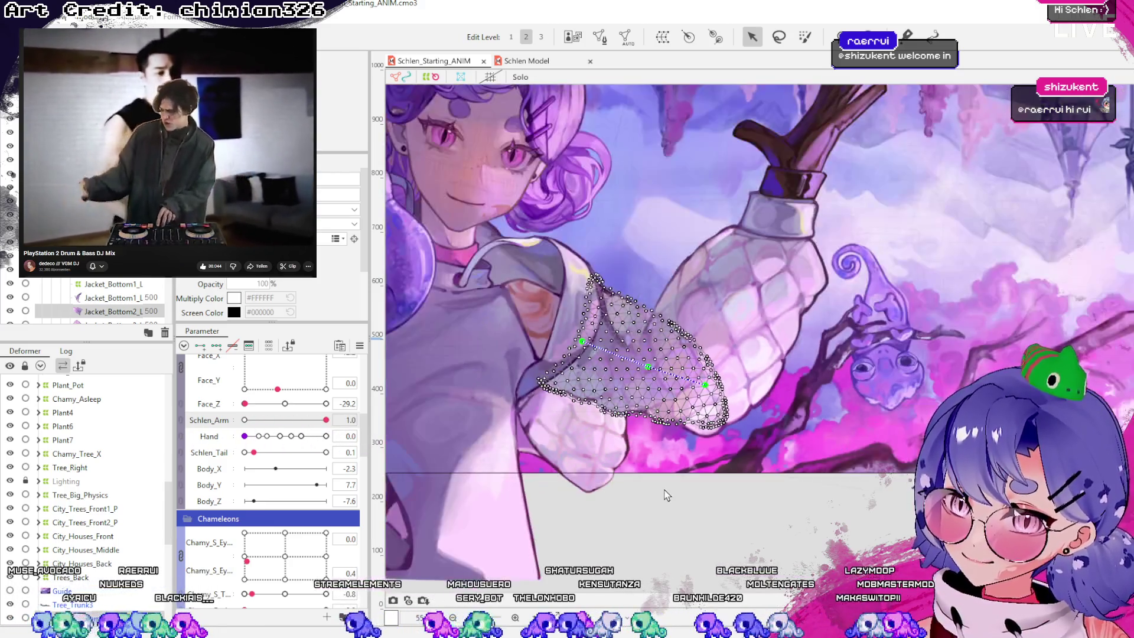
mouse_move(326, 420)
left_mouse_down()
mouse_move(260, 420)
mouse_move(335, 426)
mouse_move(219, 425)
left_mouse_up()
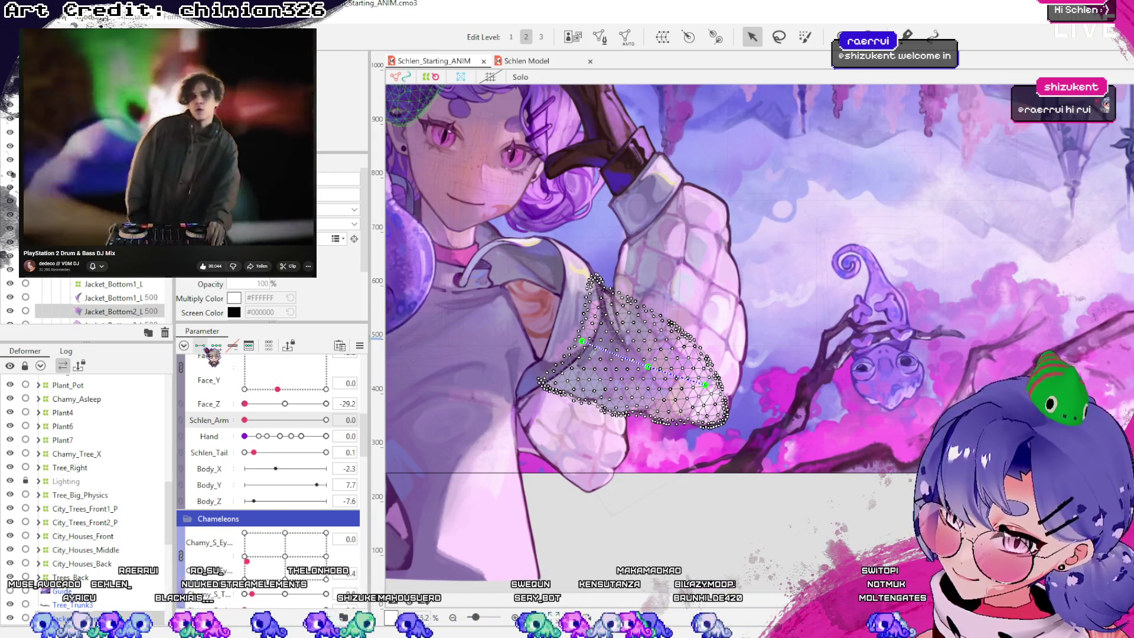
left_click_drag(244, 420, 326, 420)
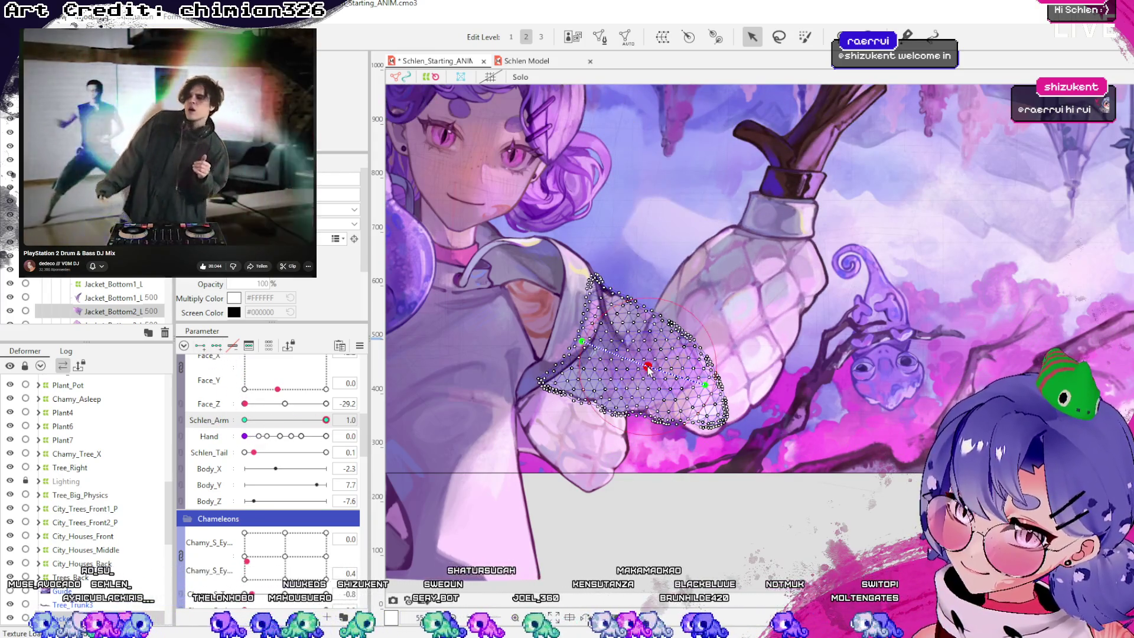
Stretch the Jacket_Bottom2_L mesh down-right to follow the arm, then select F_Hand_Z
left_click_drag(648, 372, 696, 400)
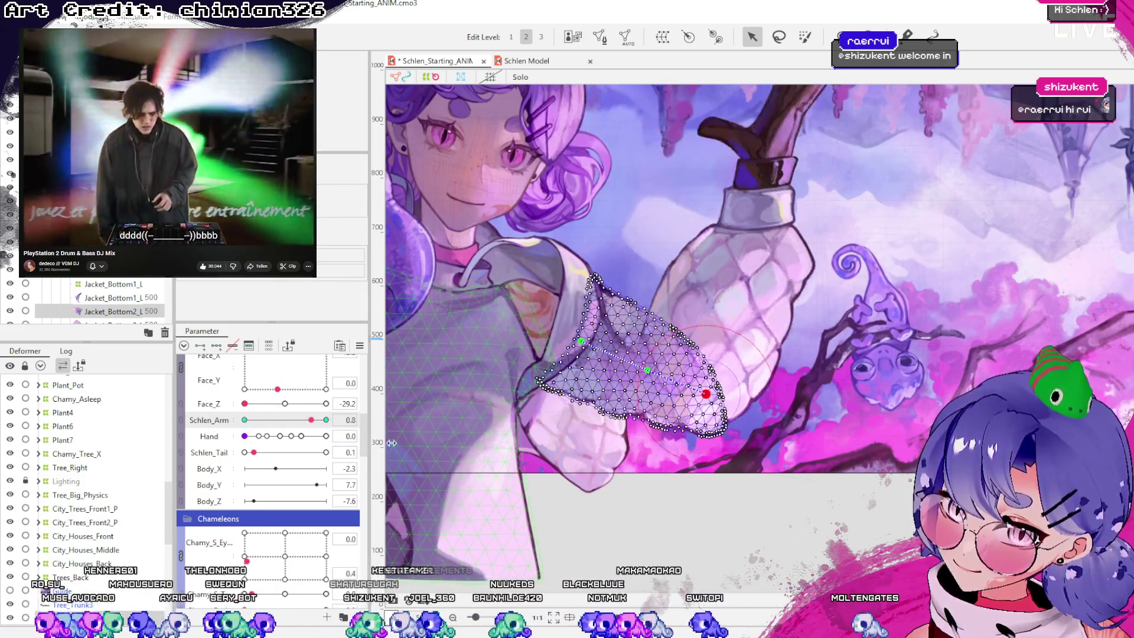
left_click(645, 379)
mouse_move(647, 384)
left_mouse_down()
mouse_move(709, 396)
mouse_move(705, 412)
left_mouse_up()
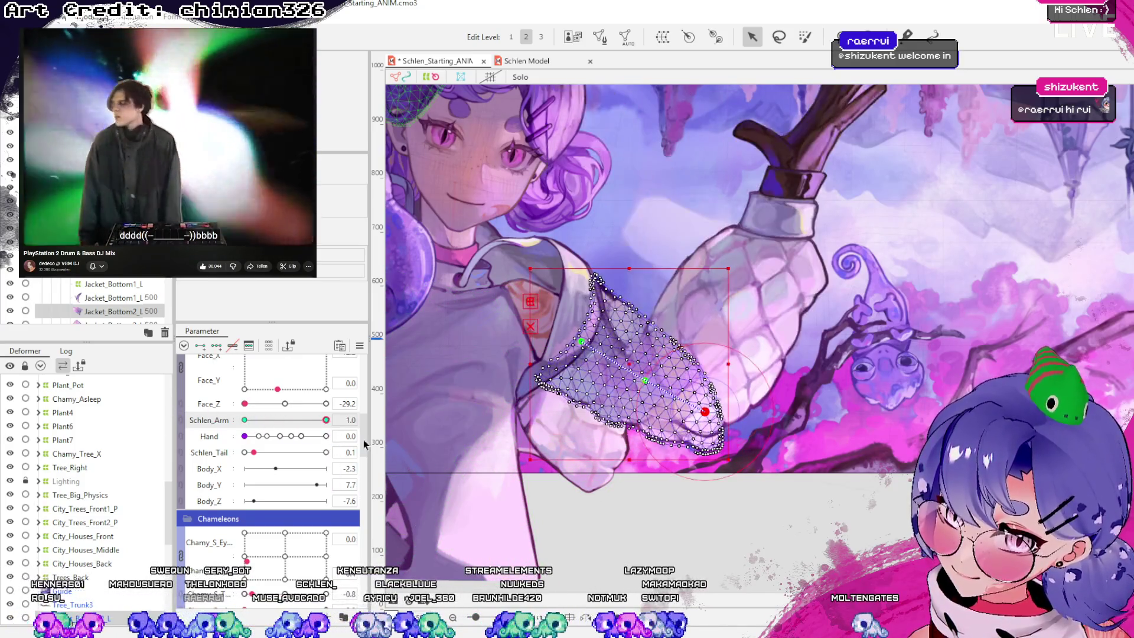
scroll(85, 471, "down", 5)
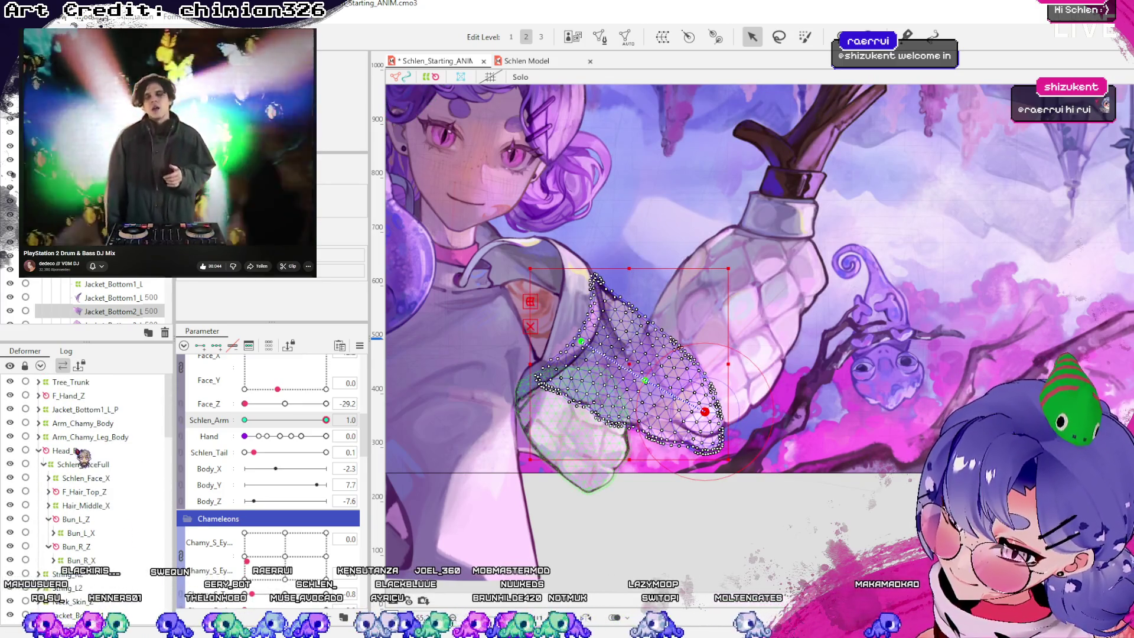
left_click(68, 396)
mouse_move(326, 420)
left_mouse_down()
mouse_move(295, 421)
mouse_move(326, 420)
left_mouse_up()
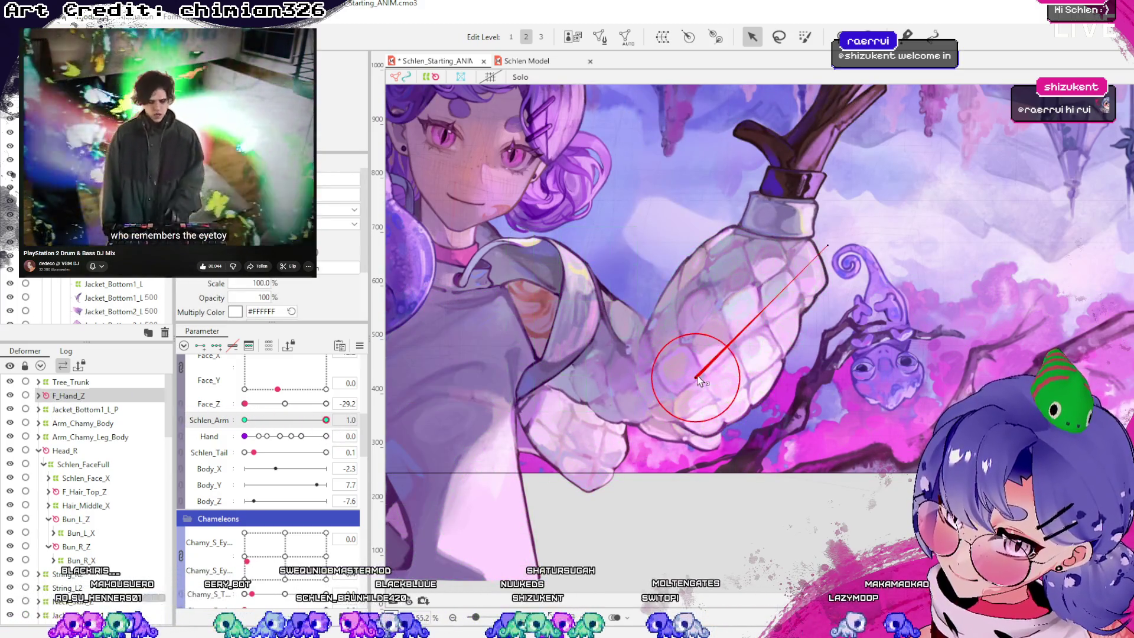
Shift the F_Hand_Z rotation deformer slightly down-left and test Schlen_Arm at 0 and 1.0
left_click_drag(696, 377, 692, 389)
mouse_move(328, 424)
left_mouse_down()
mouse_move(194, 428)
mouse_move(353, 435)
mouse_move(175, 445)
mouse_move(383, 444)
mouse_move(57, 436)
left_mouse_up()
mouse_move(248, 437)
left_mouse_down()
mouse_move(514, 440)
mouse_move(237, 440)
mouse_move(508, 442)
left_mouse_up()
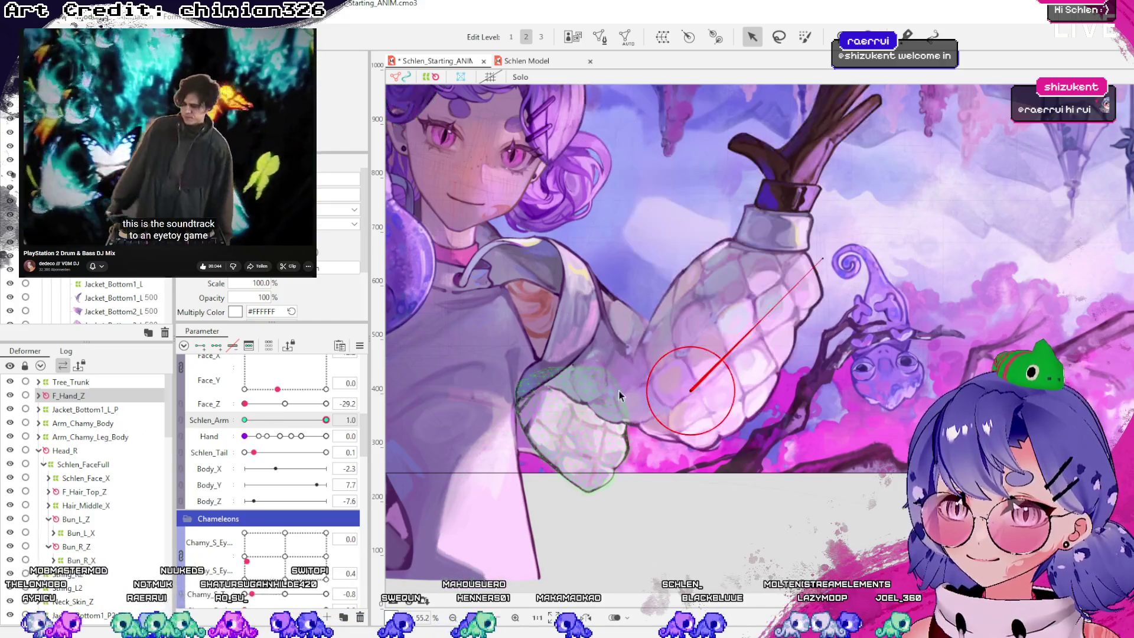
Select Jacket_Bottom2_L and soft-warp a sleeve vertex up-left to match the arm
left_click(579, 409)
mouse_move(323, 421)
left_mouse_down()
mouse_move(245, 421)
mouse_move(326, 420)
mouse_move(236, 440)
mouse_move(326, 421)
left_mouse_up()
scroll(641, 496, "up", 5)
left_click_drag(777, 369, 766, 360)
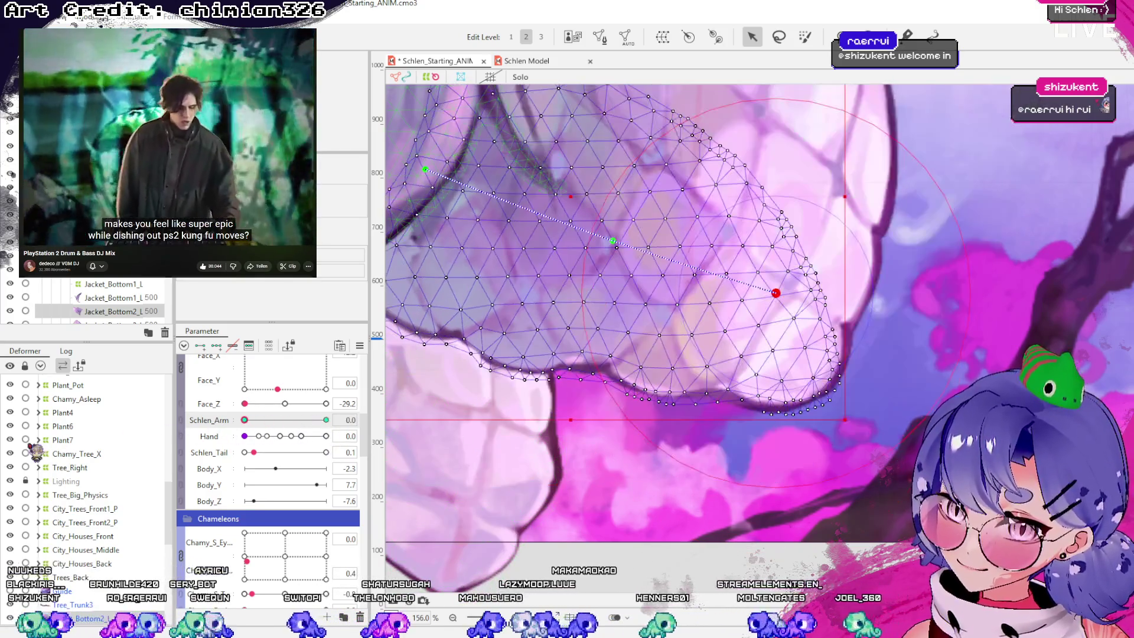
Scrub Schlen_Arm between 0 and 1 to preview the sleeve deformation
scroll(726, 310, "down", 3)
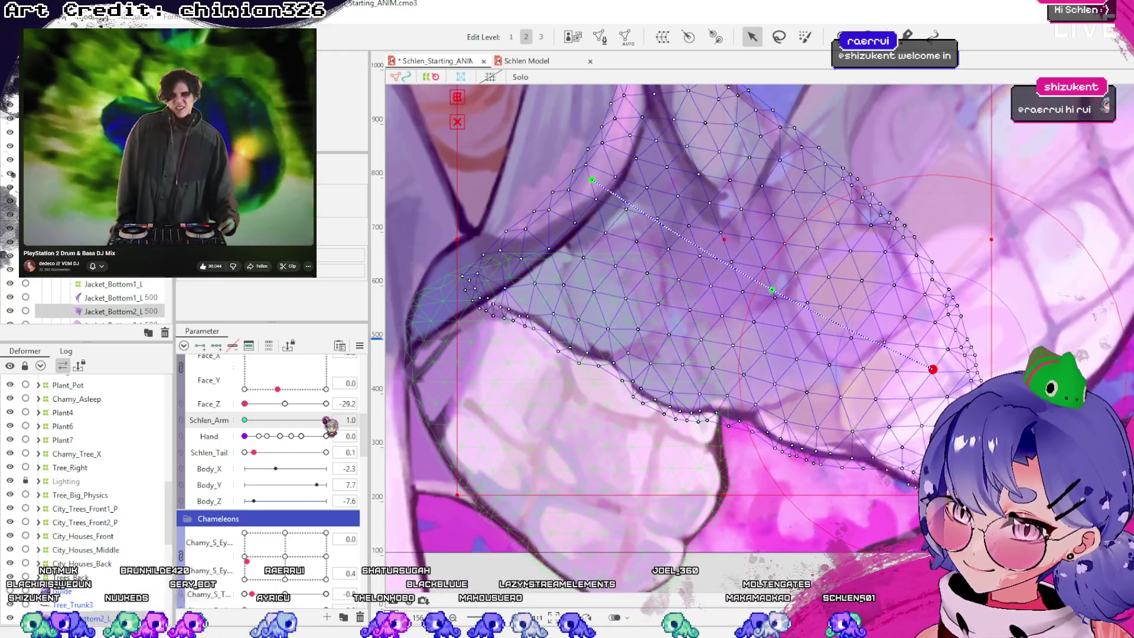
mouse_move(327, 420)
left_mouse_down()
mouse_move(244, 420)
mouse_move(537, 425)
left_mouse_up()
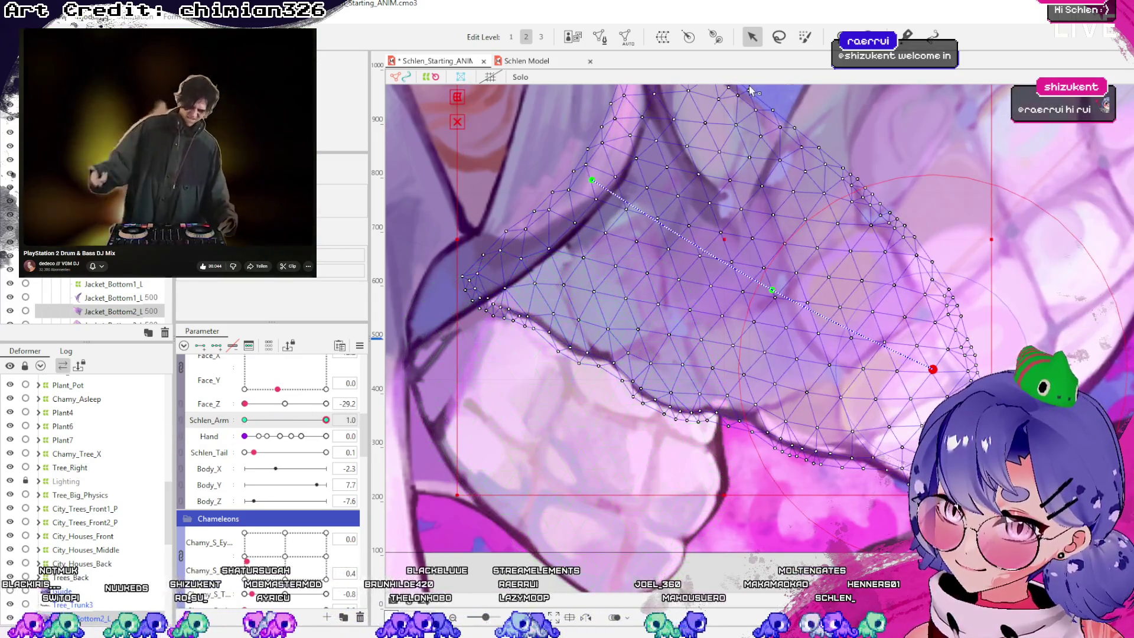
mouse_move(326, 420)
left_mouse_down()
mouse_move(243, 420)
mouse_move(327, 420)
left_mouse_up()
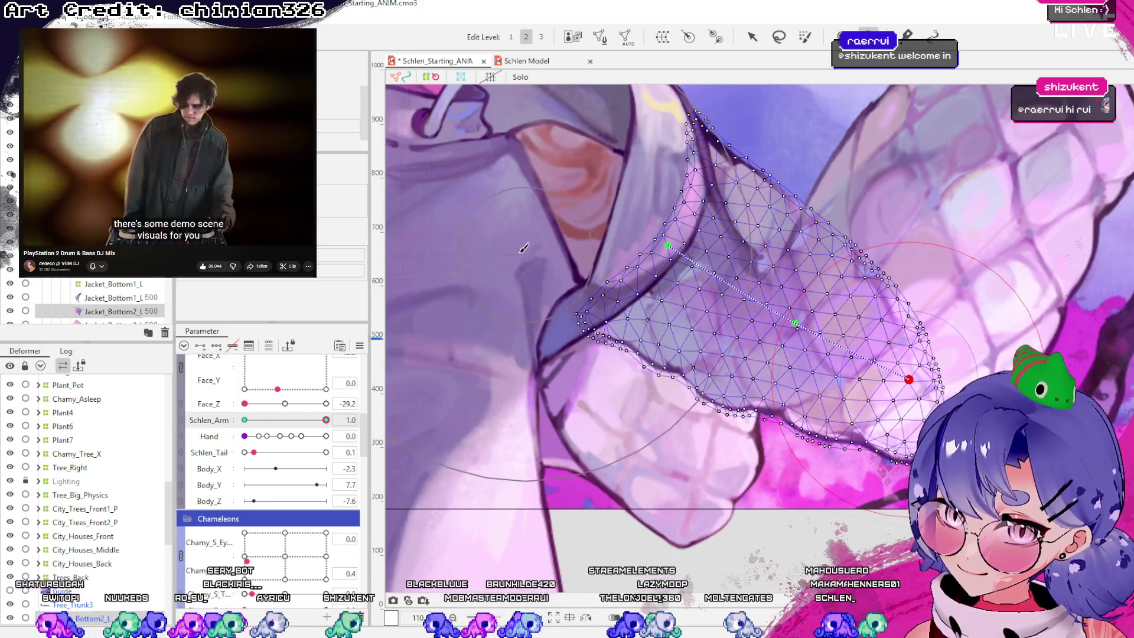
mouse_move(325, 420)
left_mouse_down()
mouse_move(261, 420)
mouse_move(326, 420)
left_mouse_up()
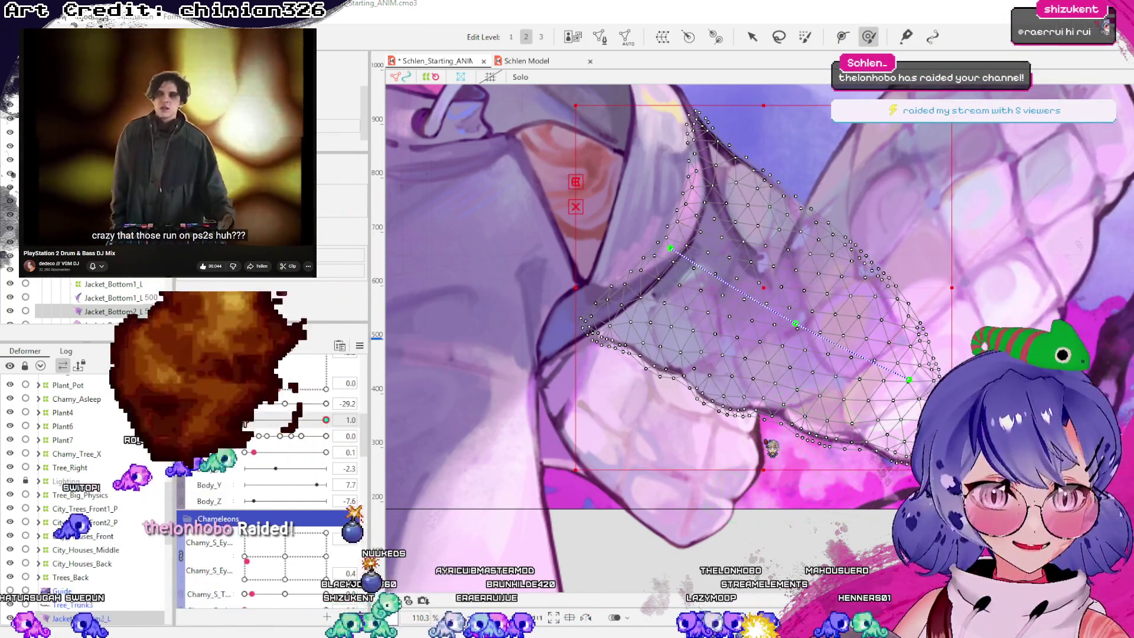
Save the Schlen_Starting_ANIM project with Ctrl+S
key("ctrl+s")
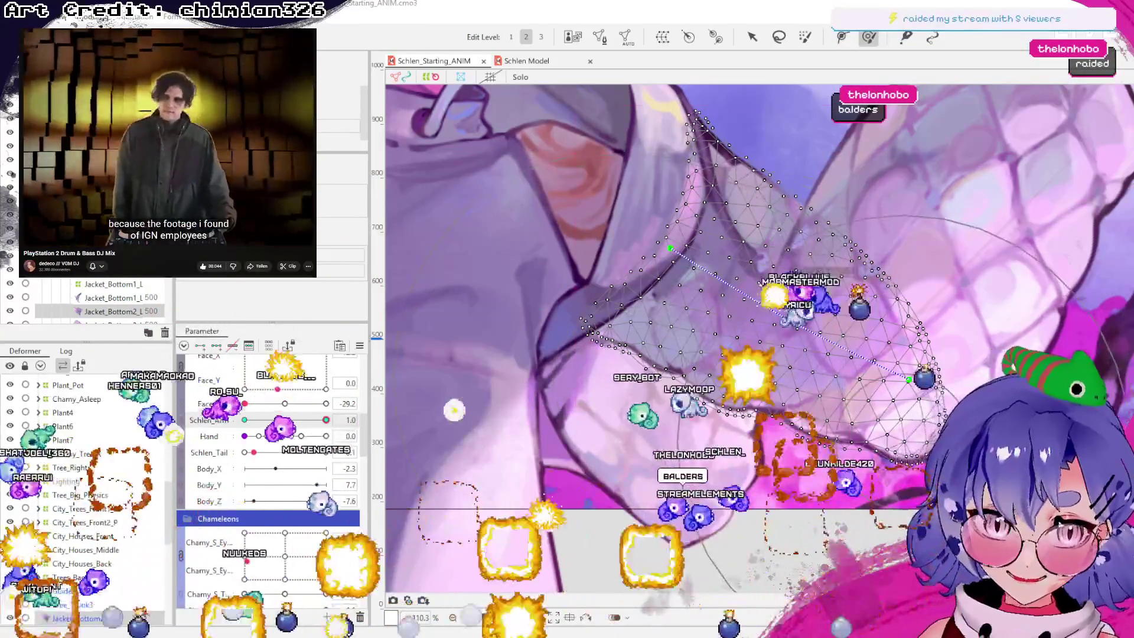
scroll(706, 335, "down", 5)
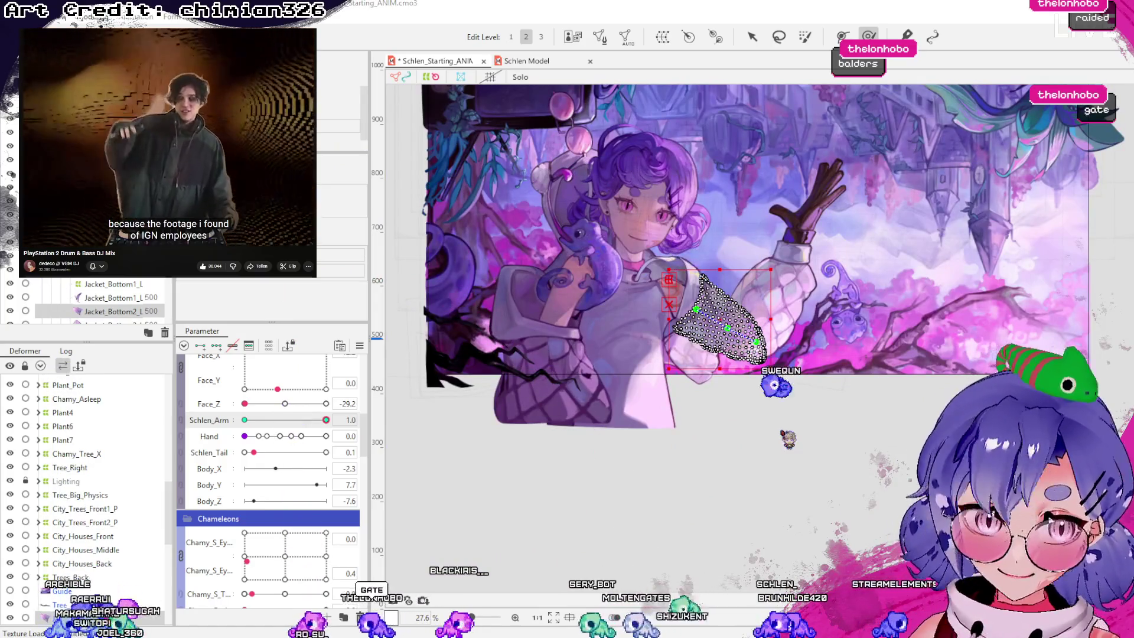
scroll(700, 287, "up", 3)
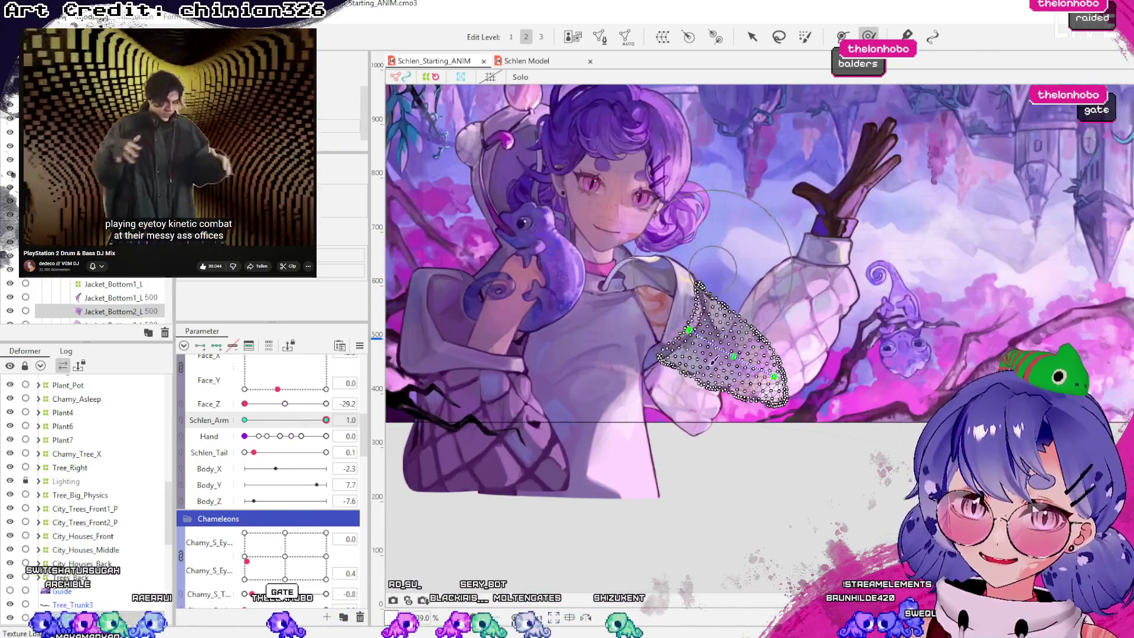
scroll(700, 287, "down", 2)
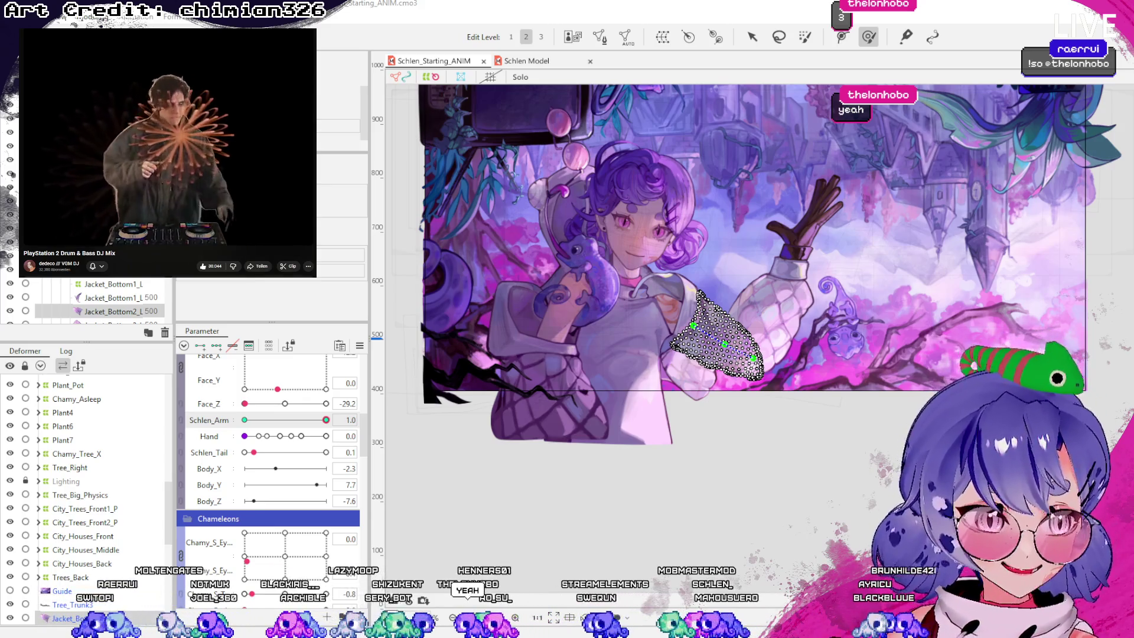
scroll(735, 354, "up", 2)
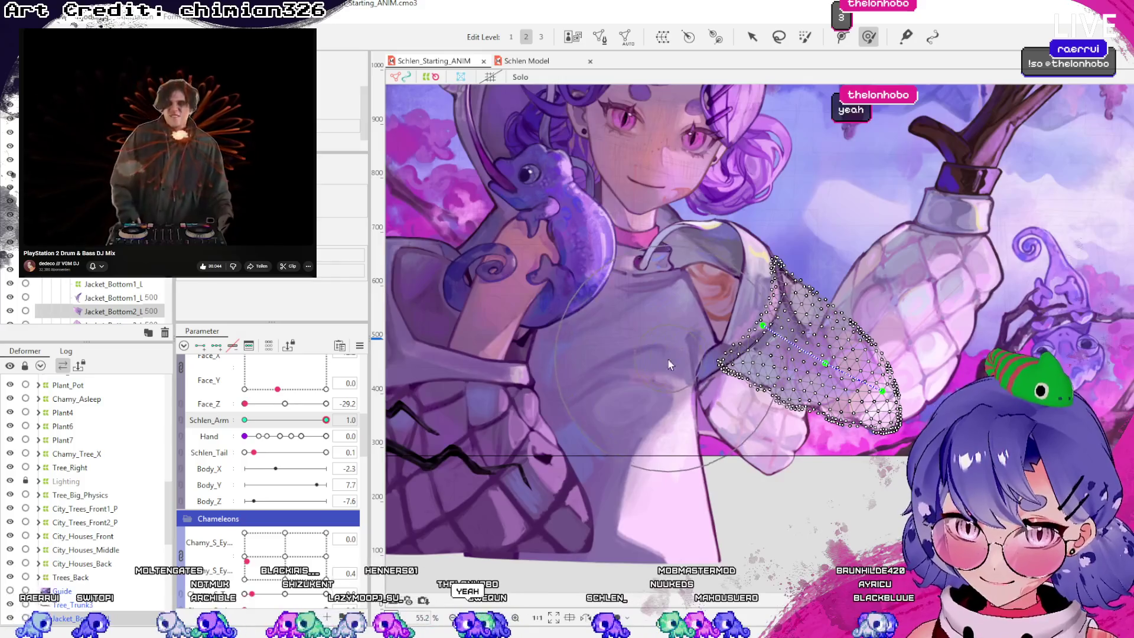
scroll(650, 325, "down", 2)
scroll(639, 319, "up", 2)
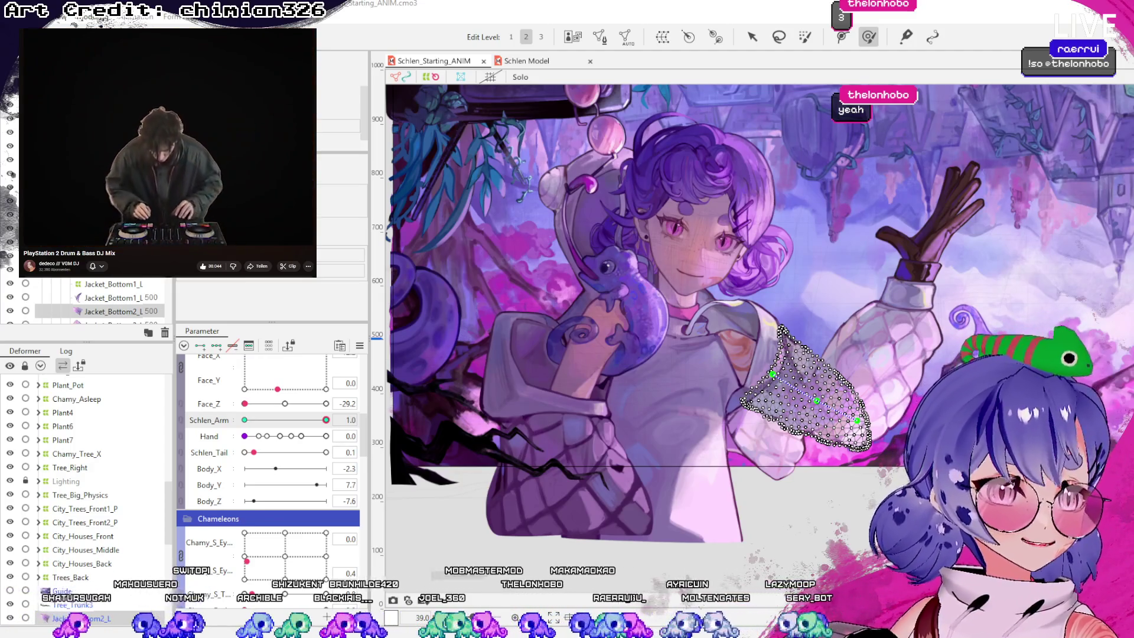
scroll(427, 102, "down", 3)
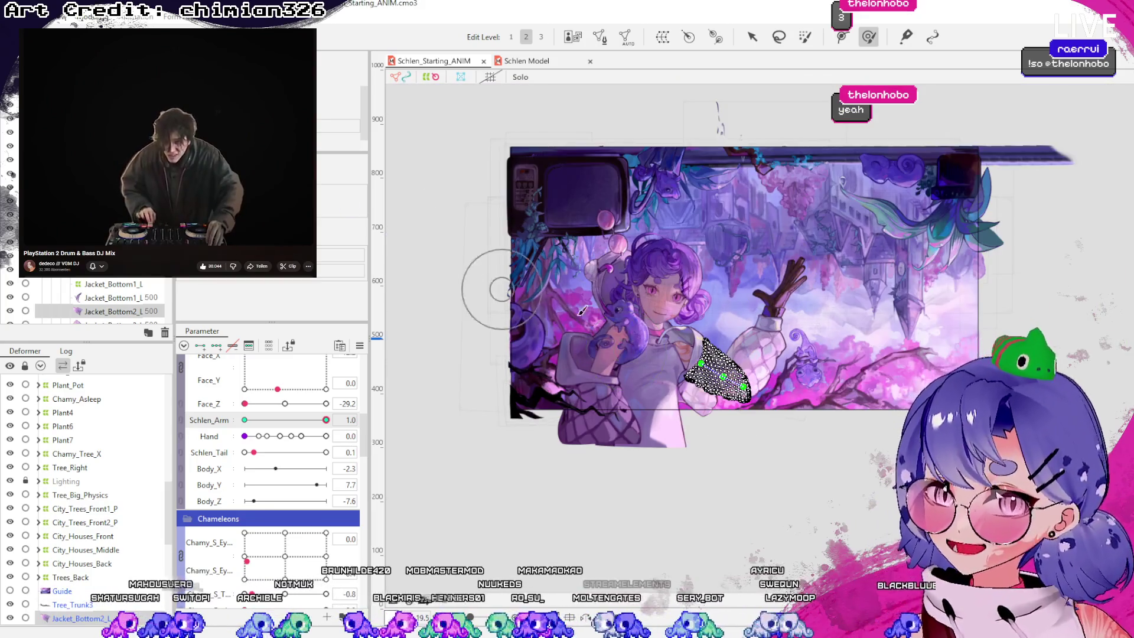
Switch to the Schlen Model document, pan onto the character, and select all meshes
left_click(562, 62)
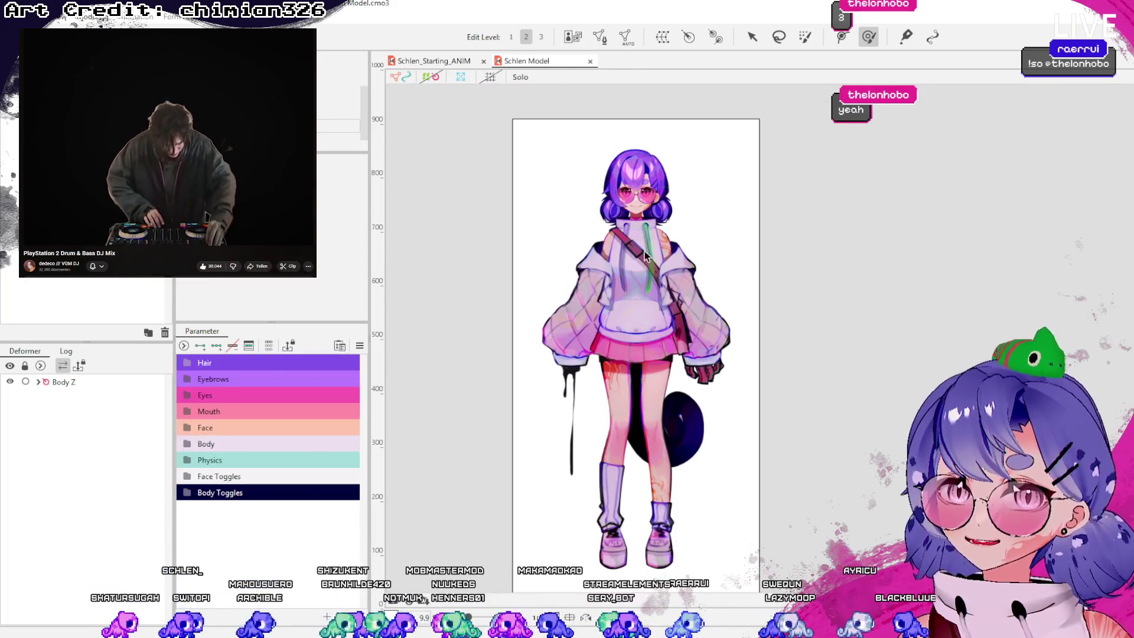
scroll(671, 200, "up", 3)
left_click_drag(671, 200, 688, 254)
scroll(694, 218, "up", 3)
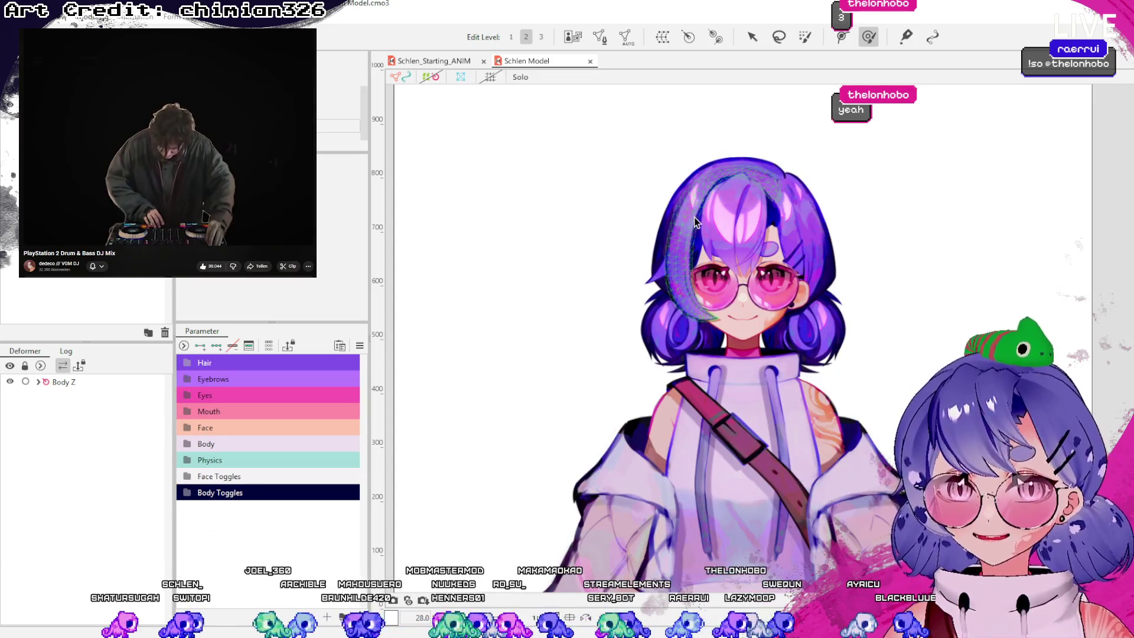
scroll(693, 218, "down", 4)
key("ctrl+a")
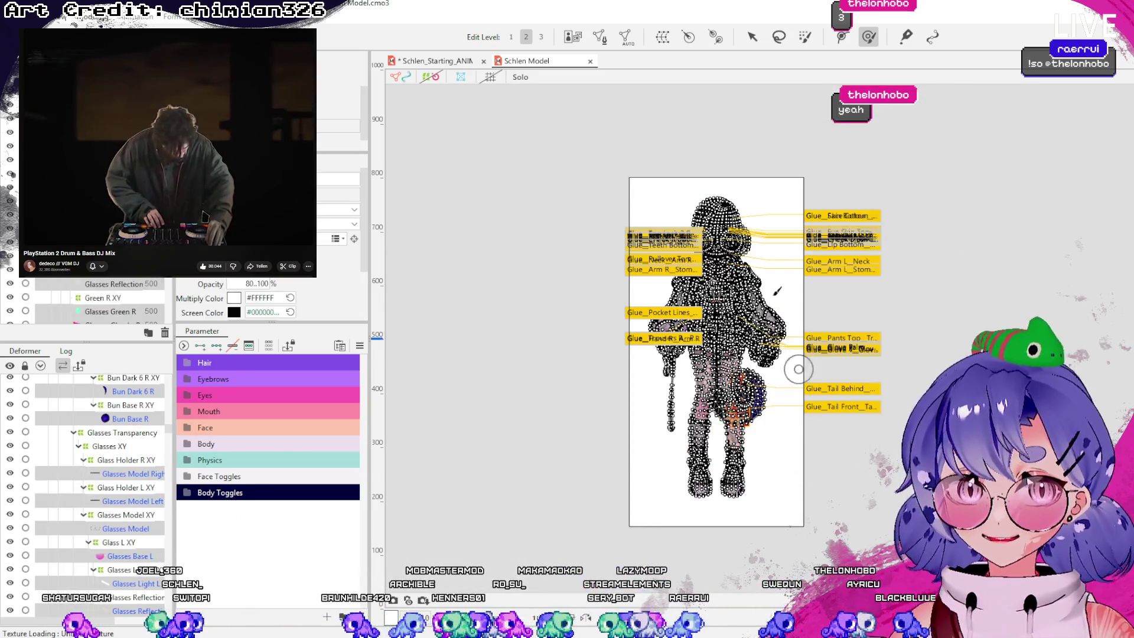
scroll(745, 239, "up", 2)
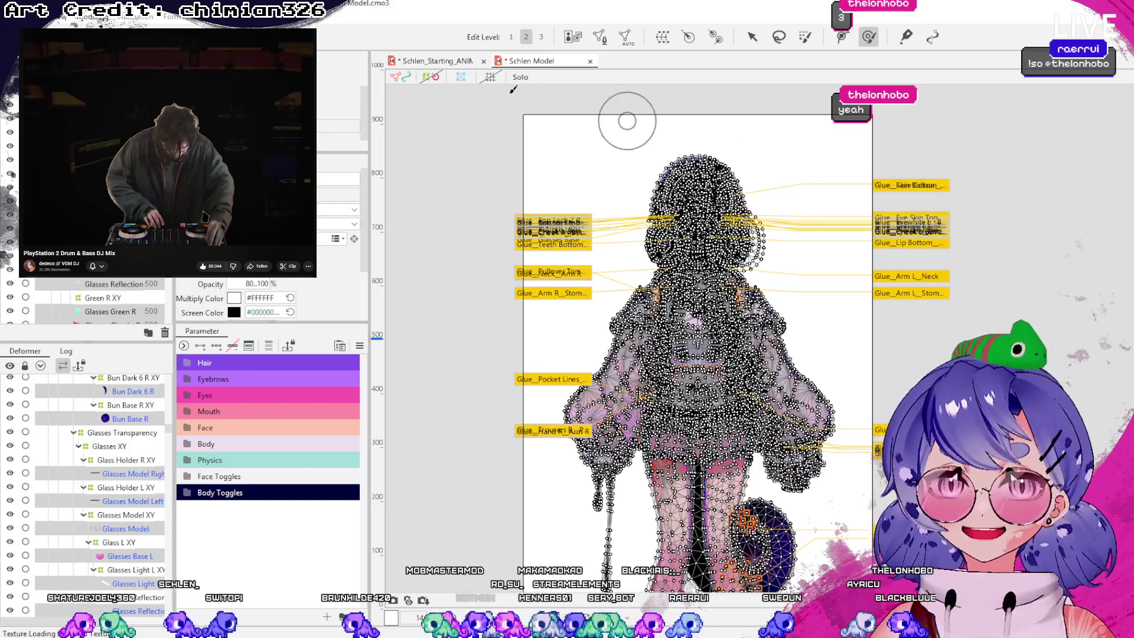
Cycle document tabs with Ctrl+Tab, ending on the Schlen_Starting_ANIM scene
key("ctrl+Tab")
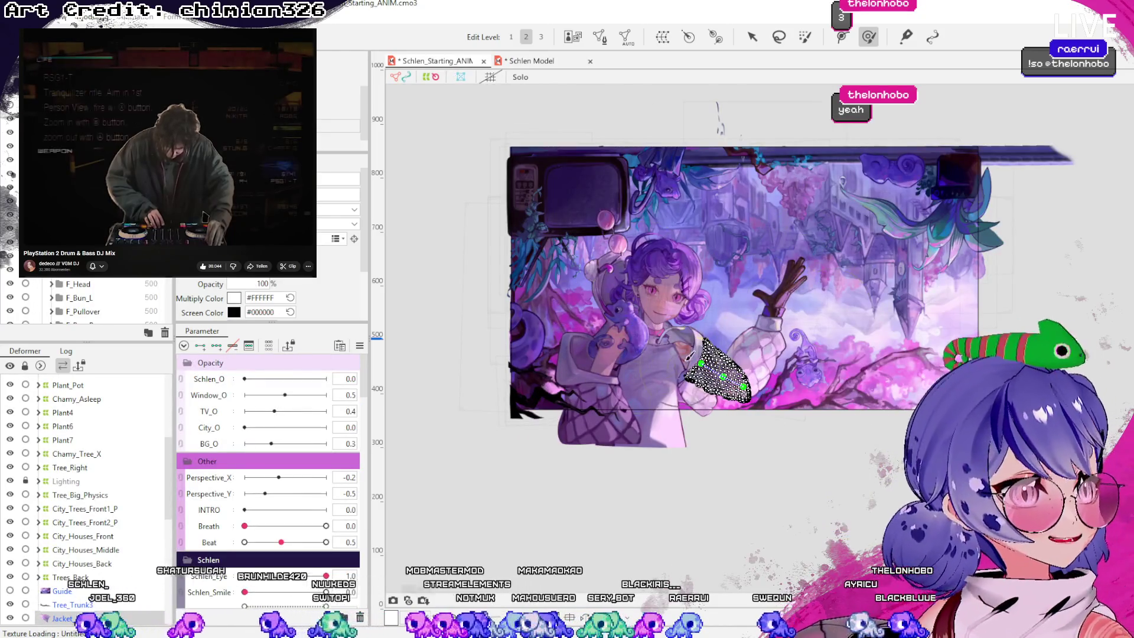
scroll(690, 355, "up", 1)
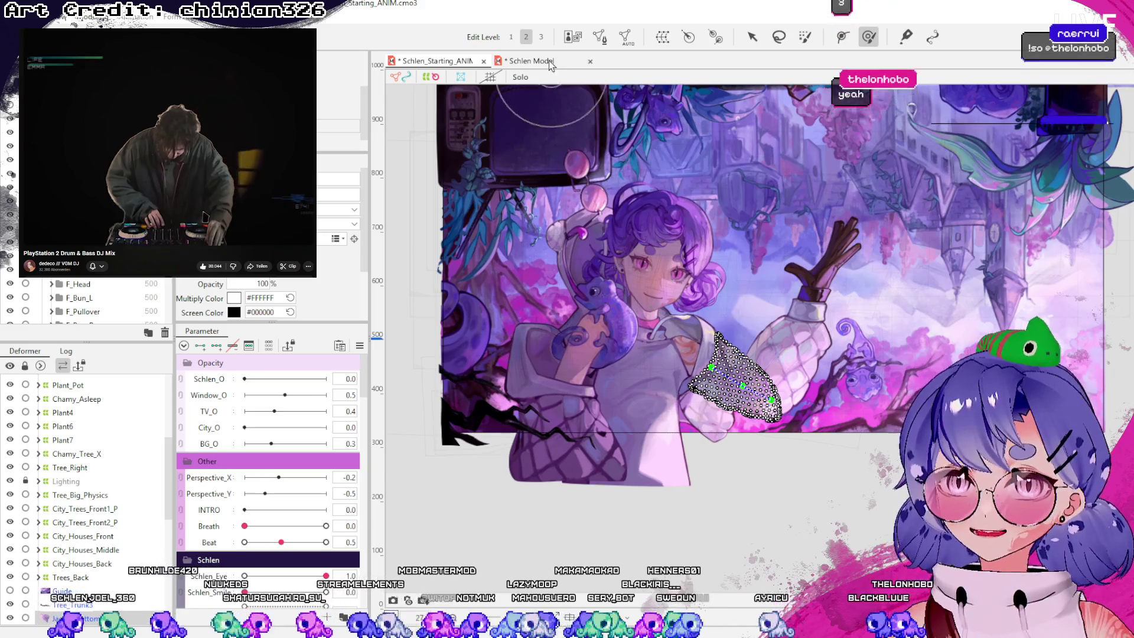
key("ctrl+Tab")
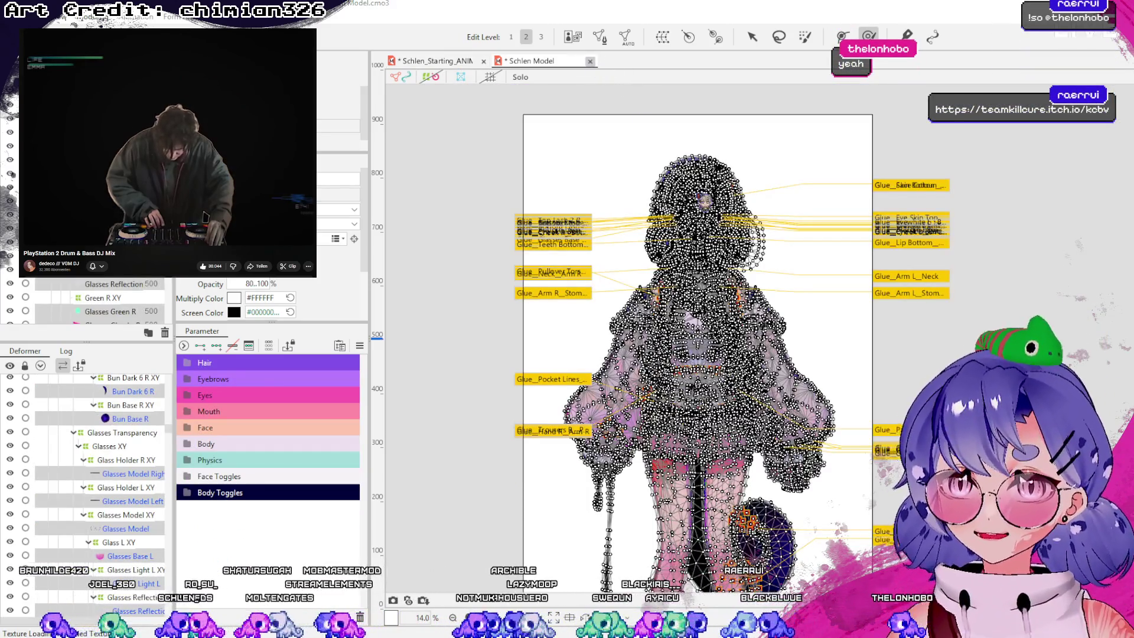
key("ctrl+Tab")
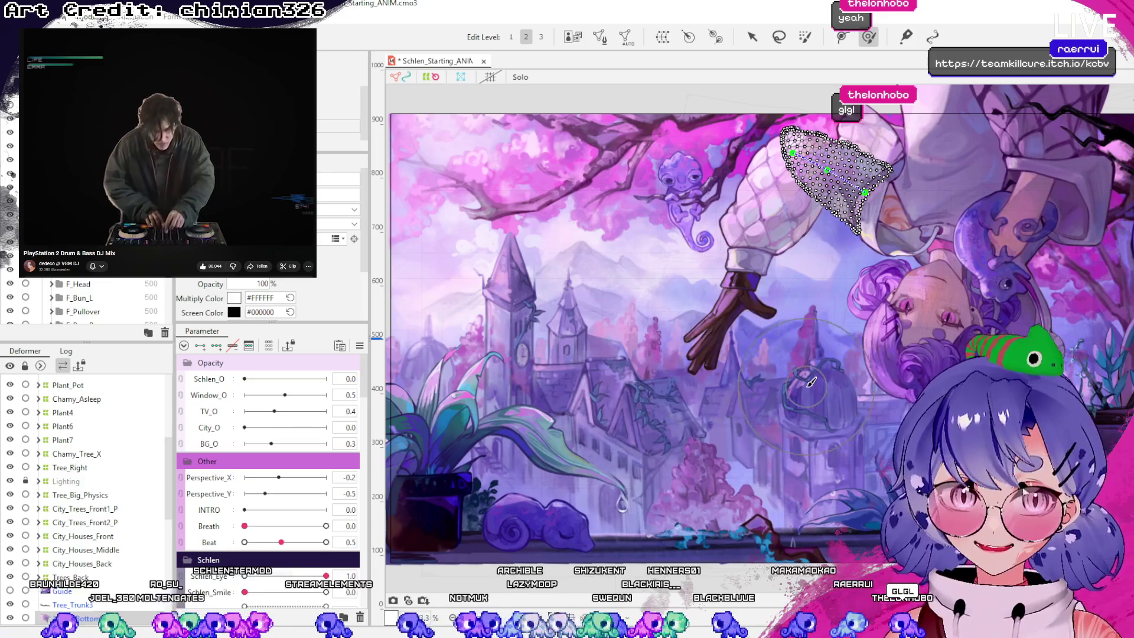
scroll(872, 408, "down", 2)
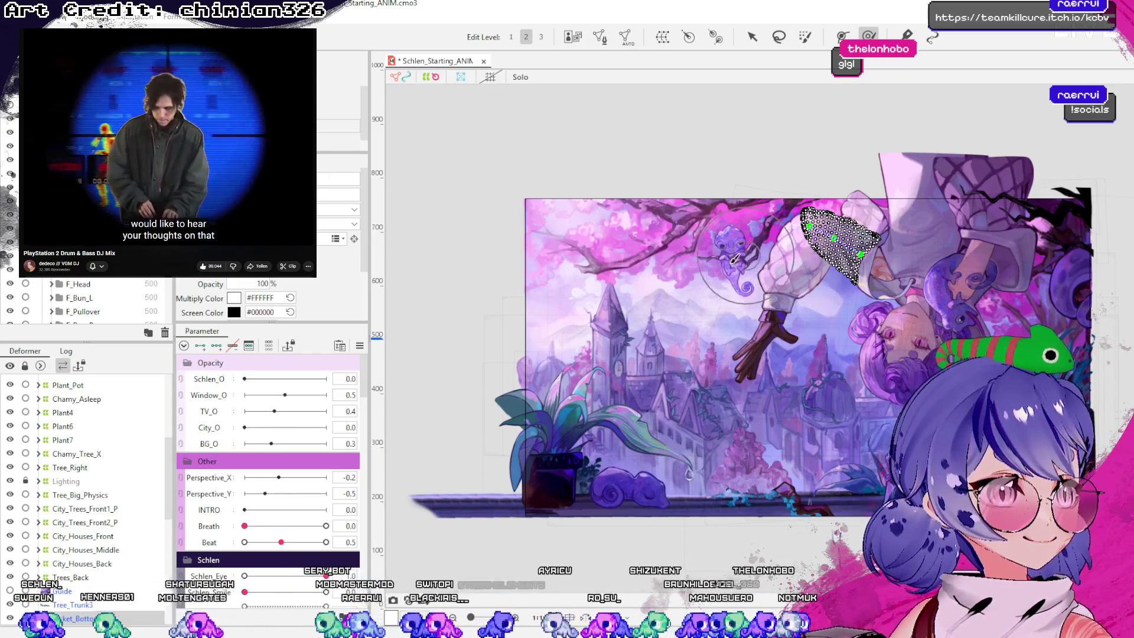
scroll(735, 258, "up", 5)
scroll(925, 296, "down", 3)
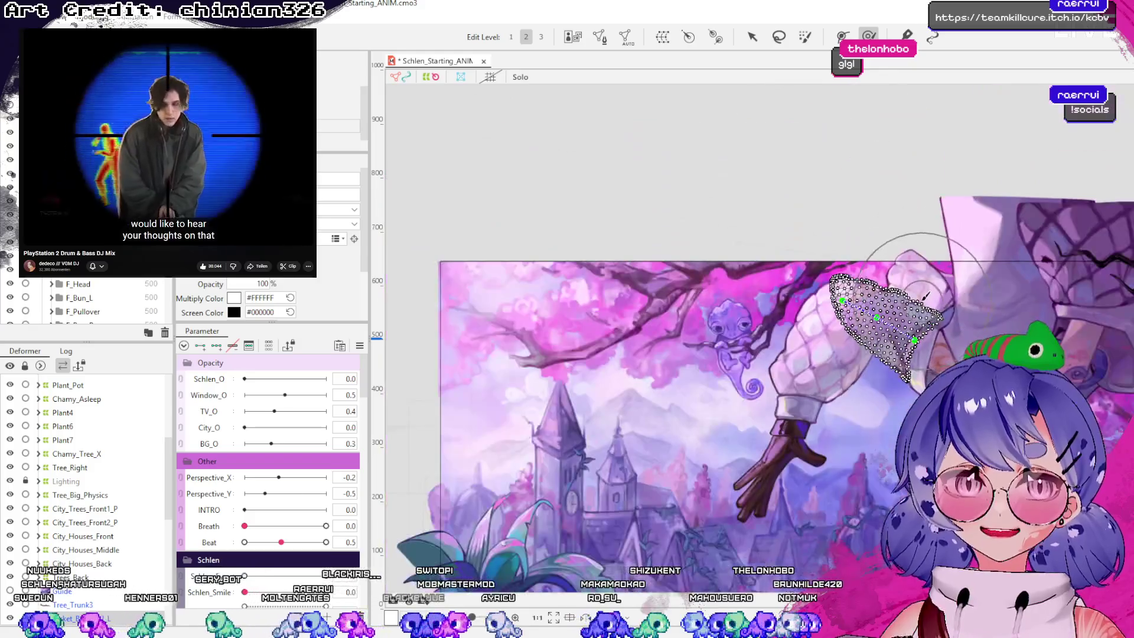
scroll(898, 294, "down", 2)
scroll(867, 293, "up", 2)
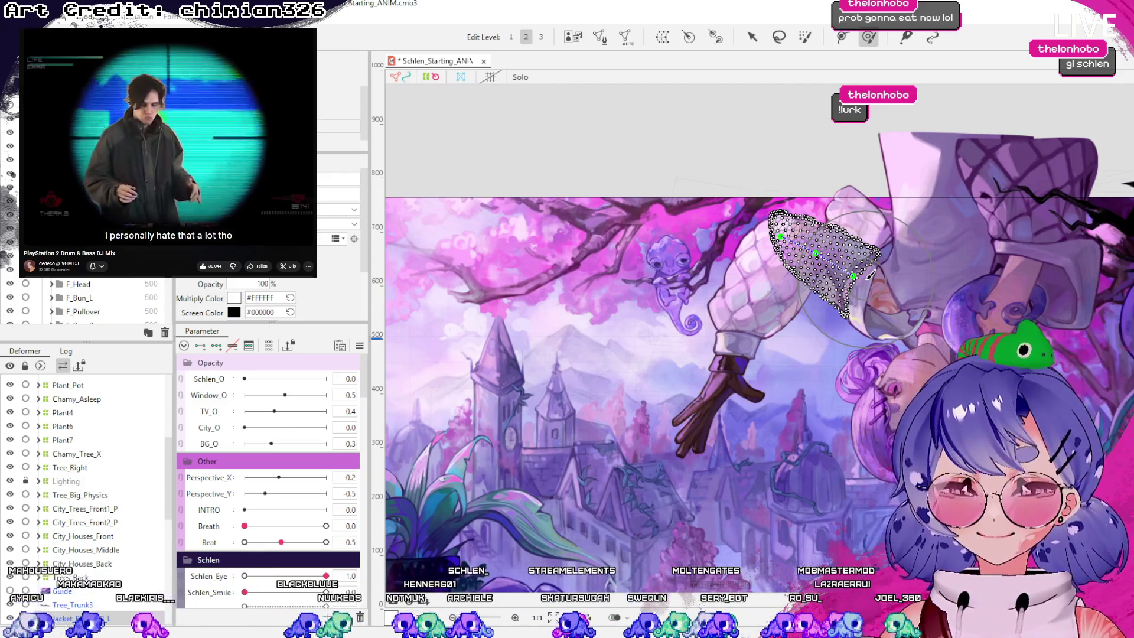
scroll(260, 466, "down", 1)
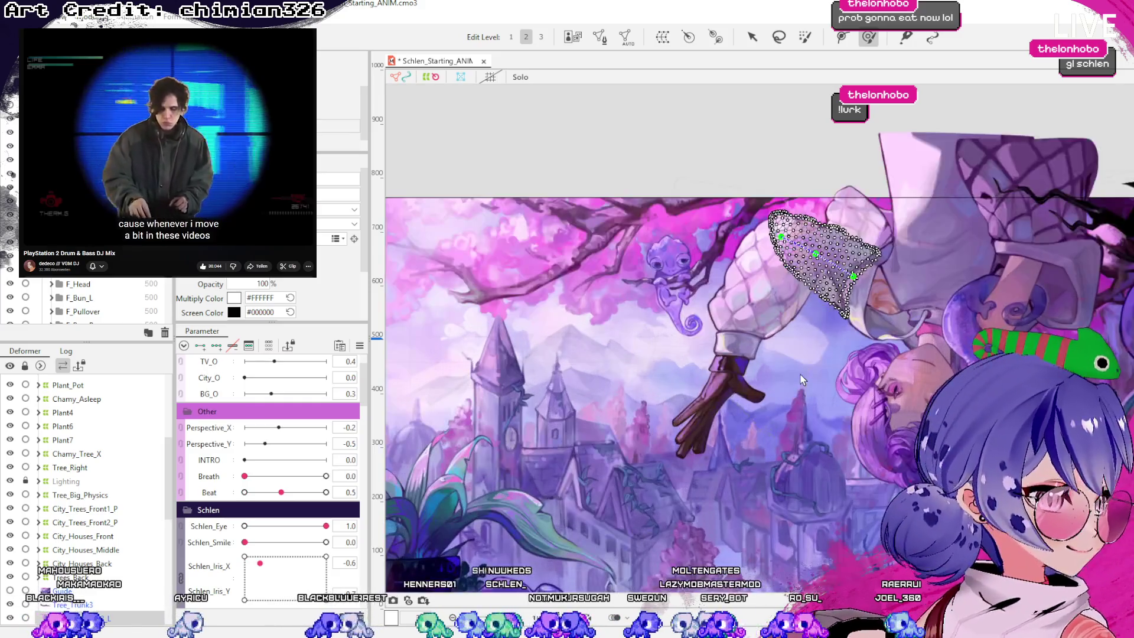
Pan the scene to the arm and return to the Arrow tool, leaving mesh editing
left_click_drag(915, 354, 839, 351)
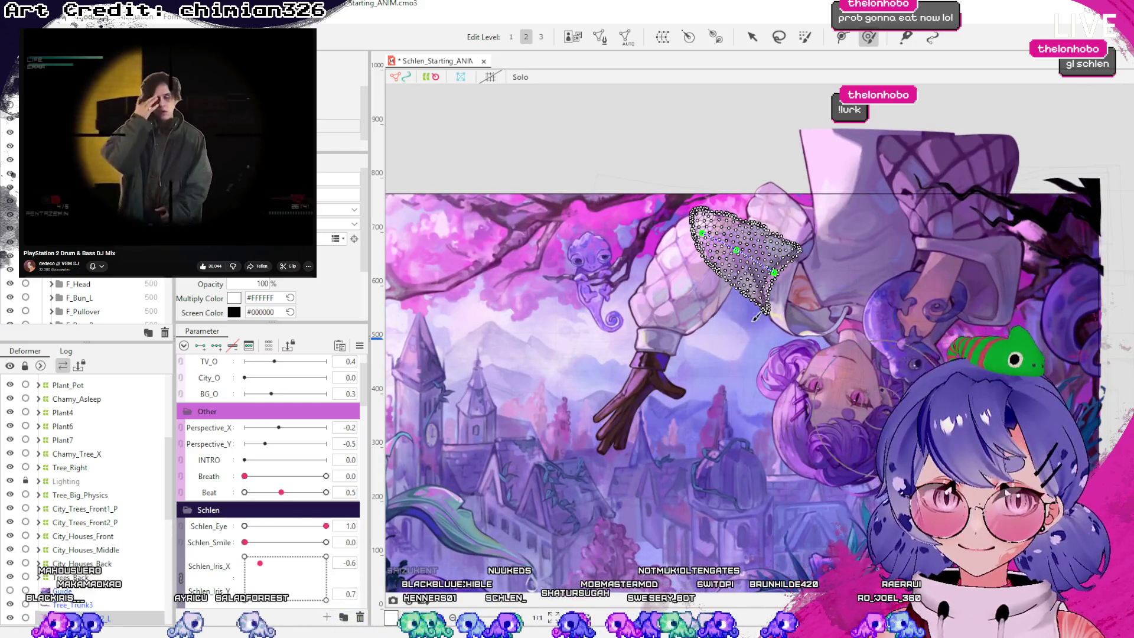
left_click(752, 37)
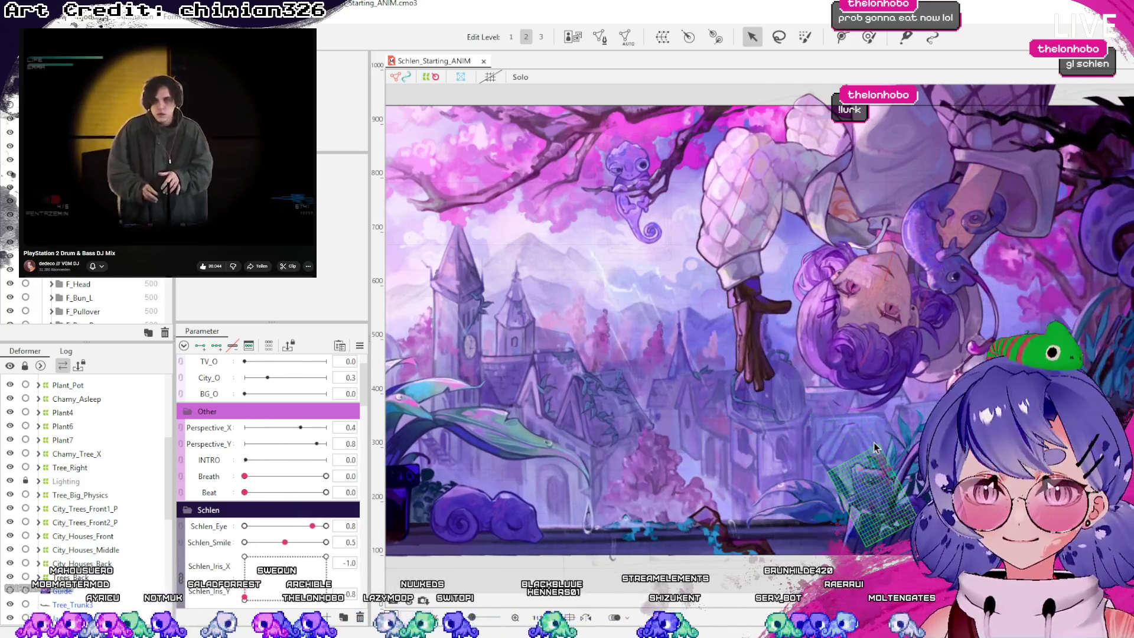
scroll(213, 538, "down", 5)
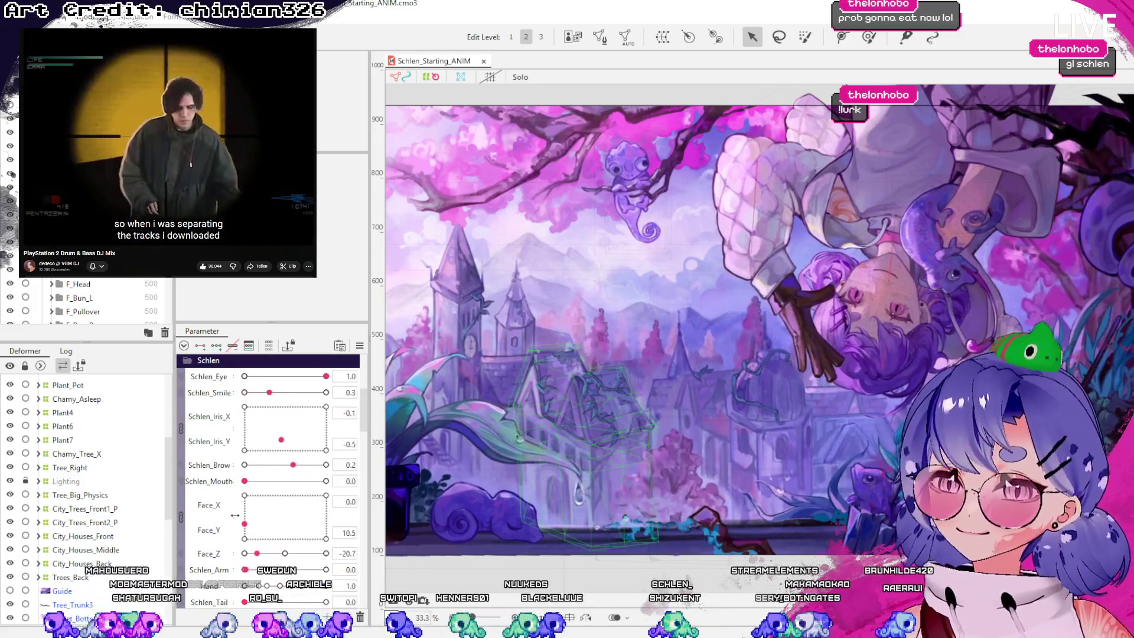
Set Hand and Schlen_Arm both to 1.0, then select the hand mesh on the canvas
scroll(247, 520, "down", 2)
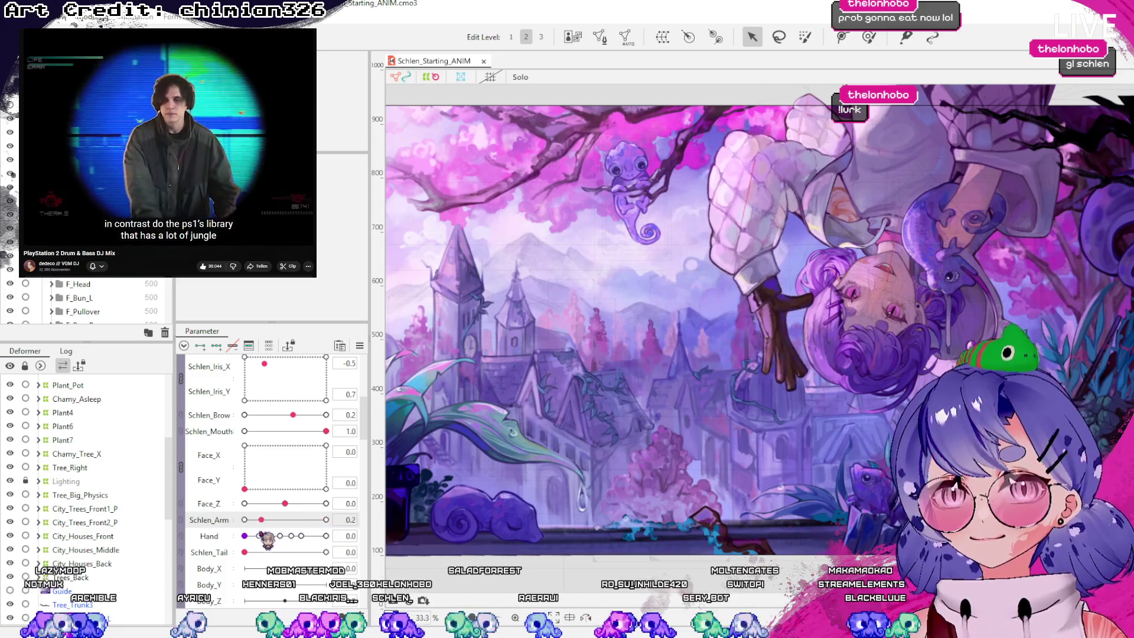
mouse_move(296, 536)
left_mouse_down()
mouse_move(318, 537)
mouse_move(261, 540)
left_mouse_up()
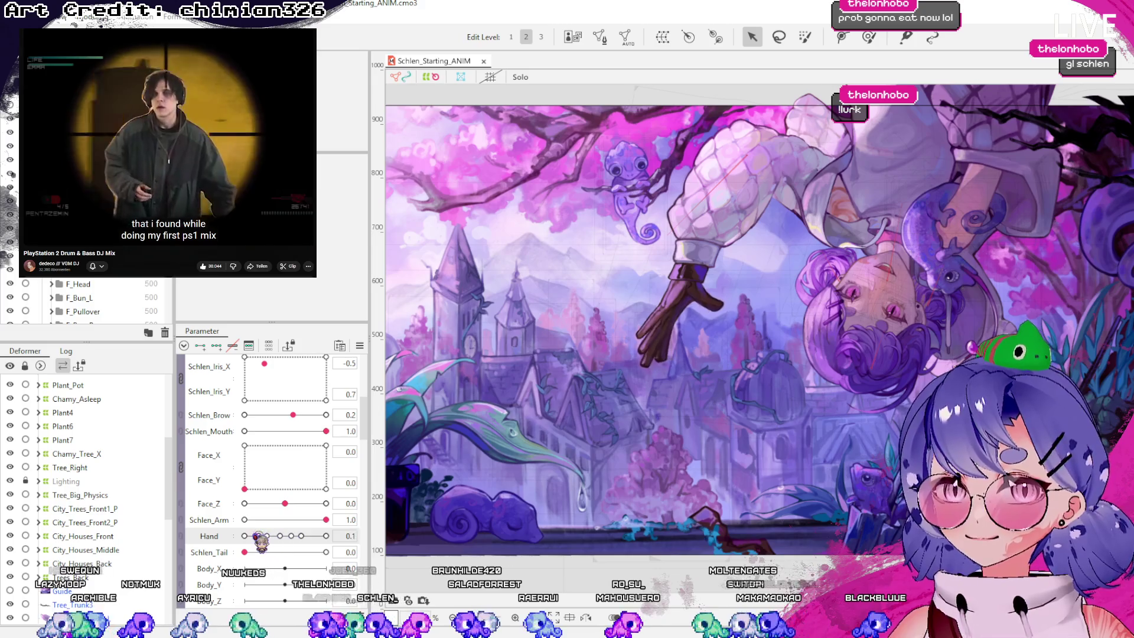
left_click(326, 536)
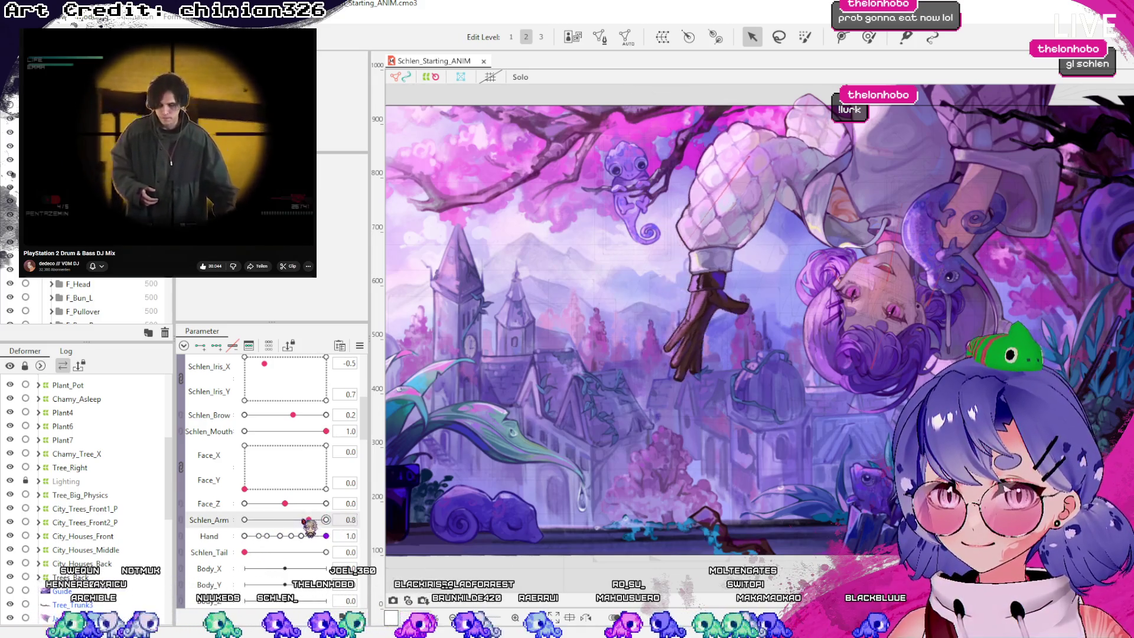
left_click_drag(244, 520, 331, 522)
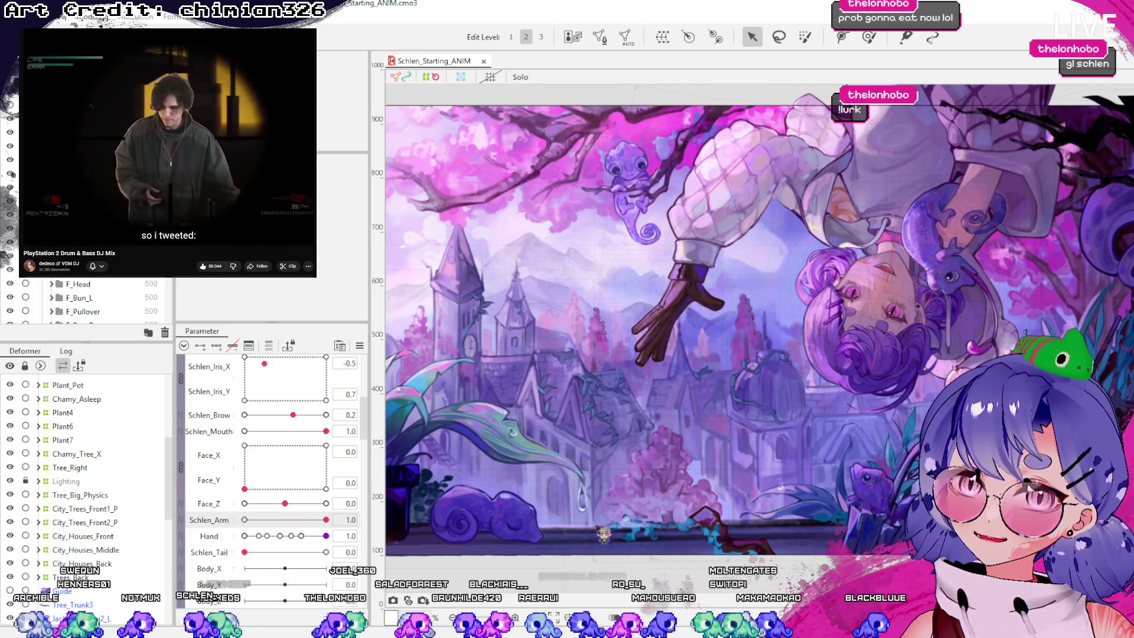
left_click(687, 294)
scroll(685, 289, "up", 3)
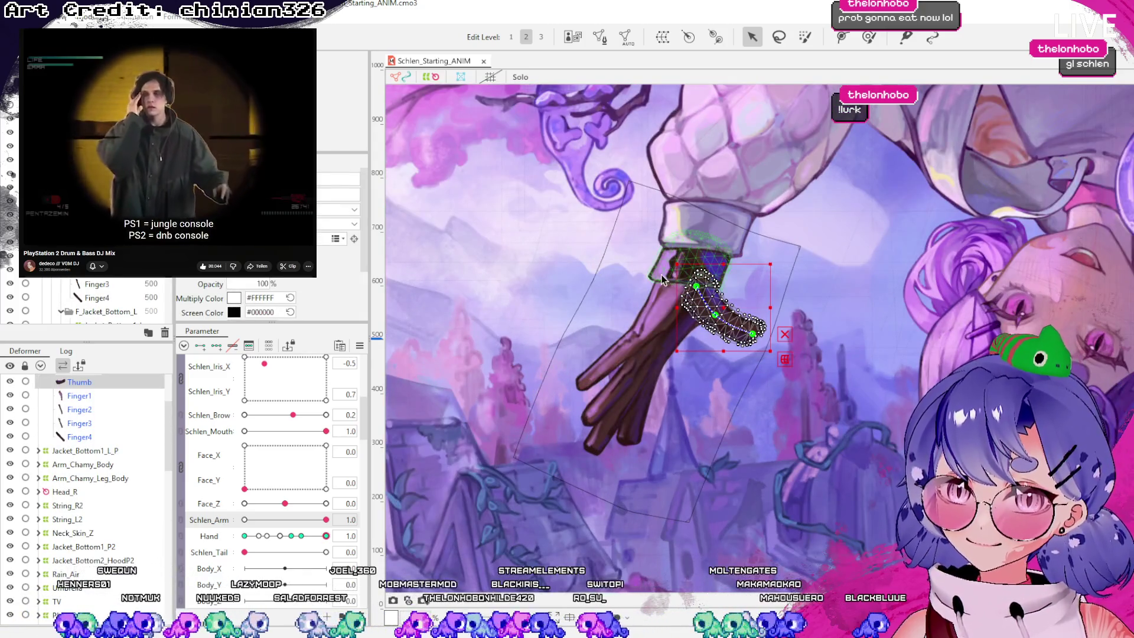
Select the Thumb part in the Deformer palette as the target for the Thumb_Arm warp
scroll(119, 459, "up", 3)
left_click(98, 446)
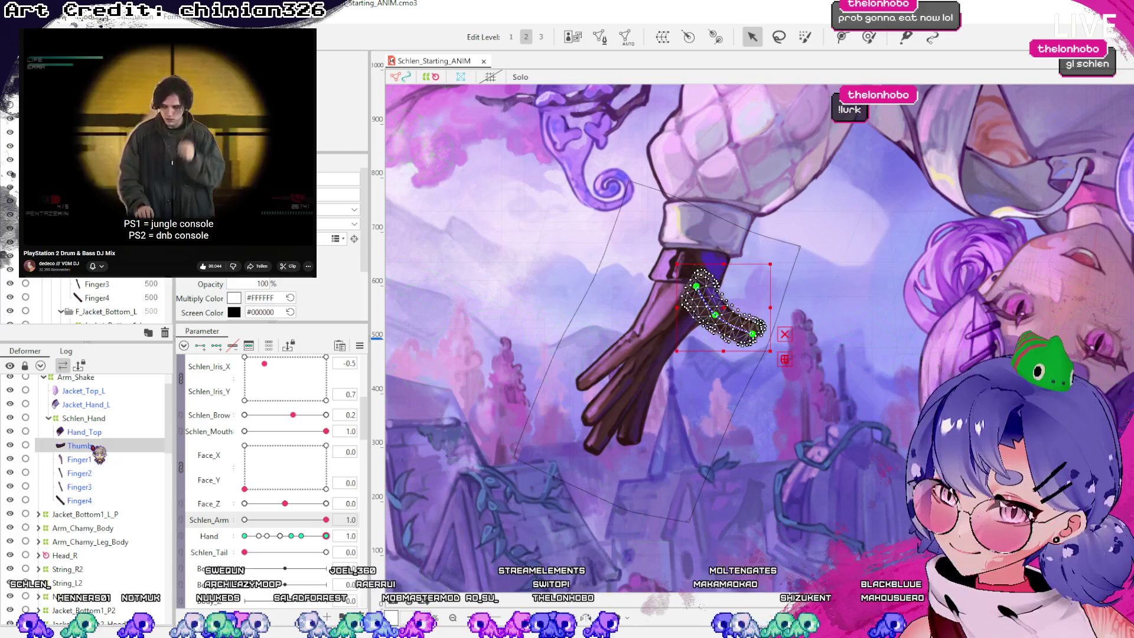
left_click(97, 459)
left_click(99, 448)
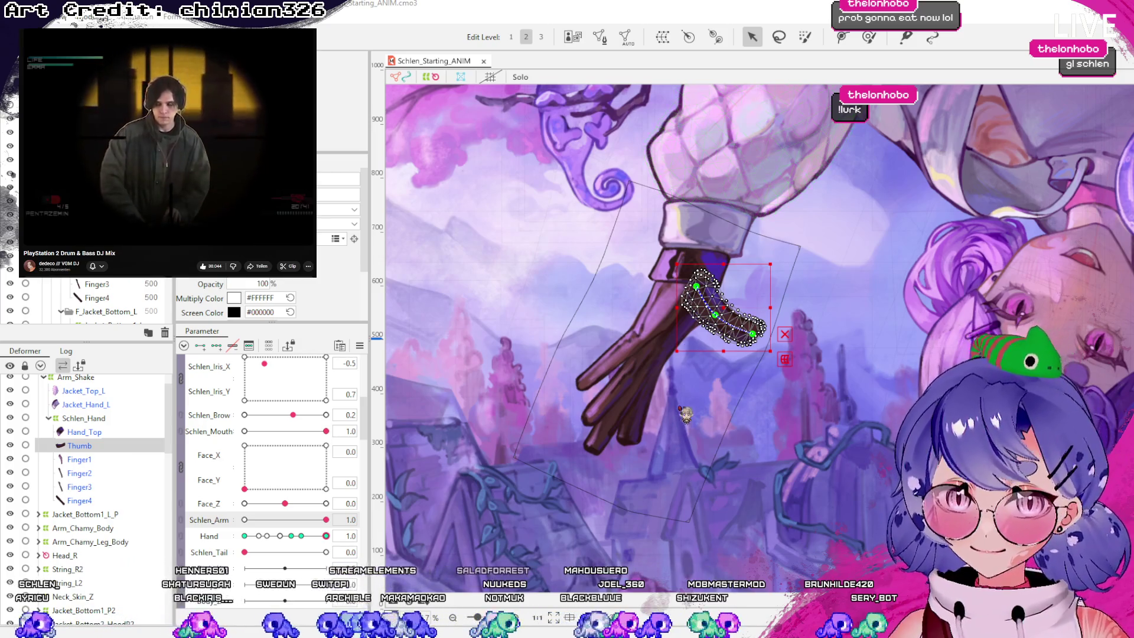
scroll(786, 348, "up", 3)
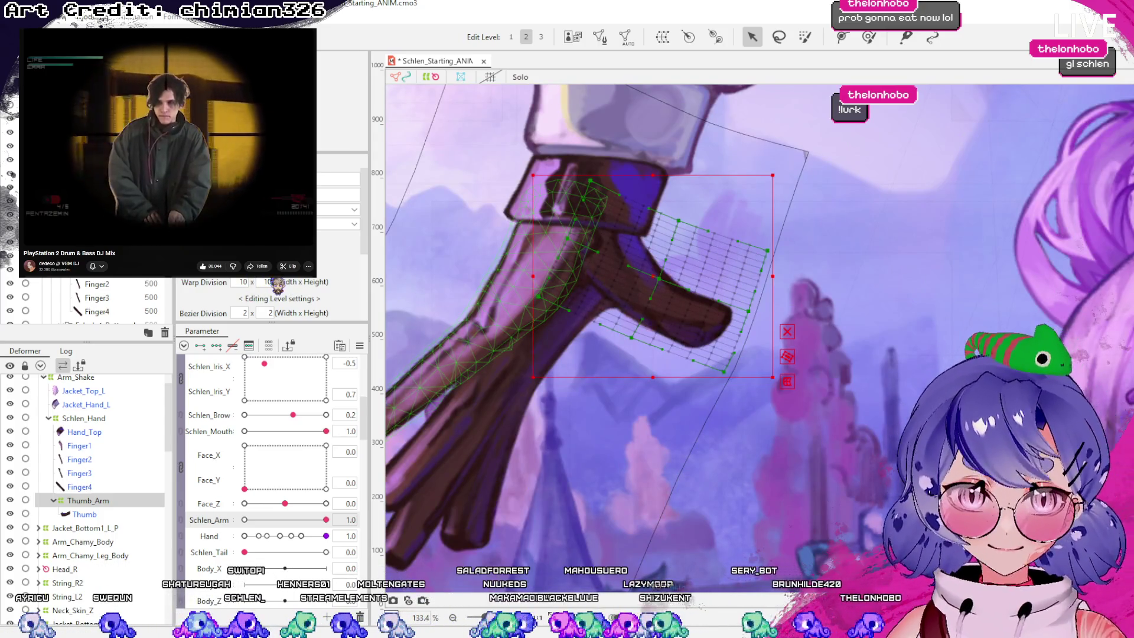
Ease Hand to 0.3, reset the parameters, and raise Schlen_Arm fully to 1.0
mouse_move(327, 536)
left_mouse_down()
mouse_move(248, 536)
mouse_move(289, 536)
mouse_move(272, 536)
left_mouse_up()
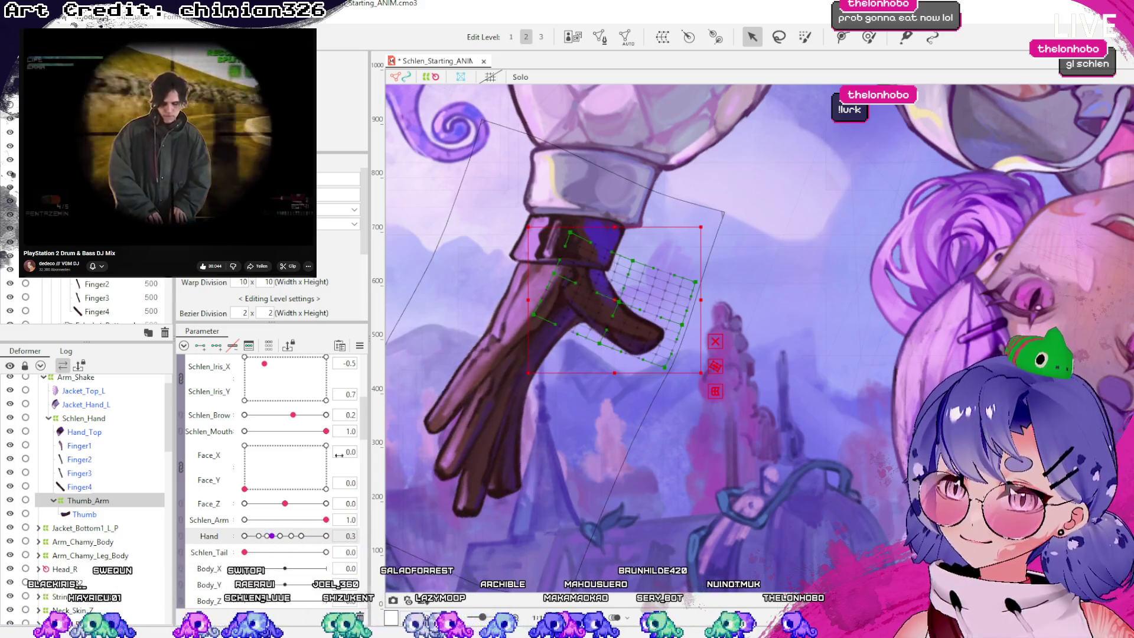
key("ctrl+shift+r")
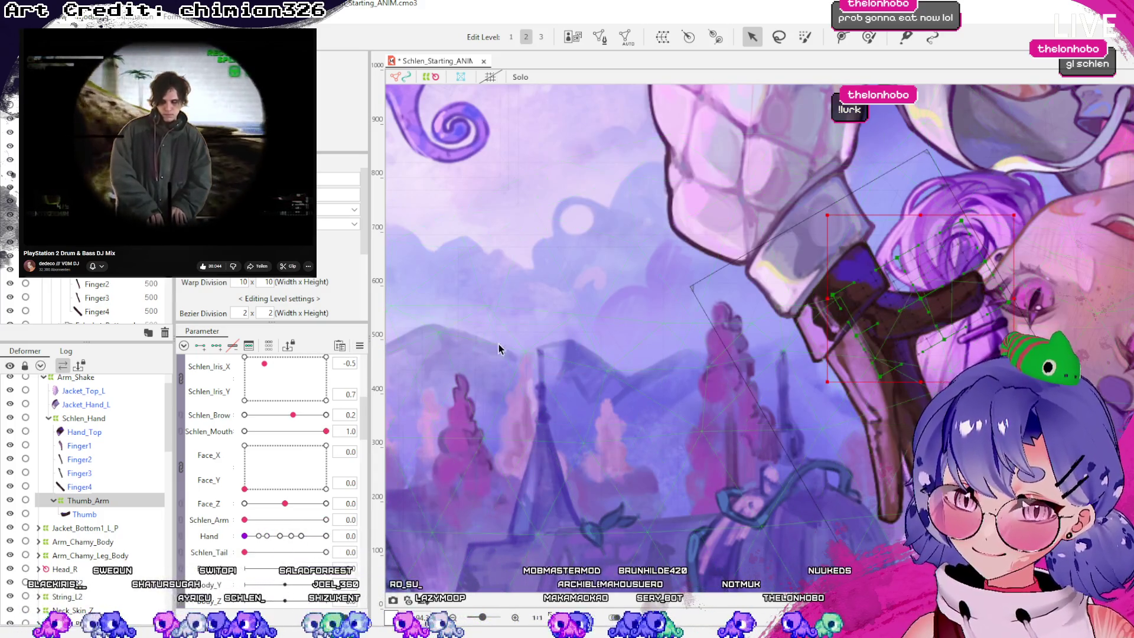
left_click_drag(247, 522, 379, 531)
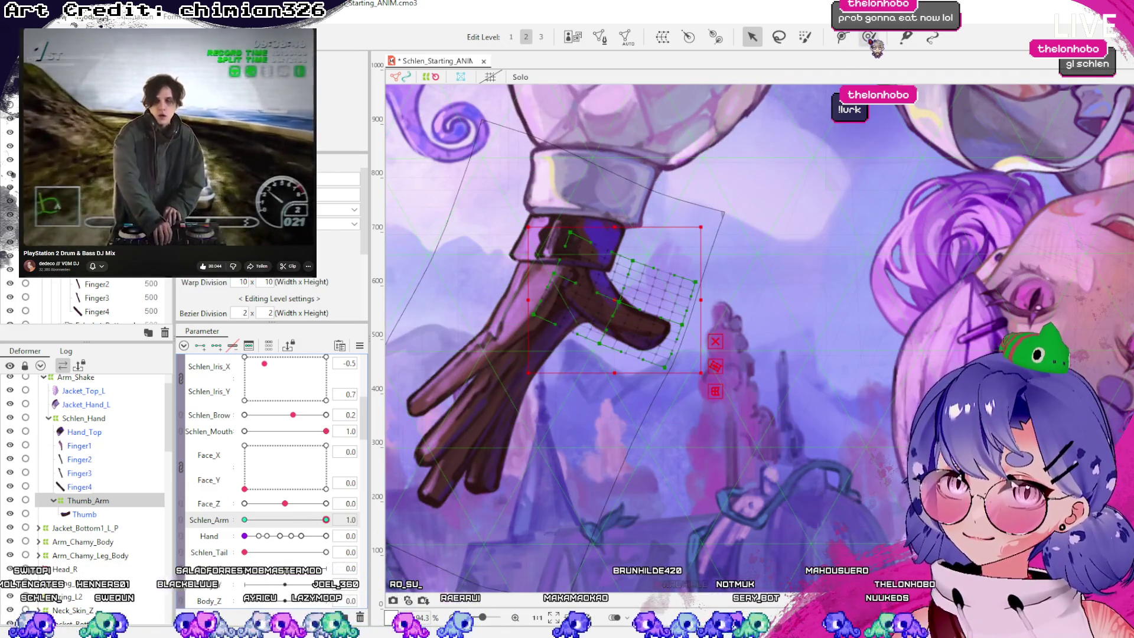
Brush the Thumb_Arm warp grid over the hand, checking the thumb by swinging Schlen_Arm
left_click(869, 36)
mouse_move(680, 328)
left_mouse_down()
mouse_move(691, 339)
mouse_move(673, 380)
left_mouse_up()
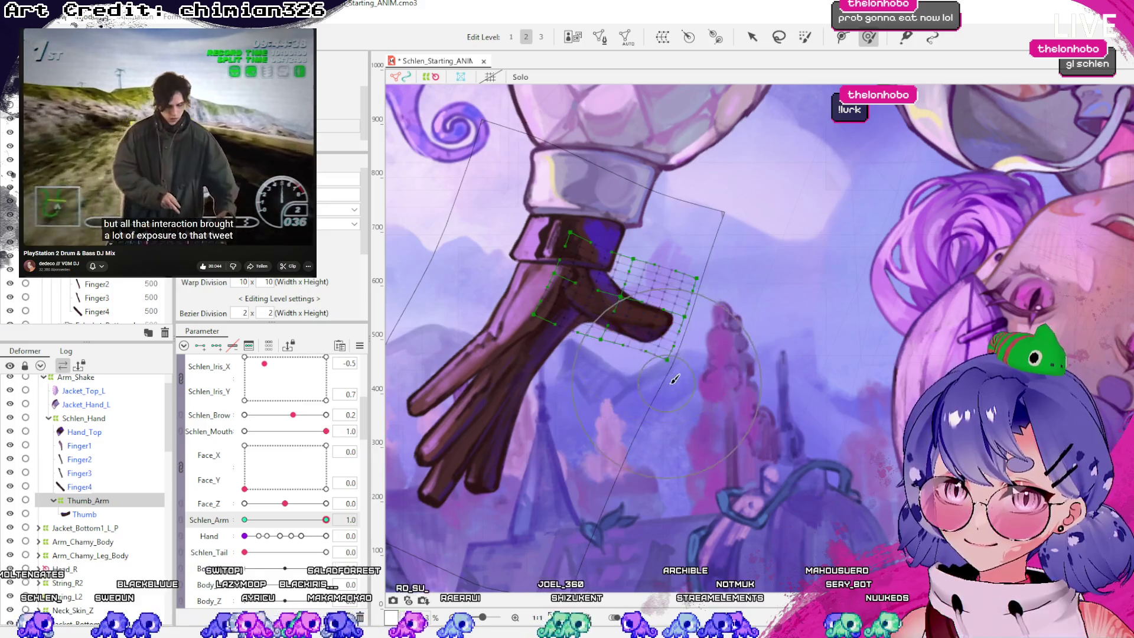
mouse_move(734, 299)
left_mouse_down()
mouse_move(726, 278)
mouse_move(706, 324)
left_mouse_up()
mouse_move(329, 520)
left_mouse_down()
mouse_move(266, 520)
mouse_move(329, 520)
mouse_move(353, 536)
mouse_move(240, 519)
mouse_move(326, 520)
left_mouse_up()
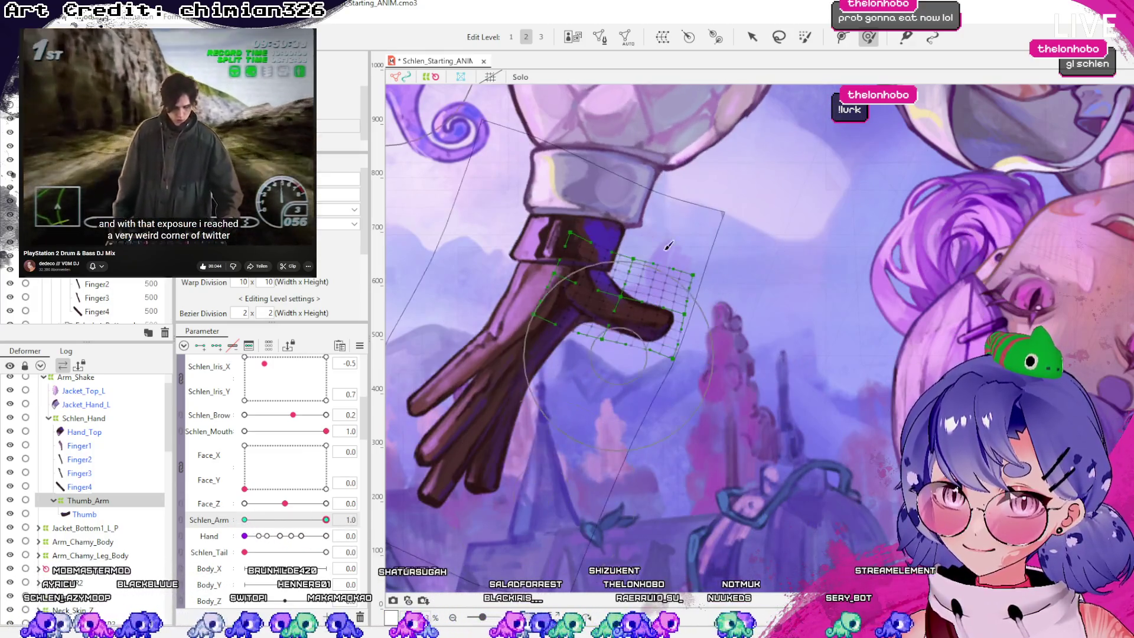
left_click(752, 37)
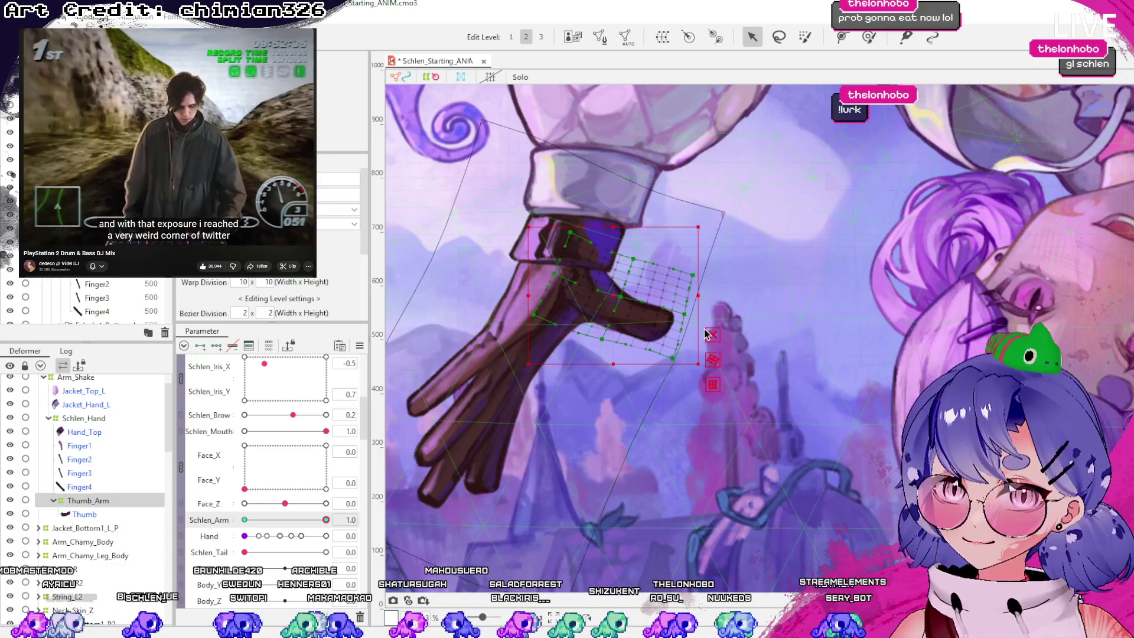
left_click(632, 311)
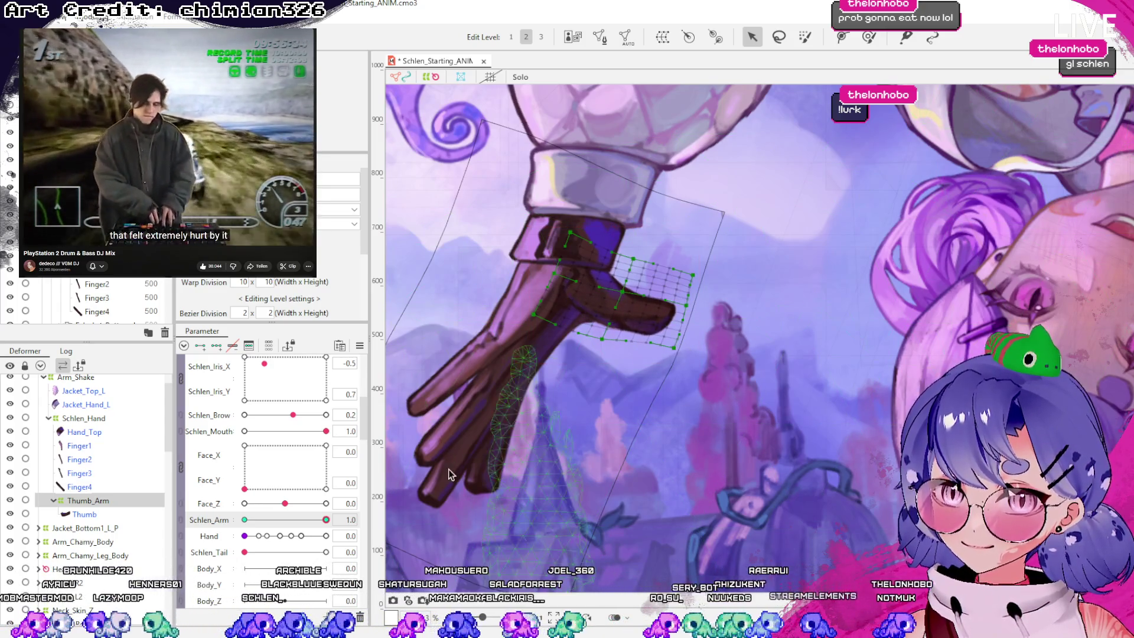
mouse_move(326, 519)
left_mouse_down()
mouse_move(228, 523)
mouse_move(326, 520)
left_mouse_up()
Refine the thumb's warp grid with the Deform Brush, then remove Thumb_Arm's Schlen_Arm keys
left_click(869, 37)
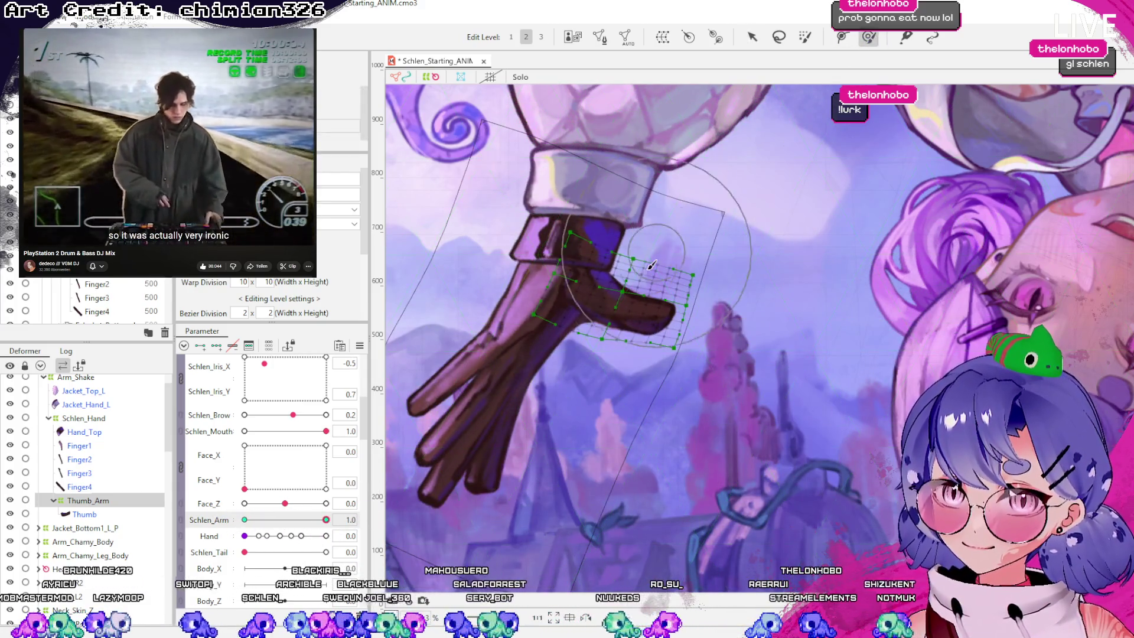
left_click_drag(687, 307, 694, 300)
left_click_drag(649, 334, 659, 308)
mouse_move(326, 520)
left_mouse_down()
mouse_move(236, 527)
mouse_move(327, 519)
mouse_move(245, 520)
left_mouse_up()
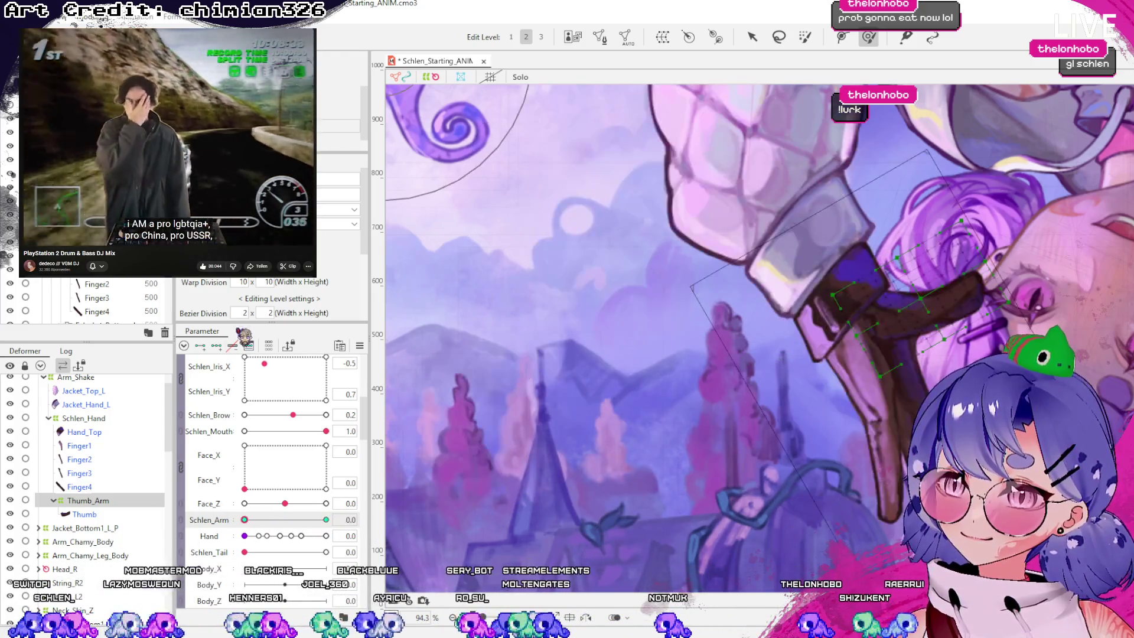
left_click(236, 347)
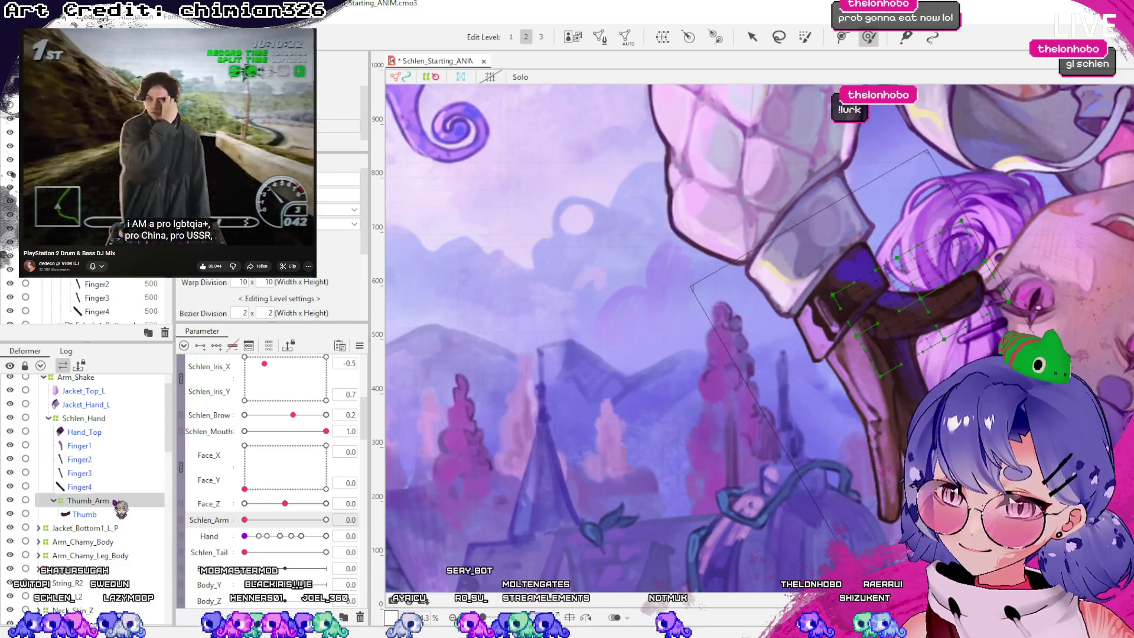
Delete the Thumb_Arm warp, select the Thumb piece, and preview Schlen_Arm at 0.8
key("Delete")
left_click(93, 433)
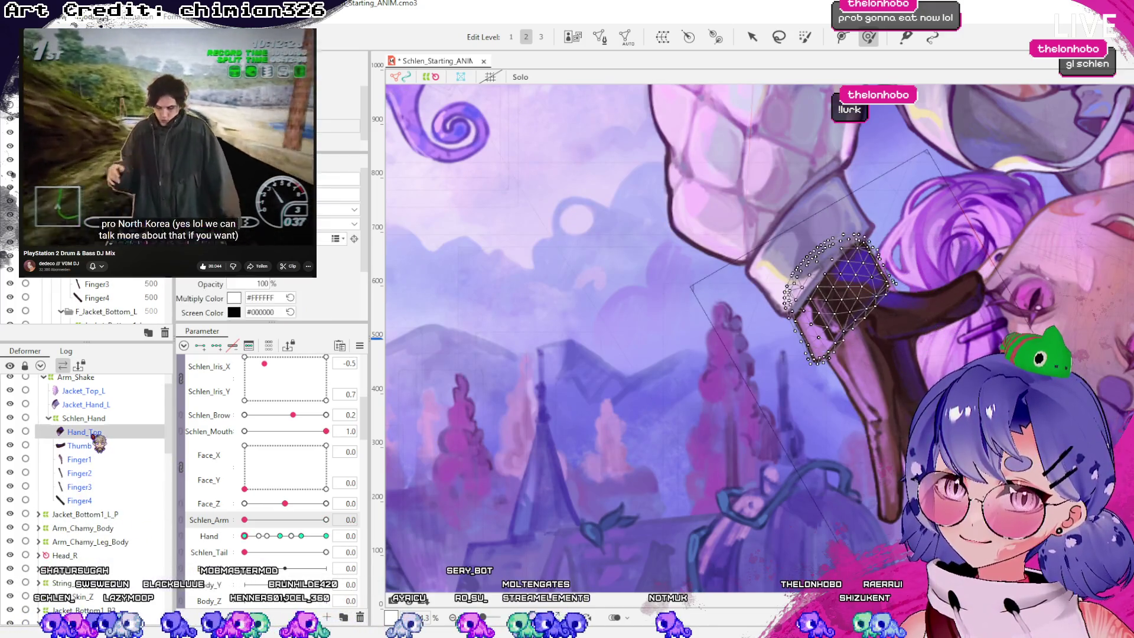
left_click(90, 446)
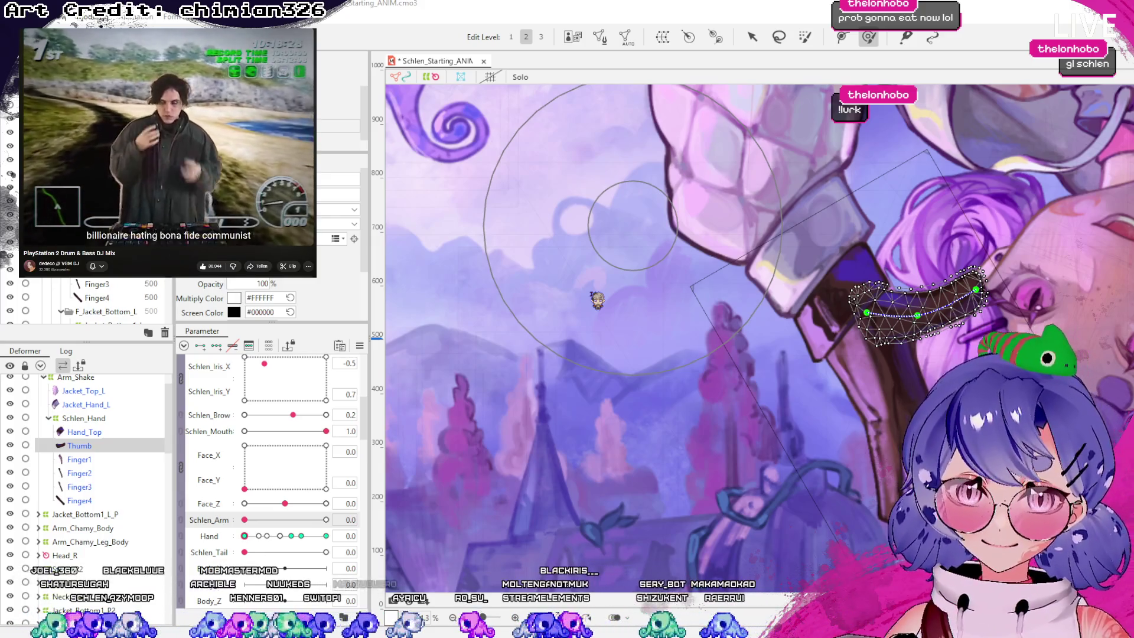
mouse_move(244, 520)
left_mouse_down()
mouse_move(370, 531)
mouse_move(197, 524)
left_mouse_up()
With the Arrow tool, turn the Thumb_Z deformer's handle to point along the thumb
left_click(751, 36)
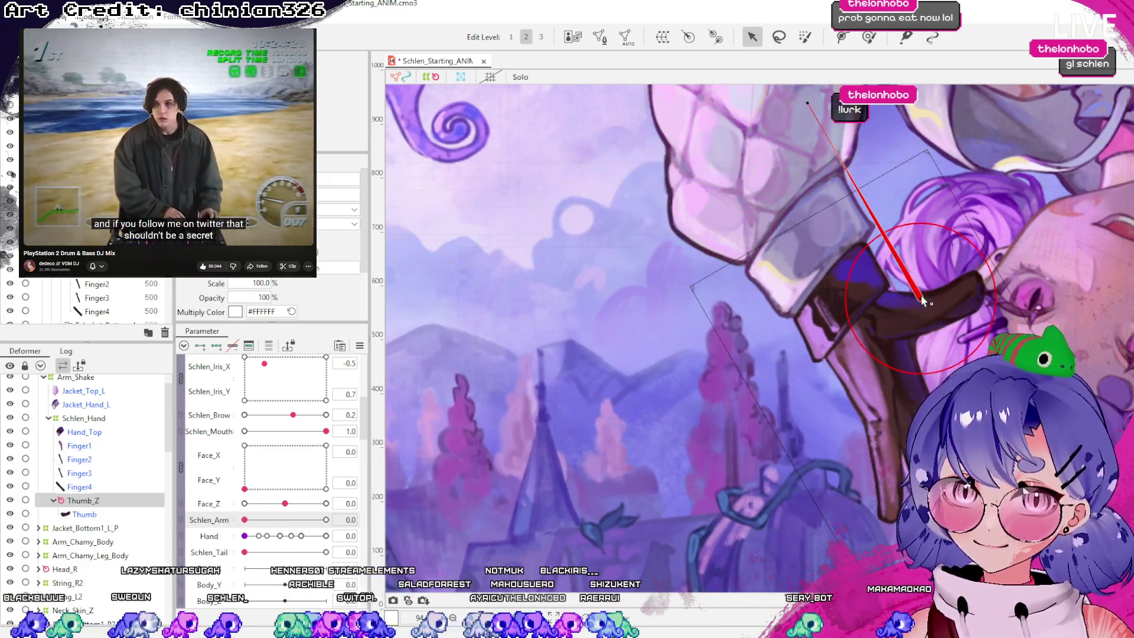
scroll(786, 302, "down", 3)
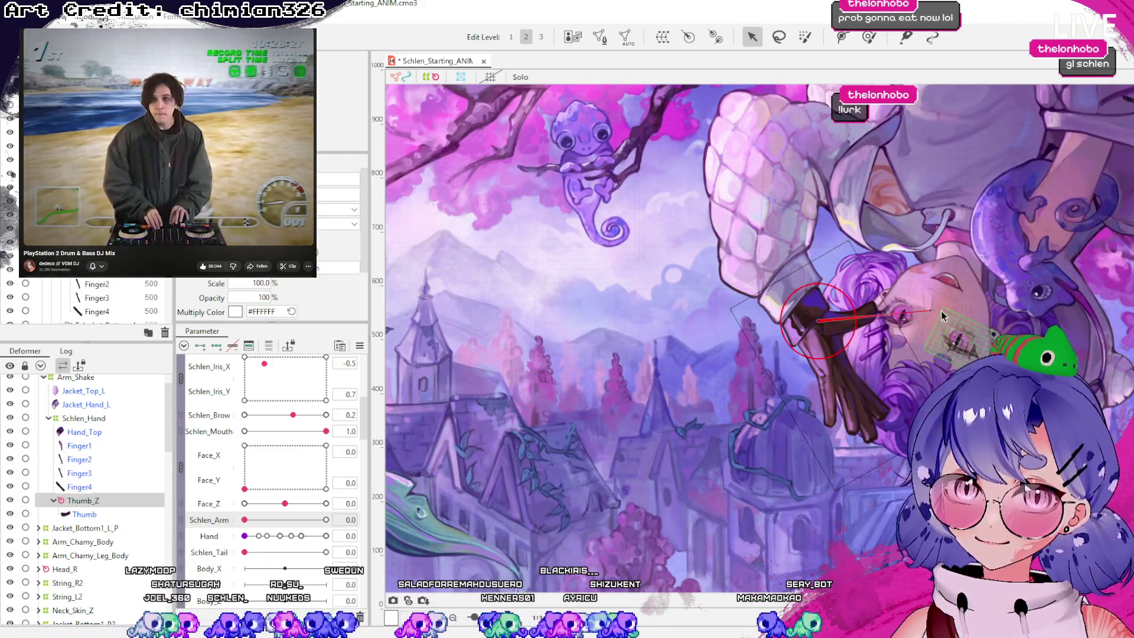
left_click_drag(933, 308, 926, 308)
mouse_move(872, 313)
left_mouse_down()
mouse_move(912, 236)
mouse_move(874, 308)
mouse_move(874, 236)
mouse_move(874, 279)
mouse_move(886, 248)
mouse_move(876, 381)
left_mouse_up()
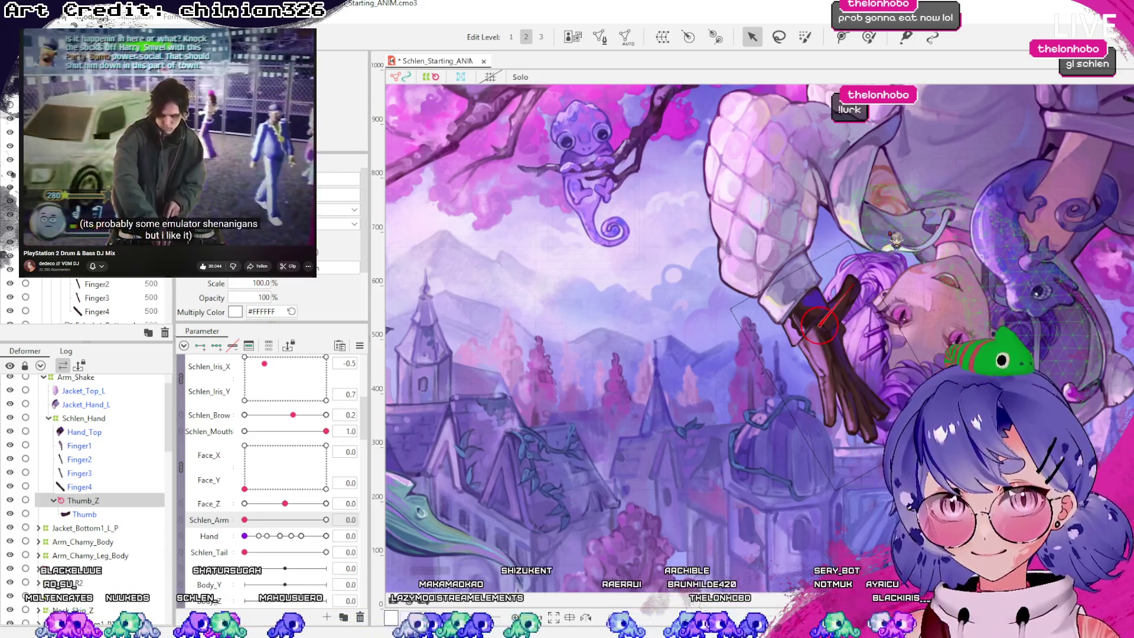
scroll(839, 343, "up", 3)
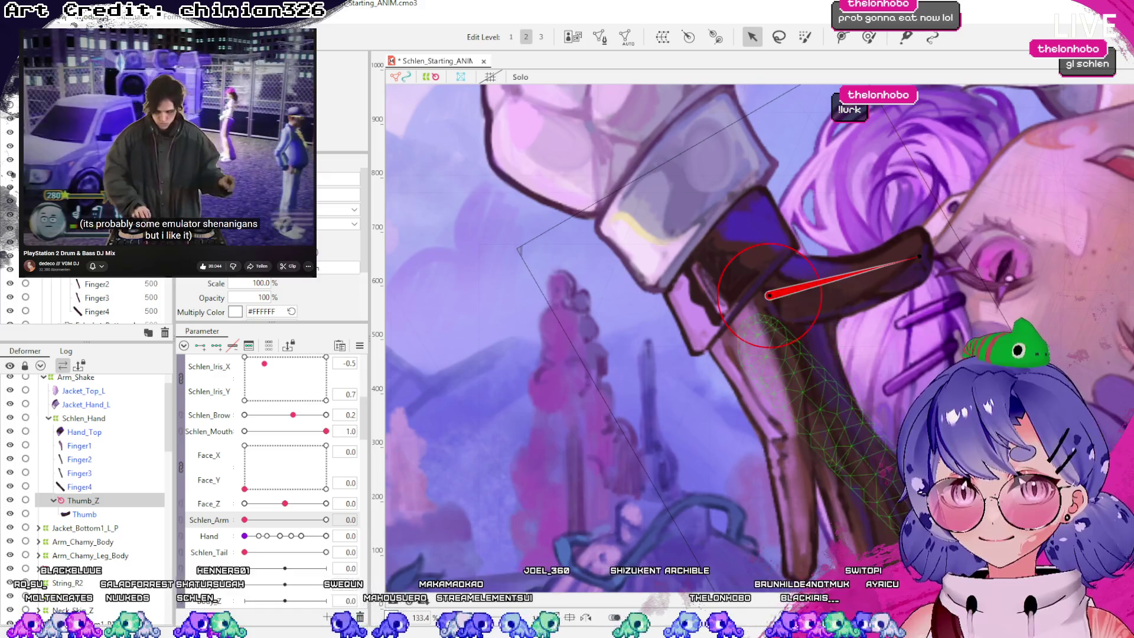
scroll(848, 424, "down", 4)
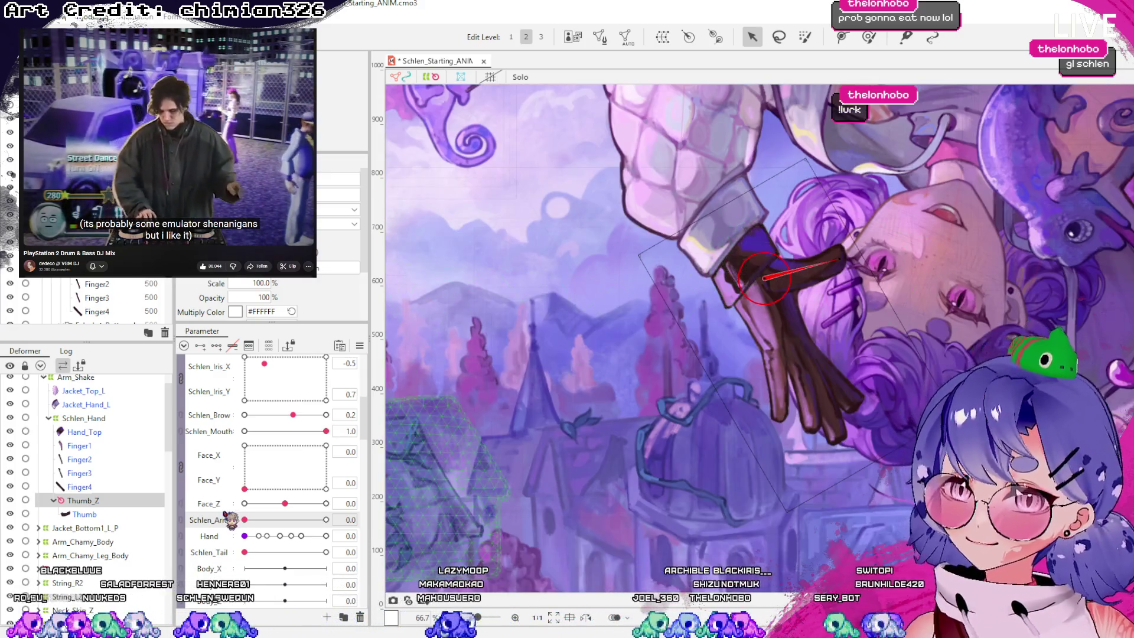
left_click(89, 487)
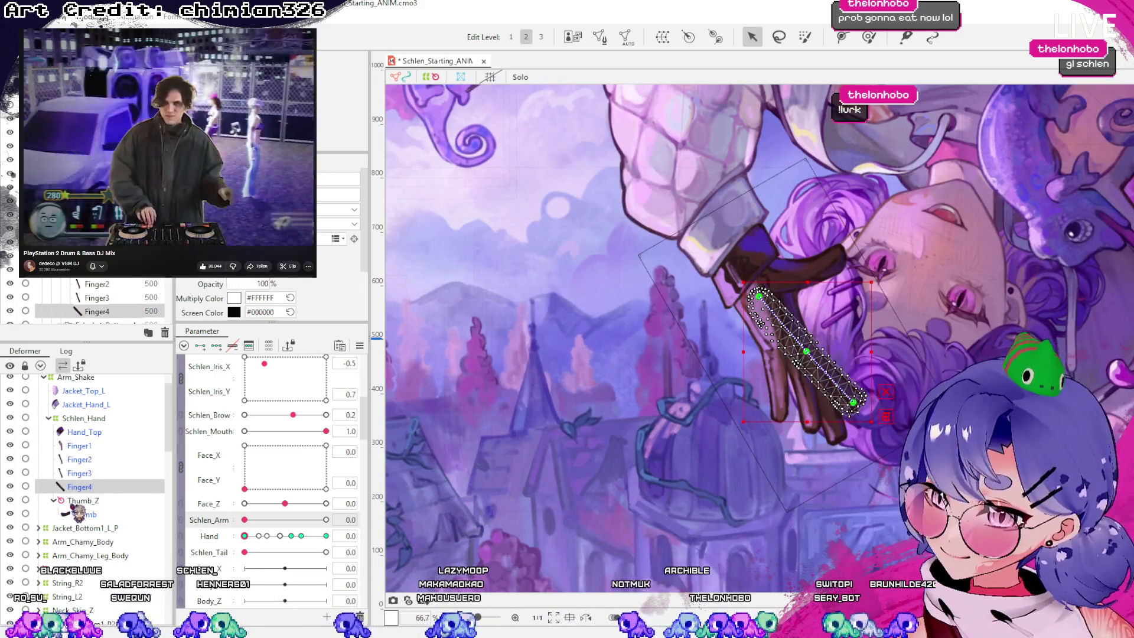
Select the Finger4 mesh and move the Hand parameter to preview its bending
left_click(54, 500)
key("Up")
key("Up")
key("Down")
left_click(94, 487)
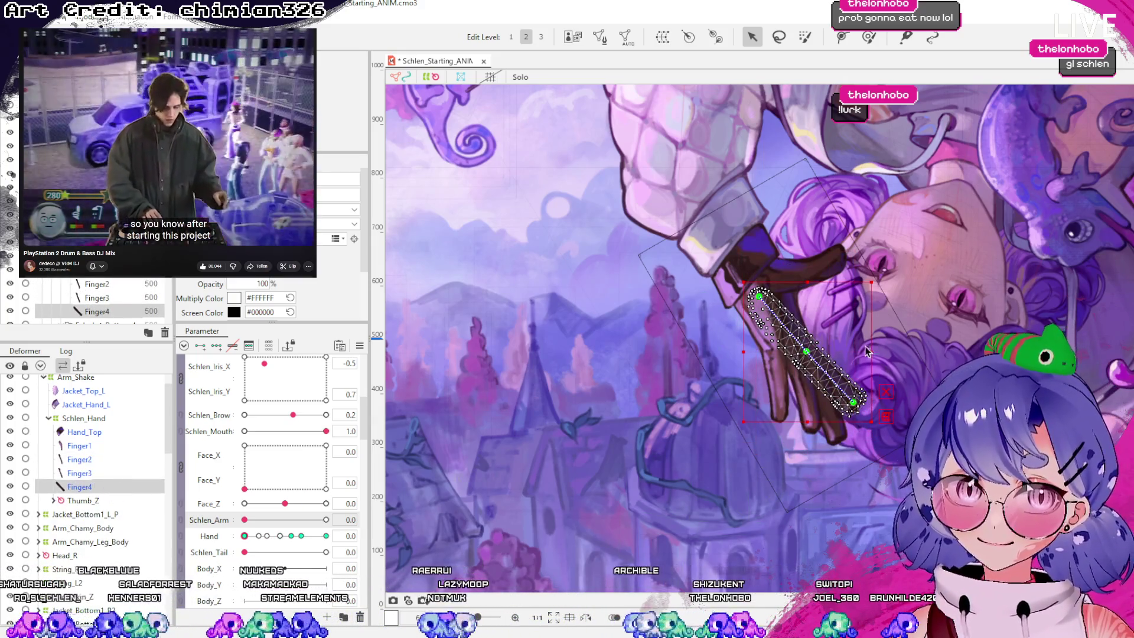
scroll(630, 353, "up", 4)
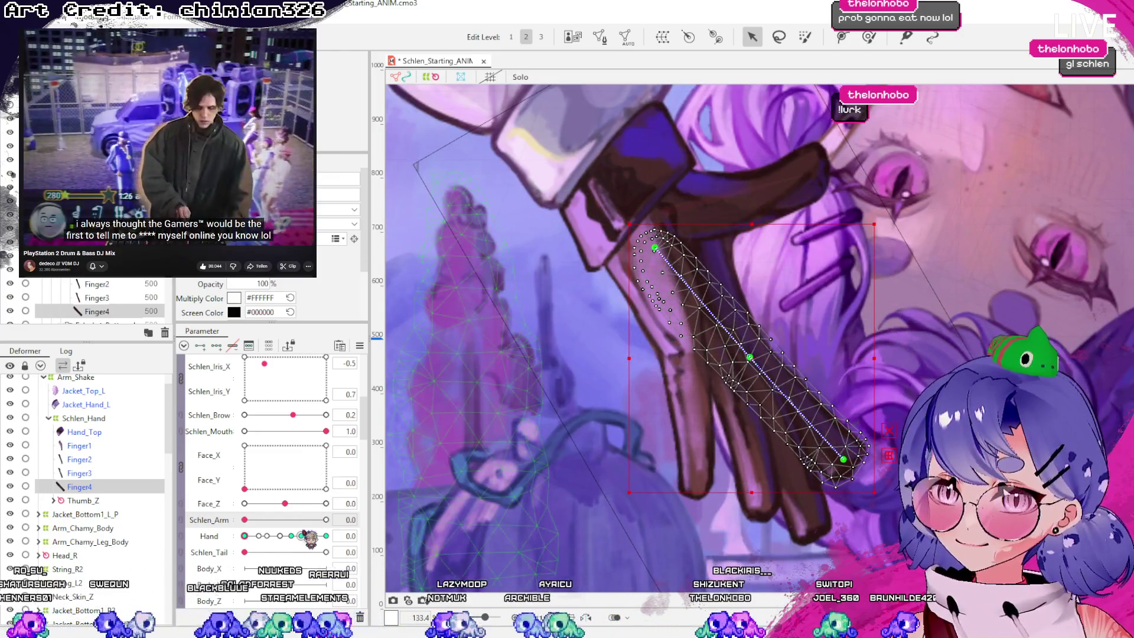
left_click_drag(253, 536, 326, 536)
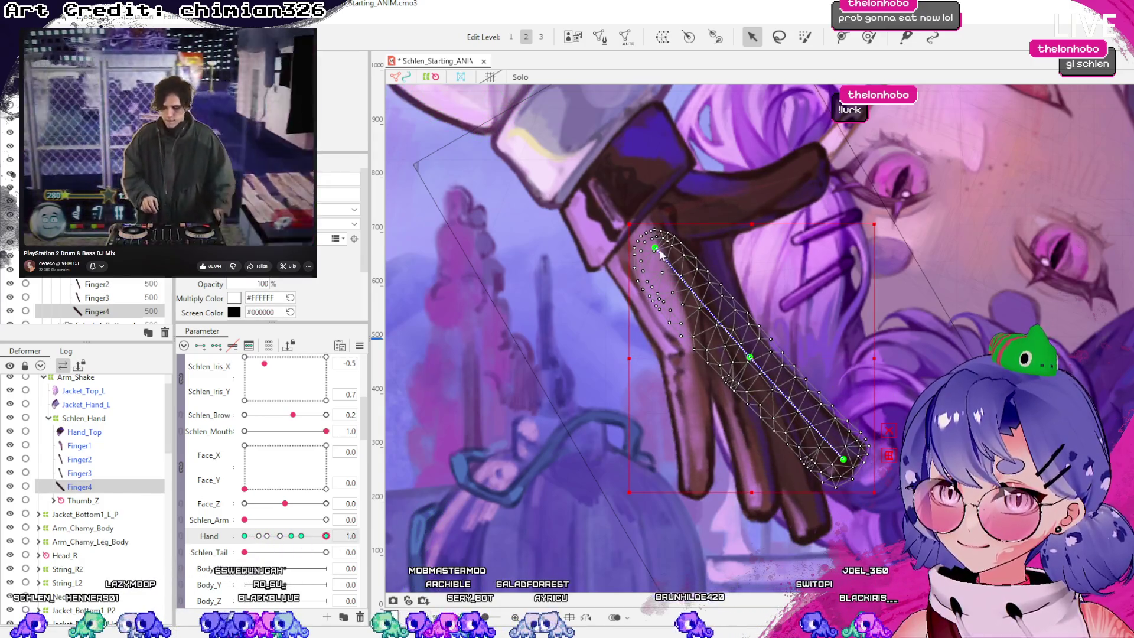
left_click(225, 520)
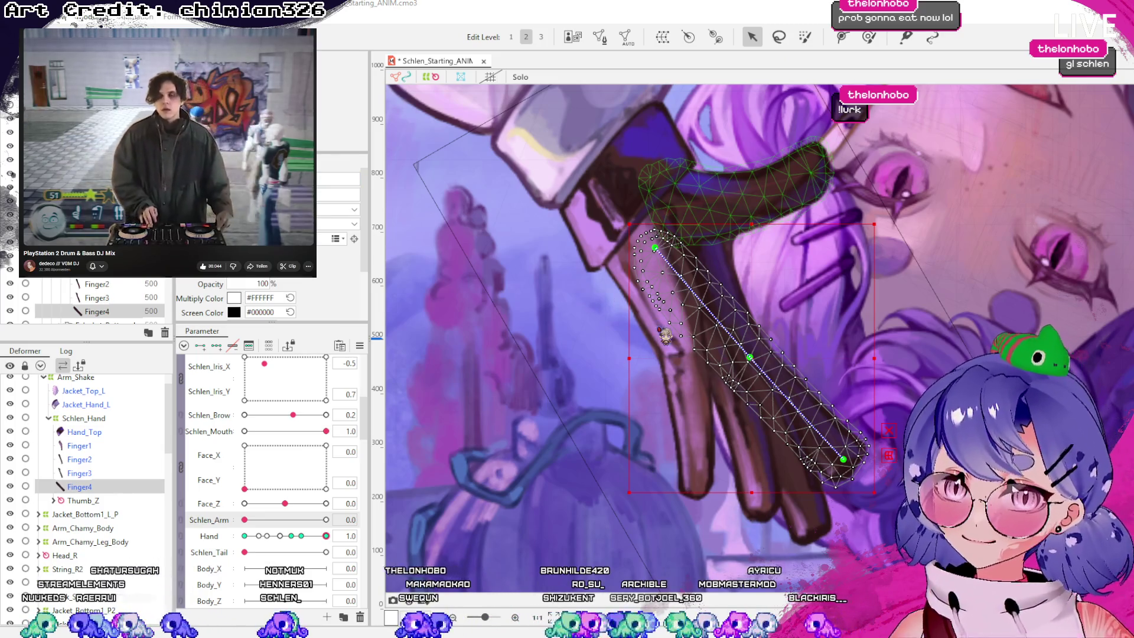
Wrap Finger4 in a new rotation deformer aimed down the finger and save the project
key("ctrl+r")
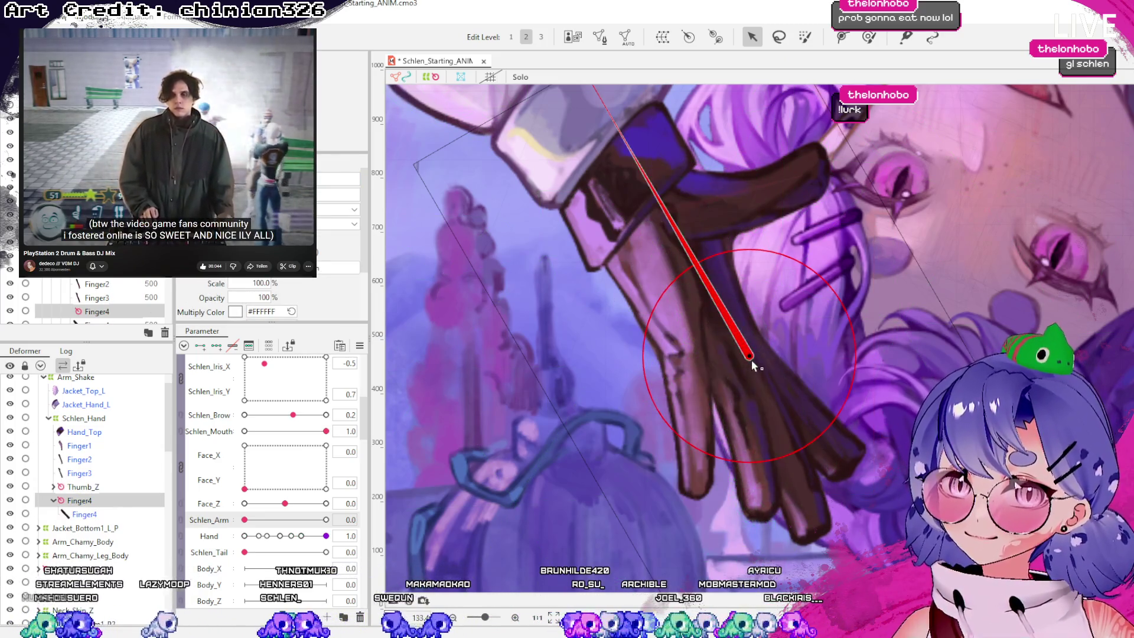
scroll(658, 167, "down", 3)
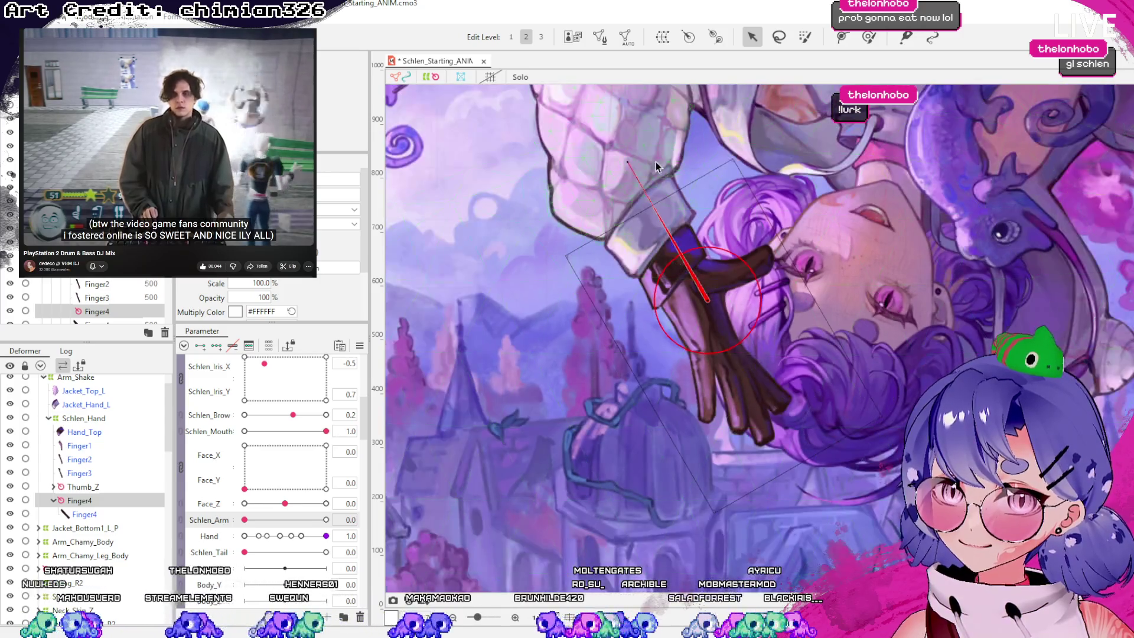
mouse_move(628, 159)
left_mouse_down()
mouse_move(741, 121)
mouse_move(860, 275)
mouse_move(779, 408)
mouse_move(806, 426)
mouse_move(793, 412)
left_mouse_up()
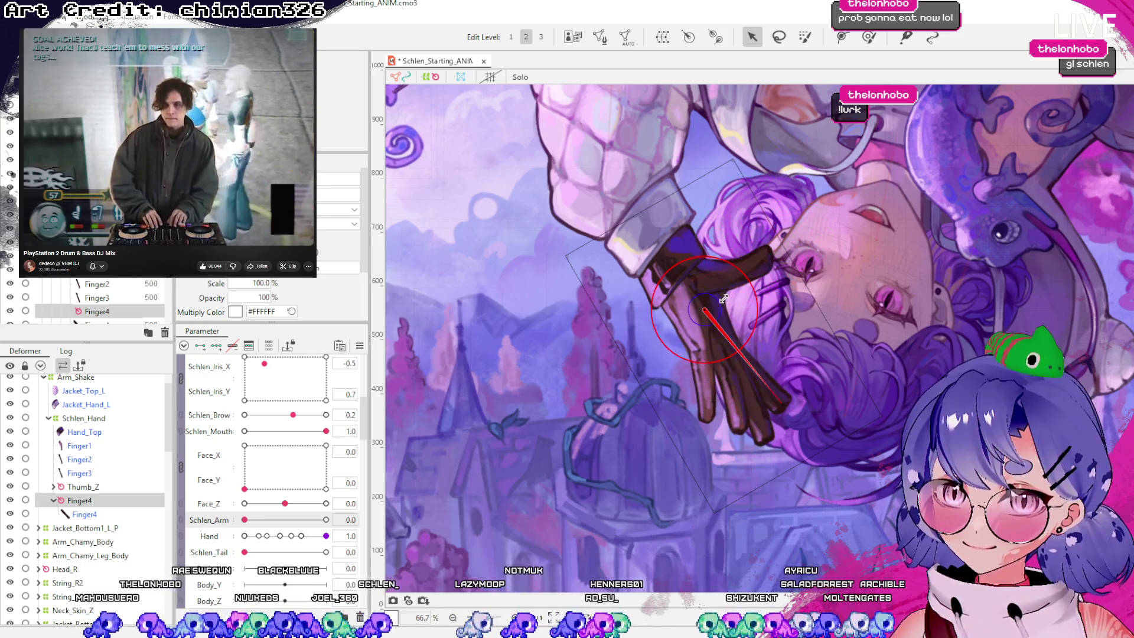
mouse_move(781, 403)
left_mouse_down()
mouse_move(722, 430)
mouse_move(657, 417)
mouse_move(617, 373)
mouse_move(790, 431)
mouse_move(827, 370)
mouse_move(791, 225)
mouse_move(831, 407)
mouse_move(715, 448)
mouse_move(762, 437)
left_mouse_up()
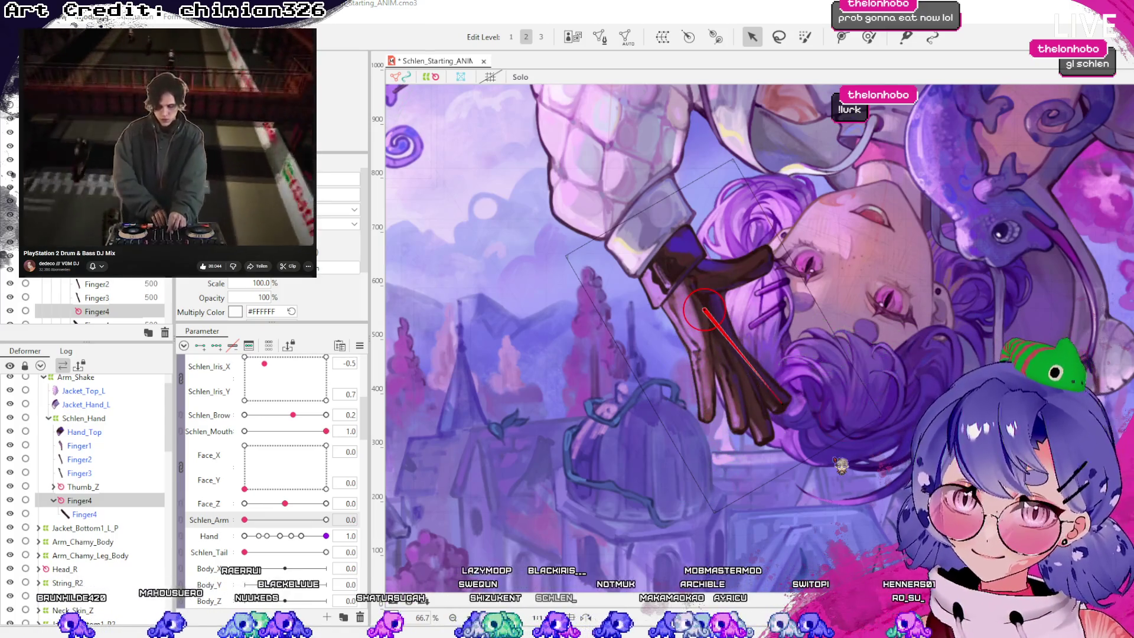
key("ctrl+s")
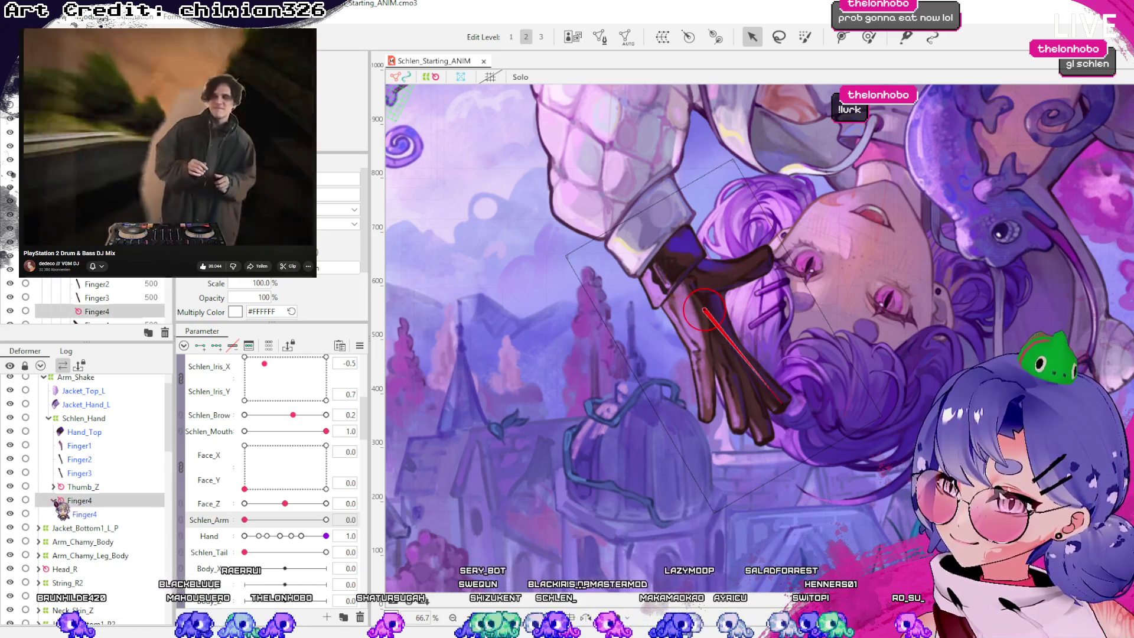
left_click(89, 474)
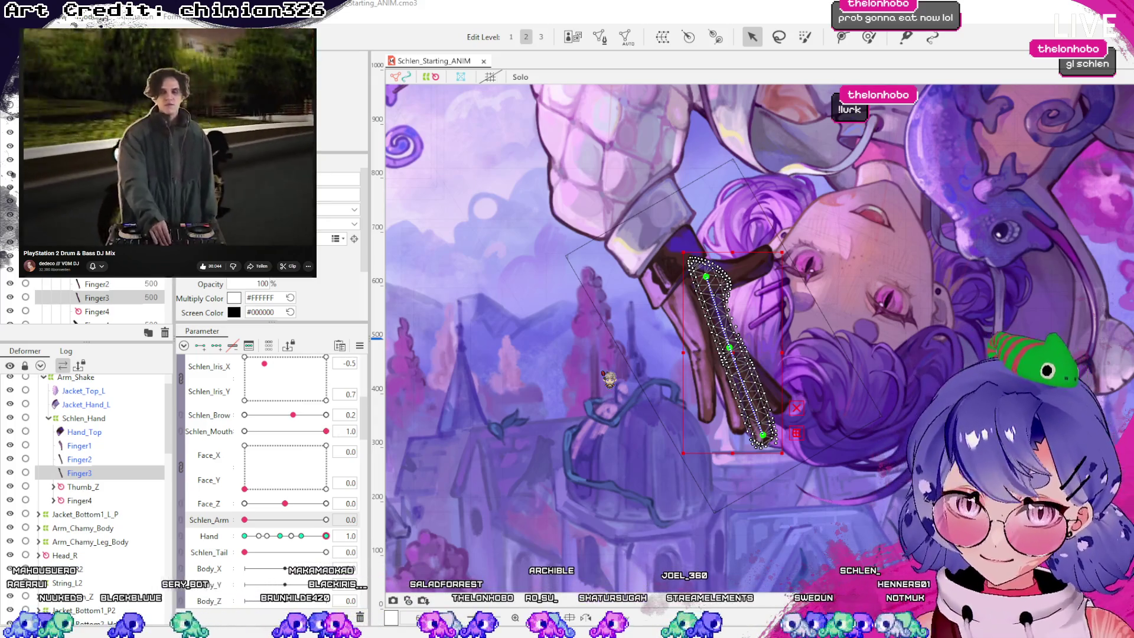
Create the Finger3_Z rotation deformer with Ctrl+R, pivot at the knuckle, shrink it, and angle it along Finger3
key("ctrl+r")
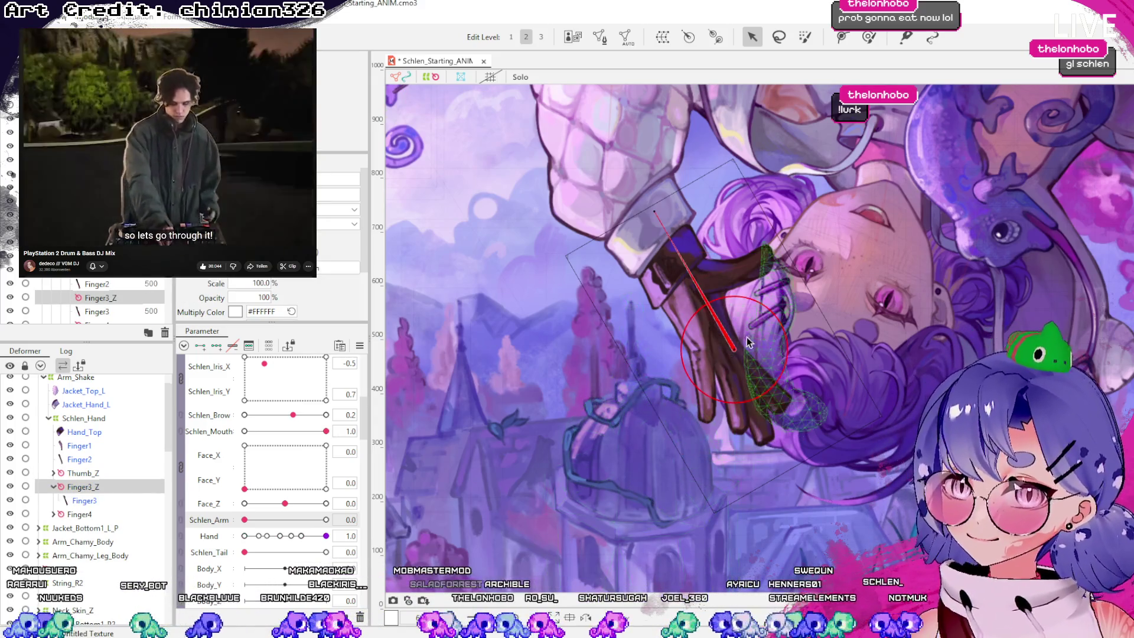
left_click_drag(709, 306, 708, 303)
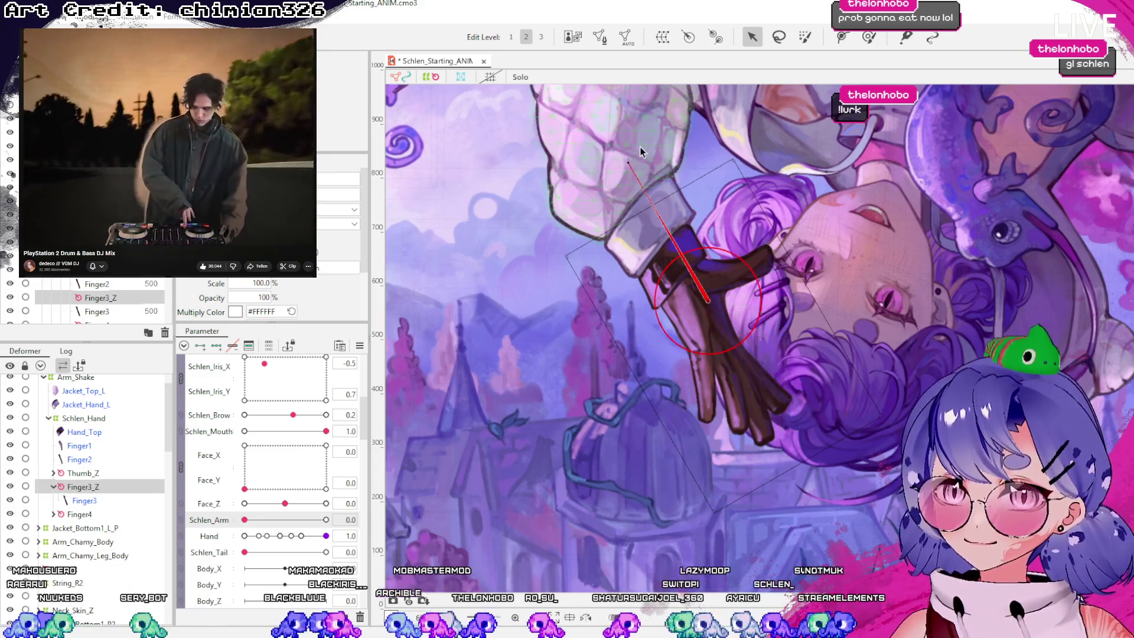
mouse_move(631, 161)
left_mouse_down()
mouse_move(883, 328)
mouse_move(774, 446)
left_mouse_up()
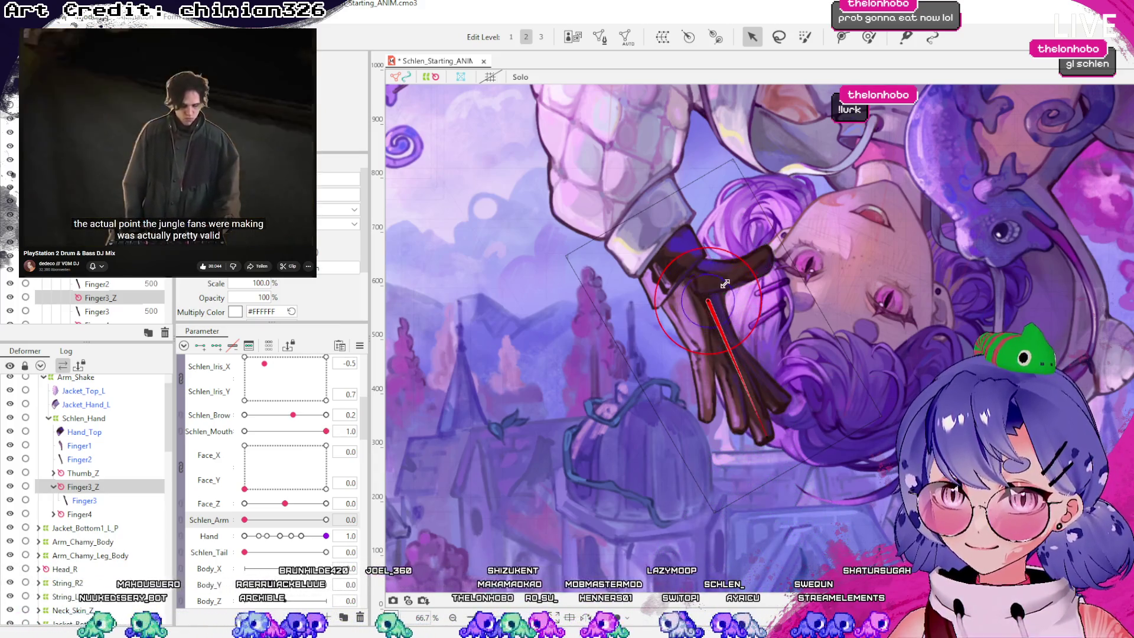
left_click_drag(723, 288, 722, 288)
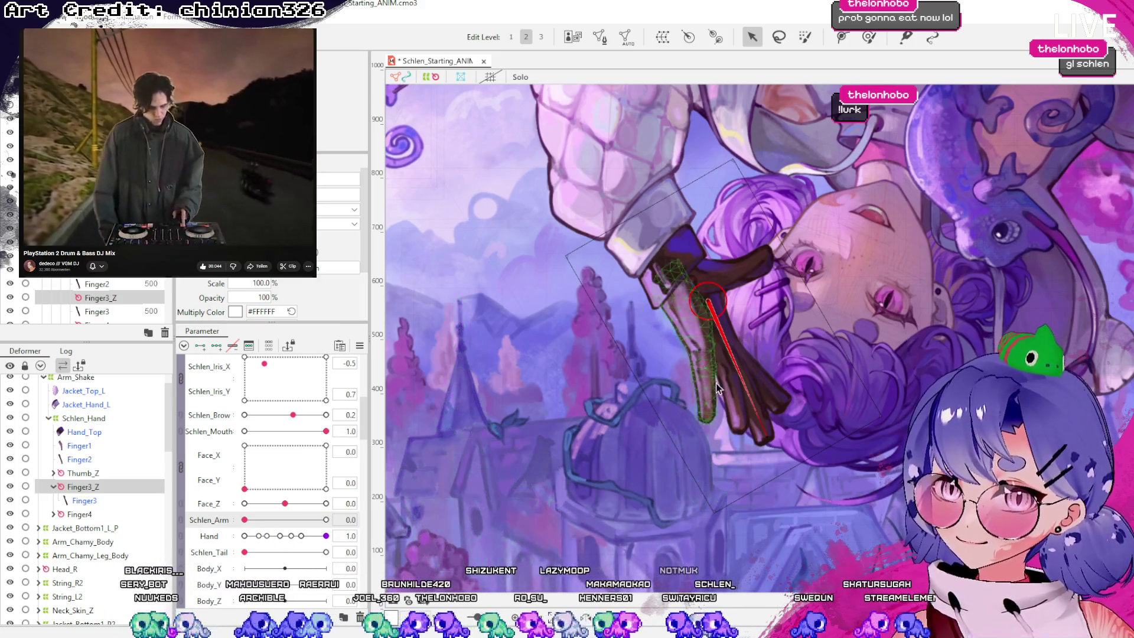
mouse_move(767, 443)
left_mouse_down()
mouse_move(750, 452)
mouse_move(798, 396)
mouse_move(791, 421)
mouse_move(792, 394)
mouse_move(726, 454)
mouse_move(741, 399)
mouse_move(724, 437)
mouse_move(803, 381)
left_mouse_up()
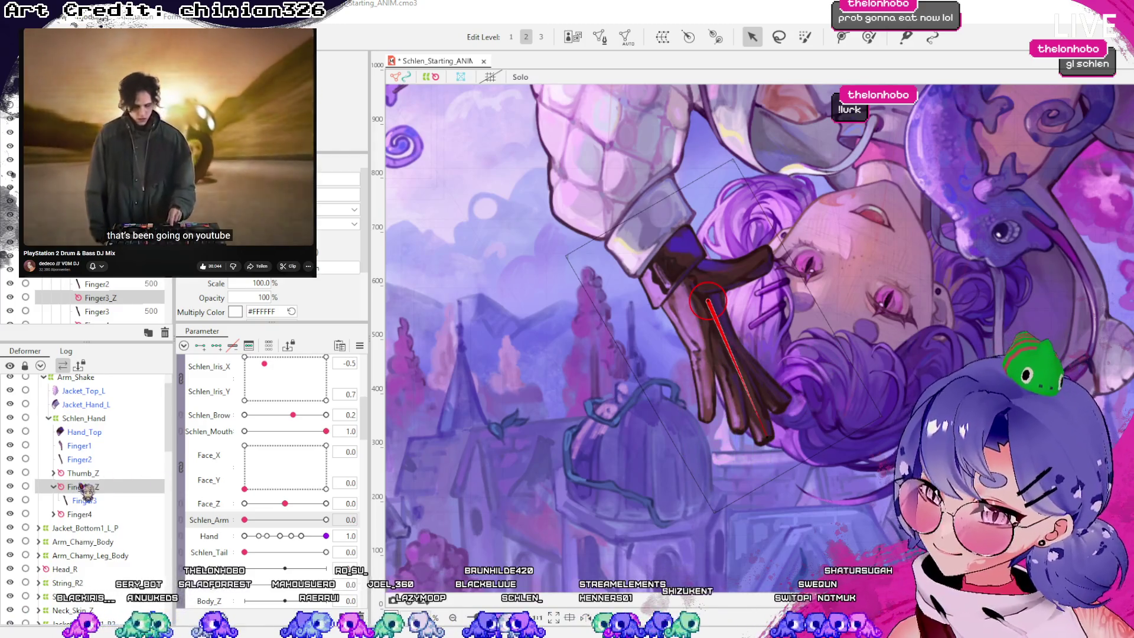
left_click(54, 487)
left_click(79, 459)
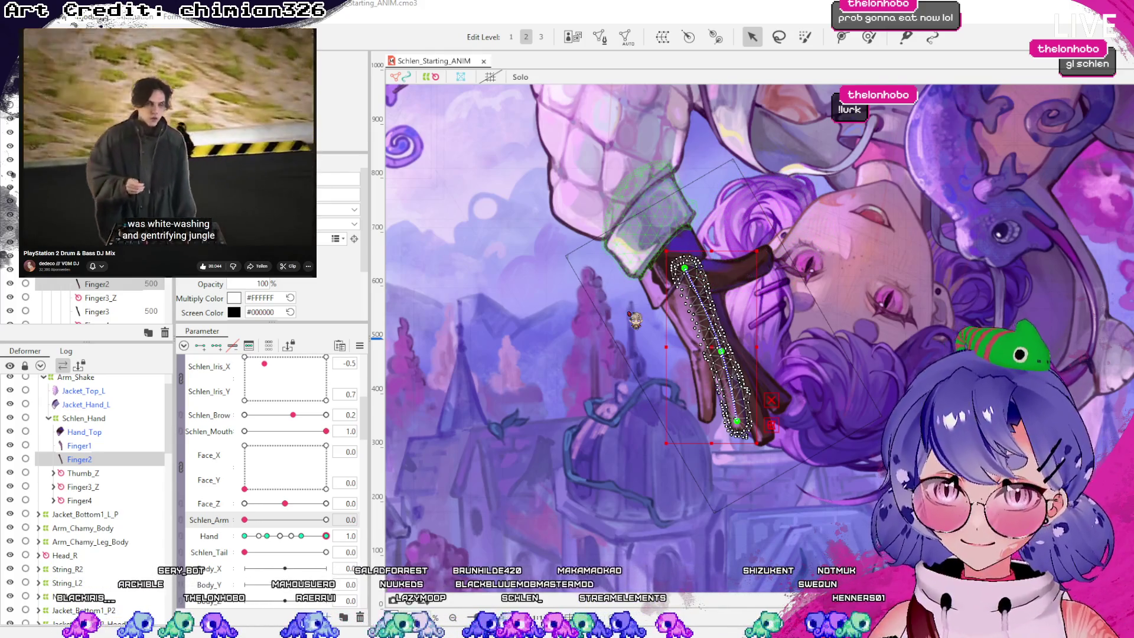
Move Finger2_Z's pivot up-left to the knuckle and line its handle up along Finger2
left_click(713, 346)
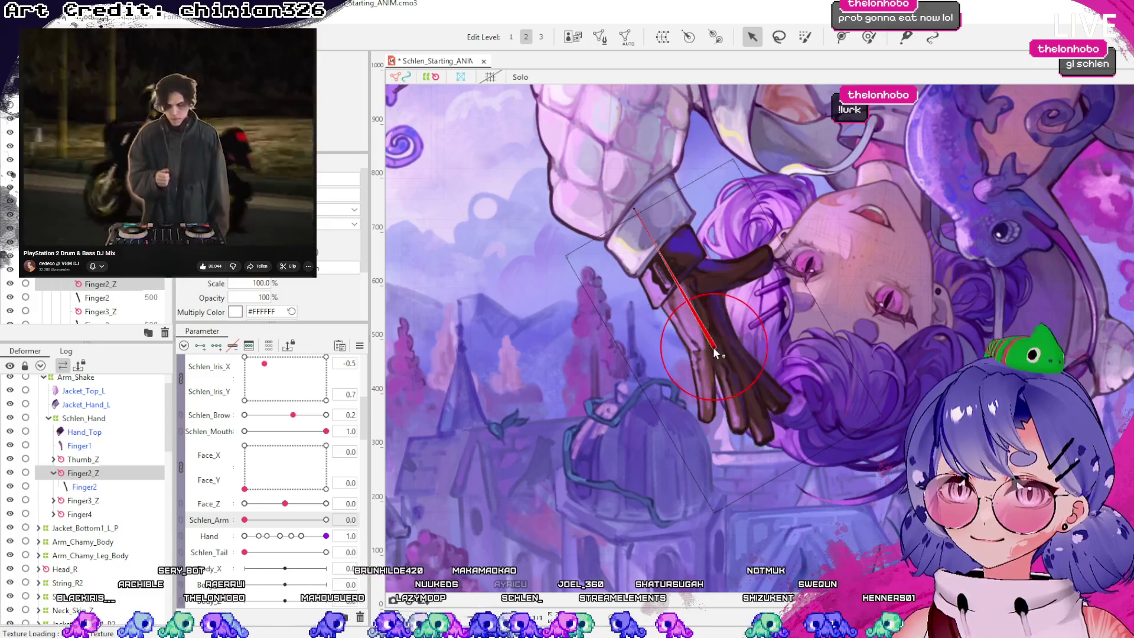
left_click_drag(705, 313, 688, 270)
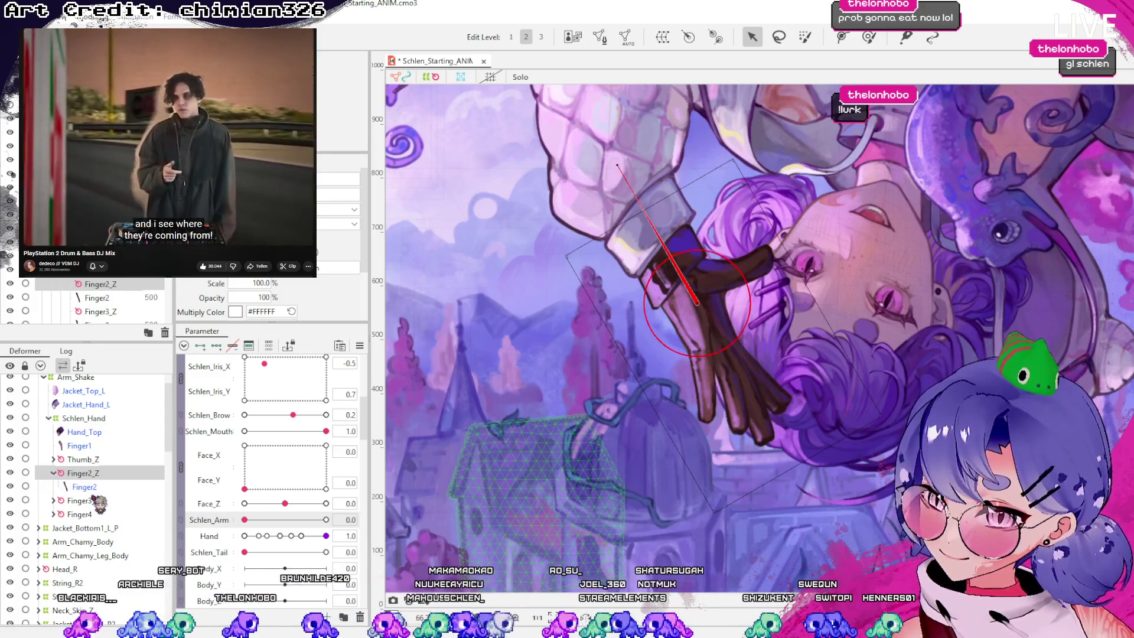
left_click(94, 488)
left_click(83, 473)
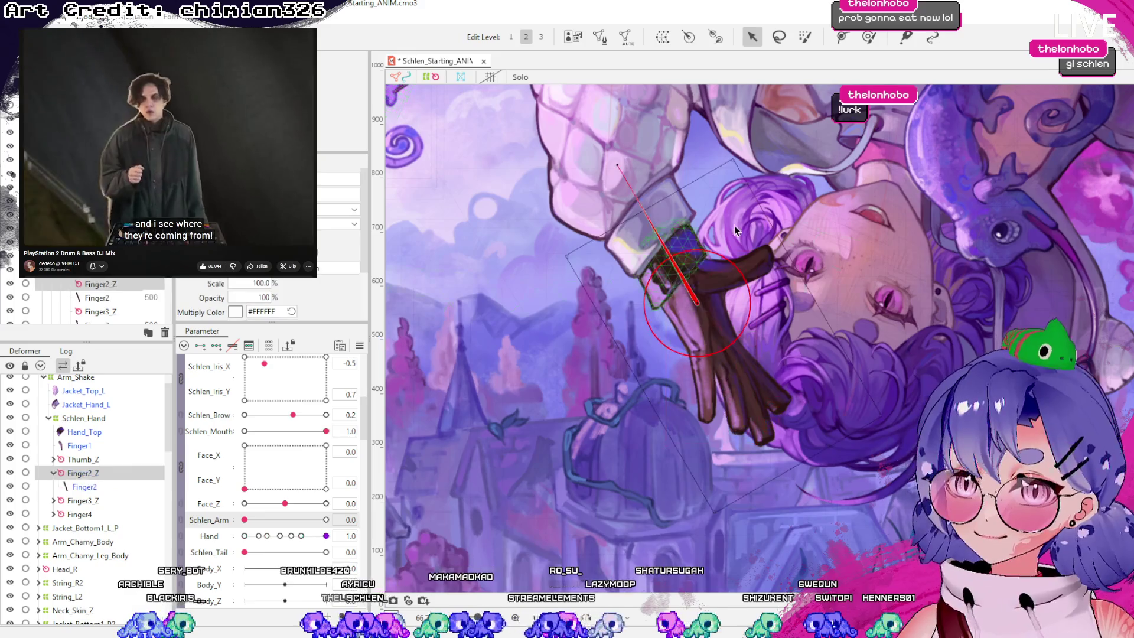
left_click_drag(695, 300, 690, 282)
mouse_move(610, 144)
left_mouse_down()
mouse_move(827, 366)
mouse_move(748, 450)
mouse_move(741, 435)
left_mouse_up()
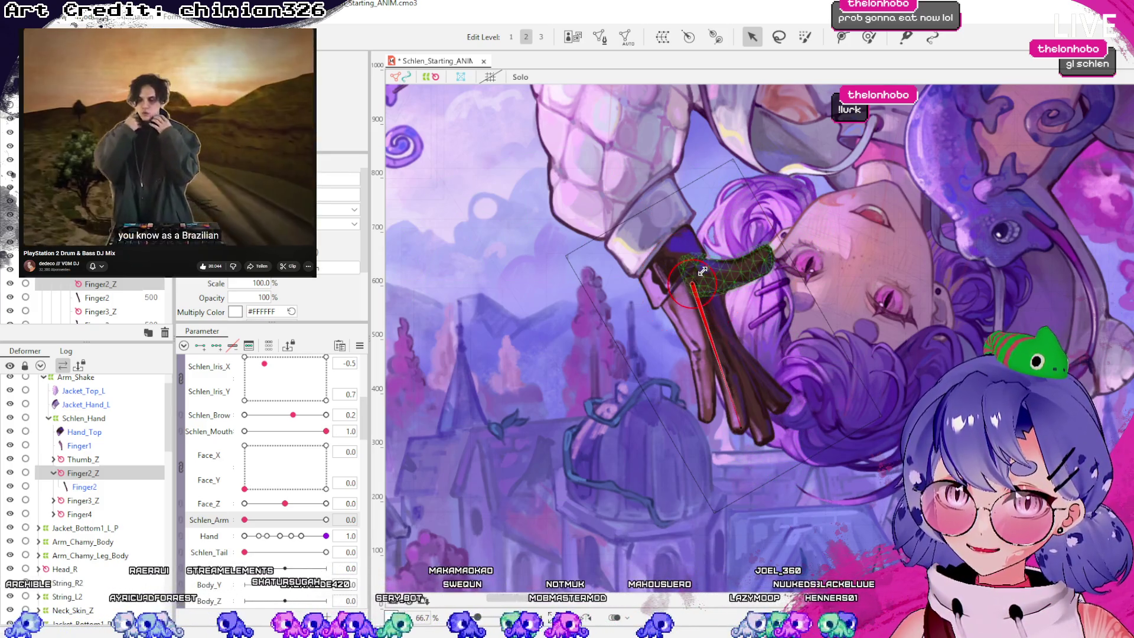
mouse_move(756, 416)
left_mouse_down()
mouse_move(778, 408)
mouse_move(737, 409)
mouse_move(776, 397)
mouse_move(740, 427)
left_mouse_up()
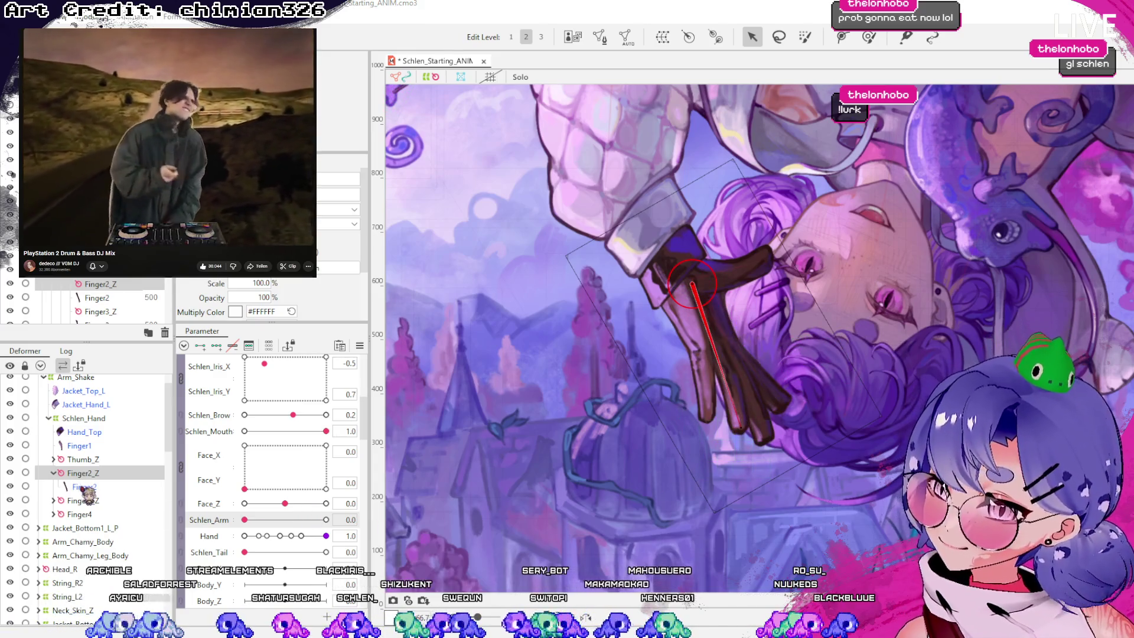
left_click(54, 474)
left_click(78, 445)
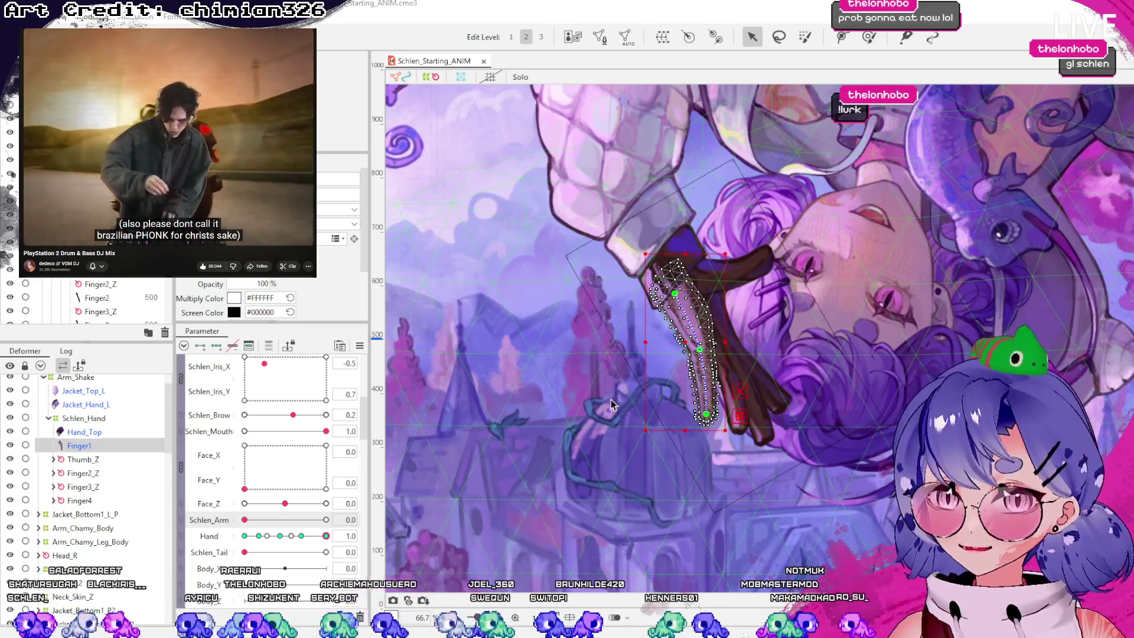
Wrap Finger1 in a Finger1_Z rotation deformer pivoted at the knuckle and aimed down the finger
key("ctrl+z")
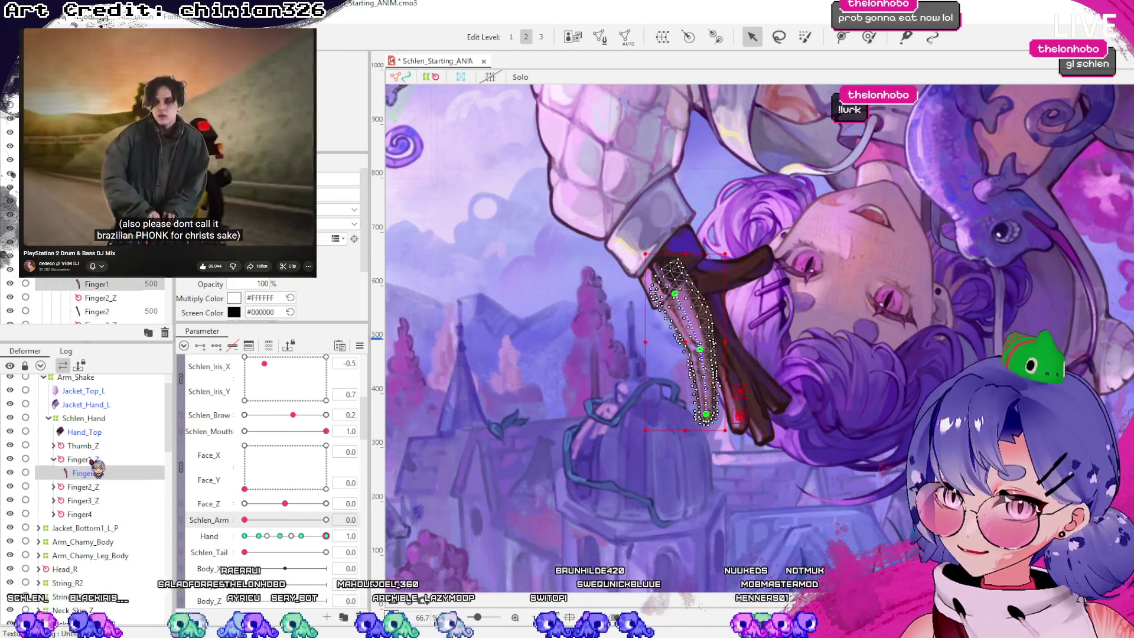
left_click_drag(694, 348, 670, 289)
mouse_move(589, 148)
left_mouse_down()
mouse_move(848, 371)
mouse_move(752, 447)
mouse_move(715, 440)
mouse_move(721, 428)
left_mouse_up()
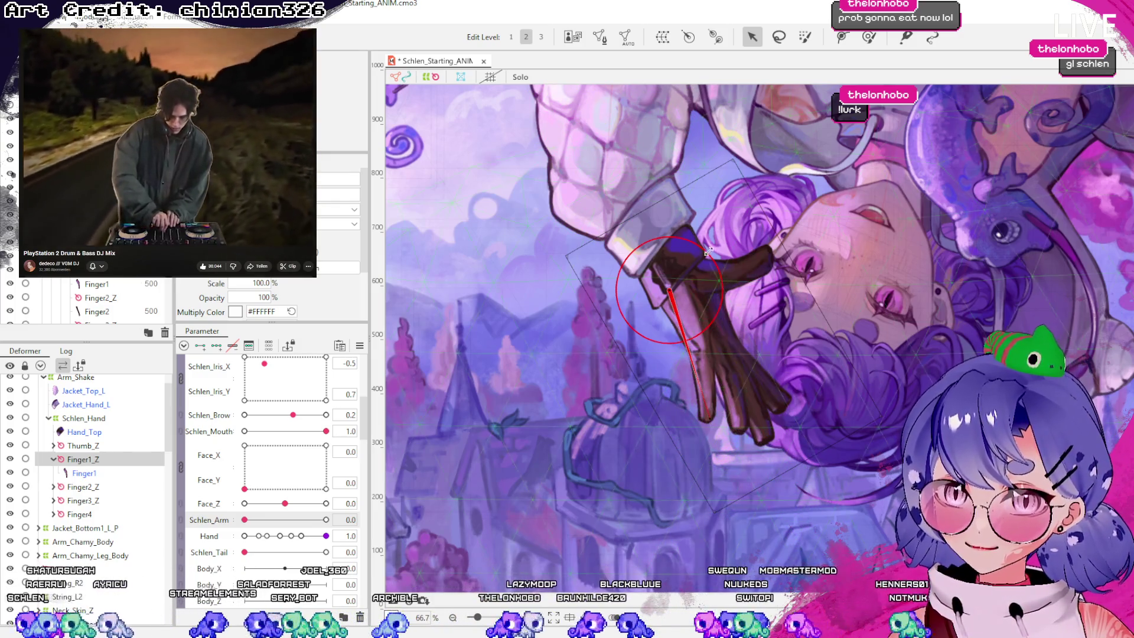
left_click_drag(669, 289, 672, 285)
left_click_drag(713, 414, 708, 420)
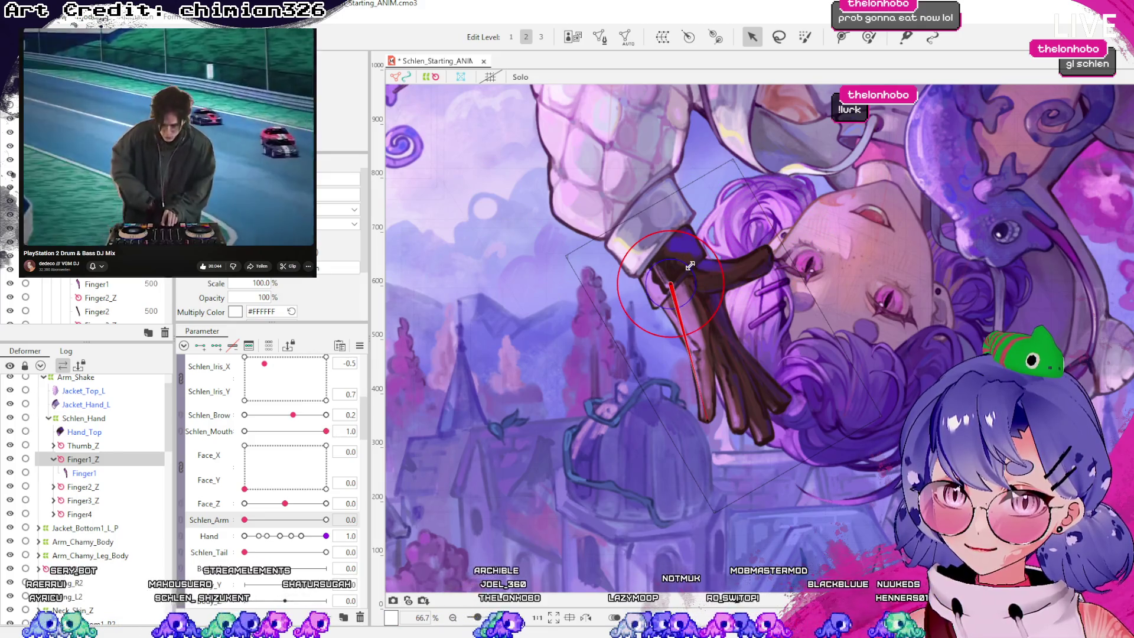
mouse_move(705, 420)
left_mouse_down()
mouse_move(671, 426)
mouse_move(758, 350)
mouse_move(697, 414)
mouse_move(732, 390)
mouse_move(713, 395)
left_mouse_up()
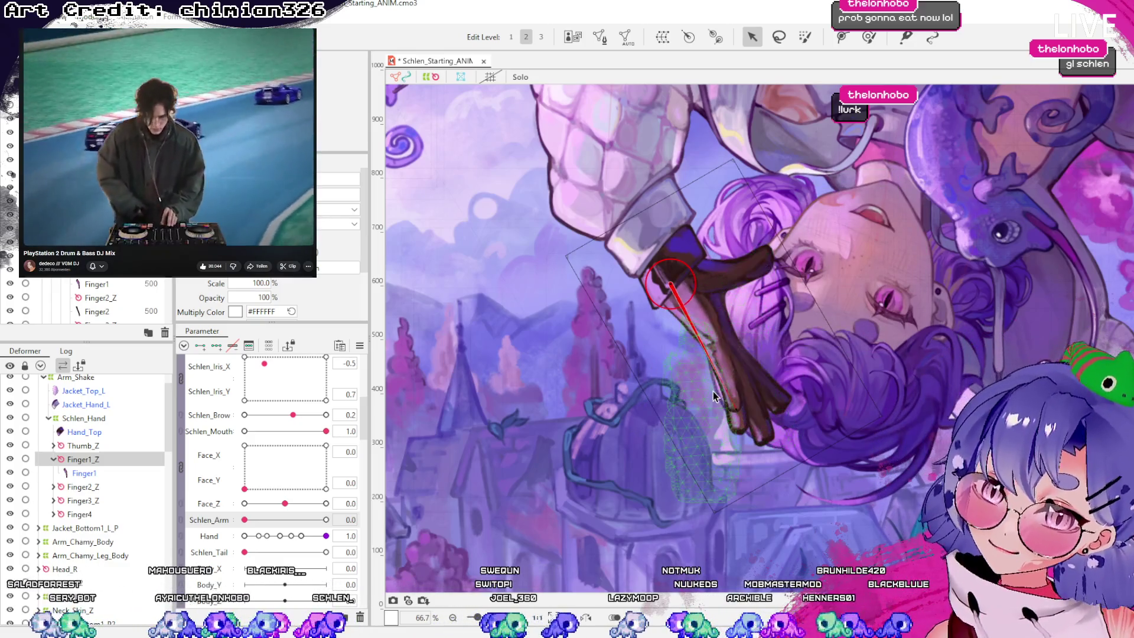
Swing Finger1_Z's handle to point down the finger, then save the model
scroll(736, 277, "up", 5)
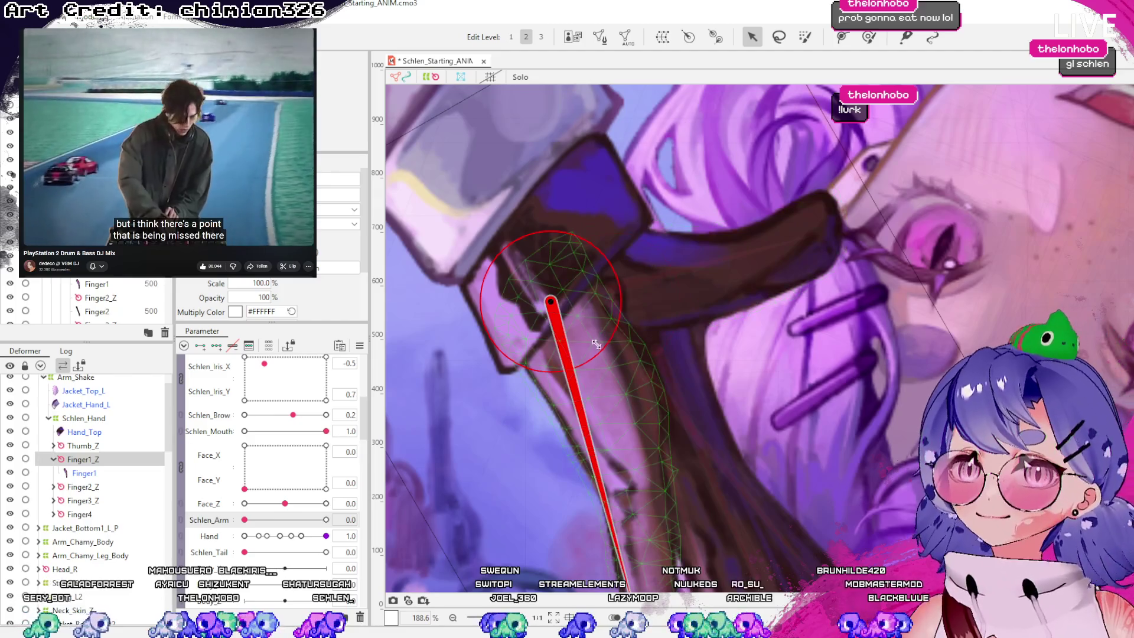
left_click(649, 369)
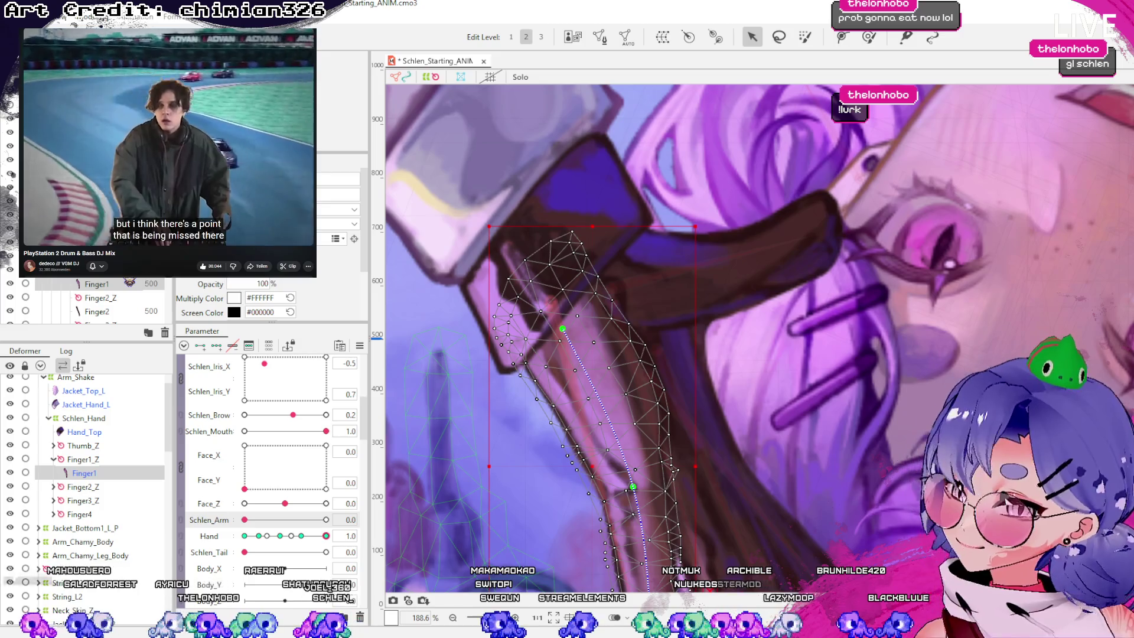
left_click(83, 459)
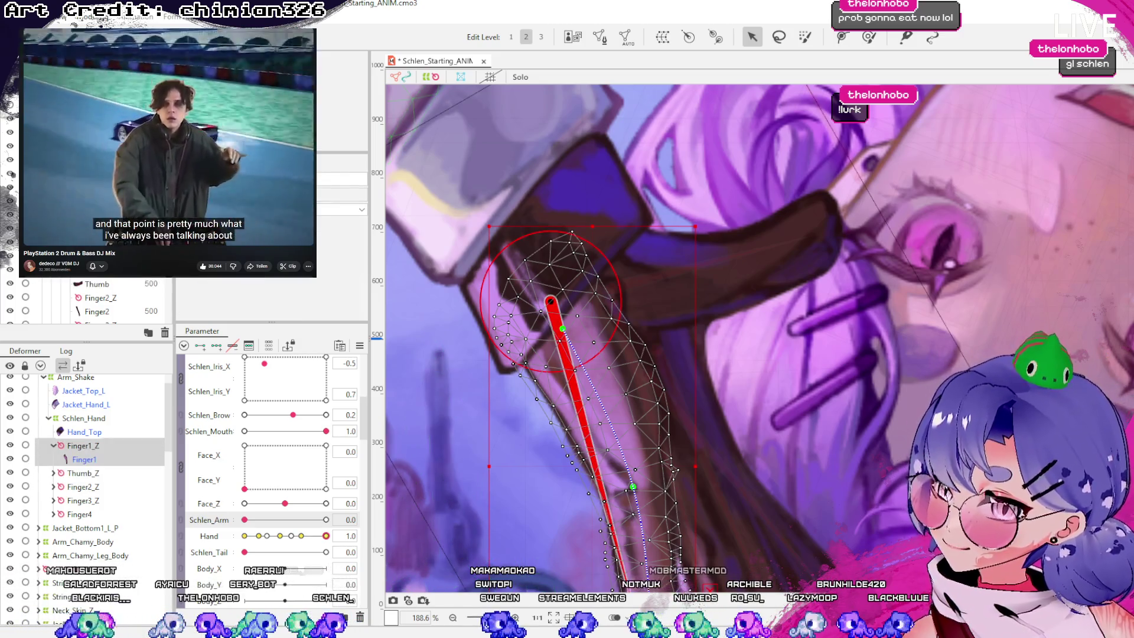
scroll(582, 280, "down", 3)
left_click(622, 488)
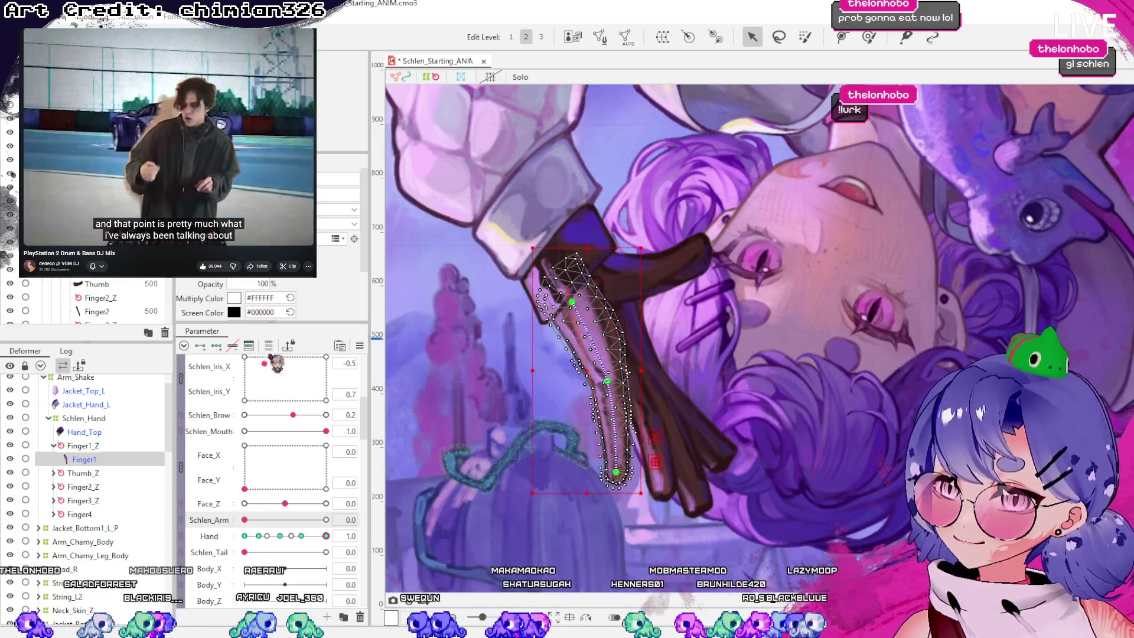
left_click(621, 483)
mouse_move(619, 479)
left_mouse_down()
mouse_move(756, 331)
mouse_move(762, 236)
mouse_move(656, 115)
mouse_move(418, 183)
mouse_move(665, 298)
mouse_move(506, 172)
mouse_move(515, 289)
left_mouse_up()
mouse_move(540, 389)
left_mouse_down()
mouse_move(541, 374)
mouse_move(628, 397)
left_mouse_up()
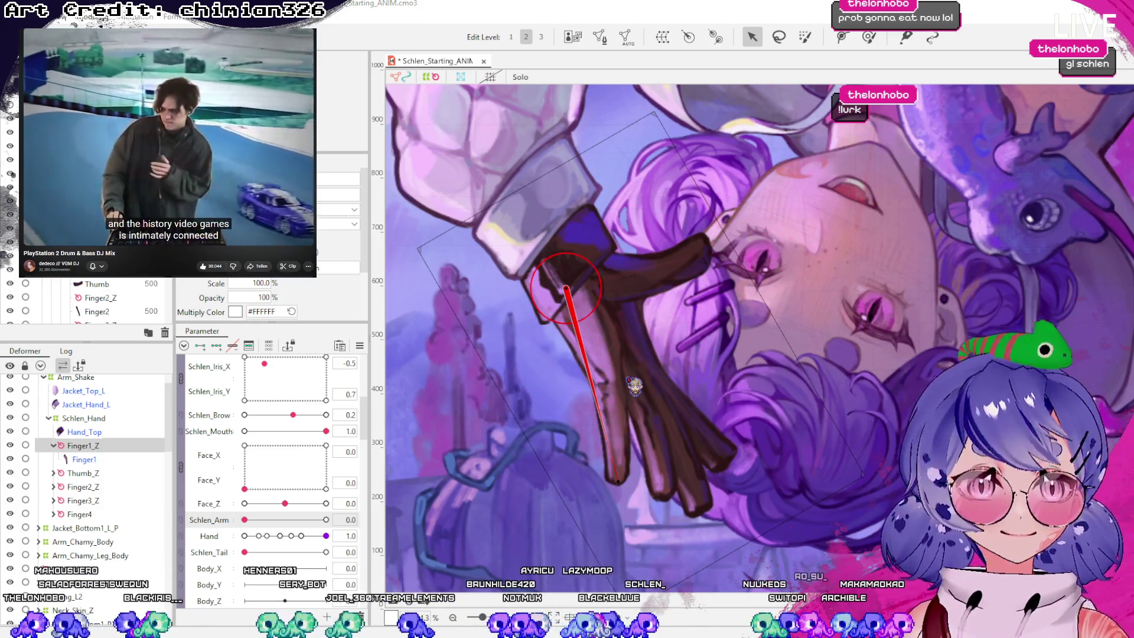
key("ctrl+s")
left_click(595, 246)
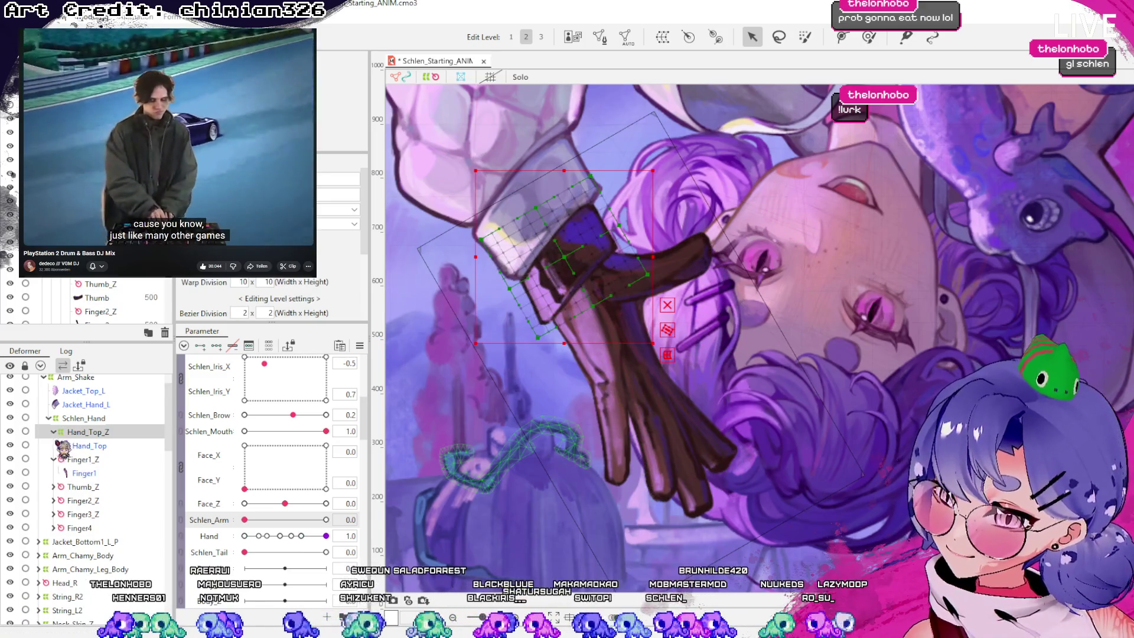
Check the finger deformers, including Finger4_Z, then raise Schlen_Arm to 1.0 to bring the hand into view
left_click(54, 432)
left_click(71, 446)
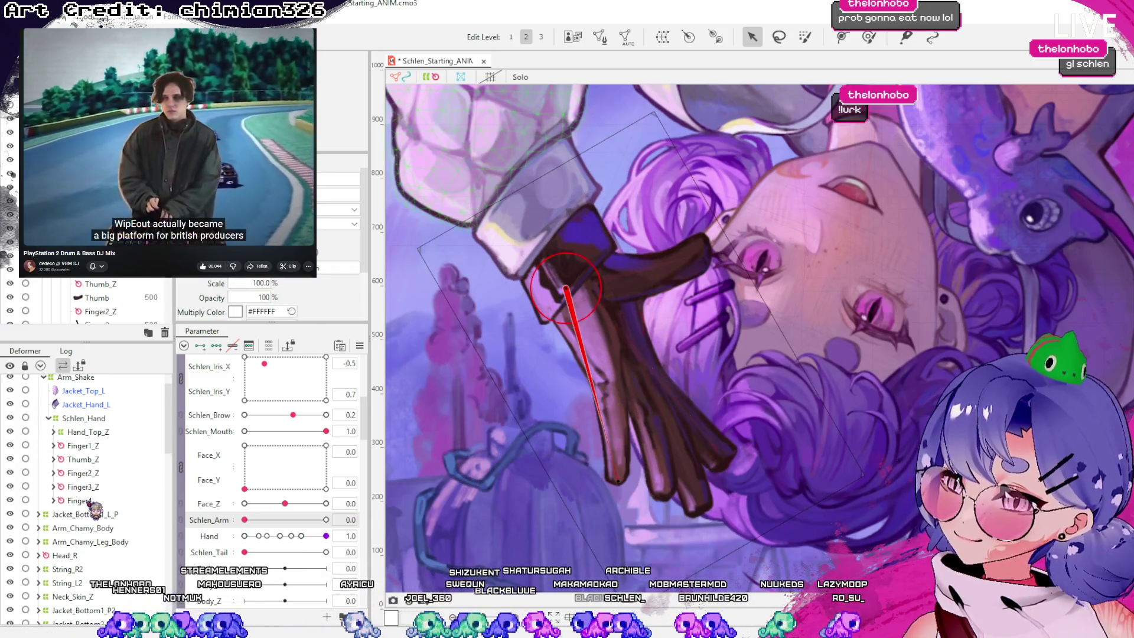
left_click(90, 502)
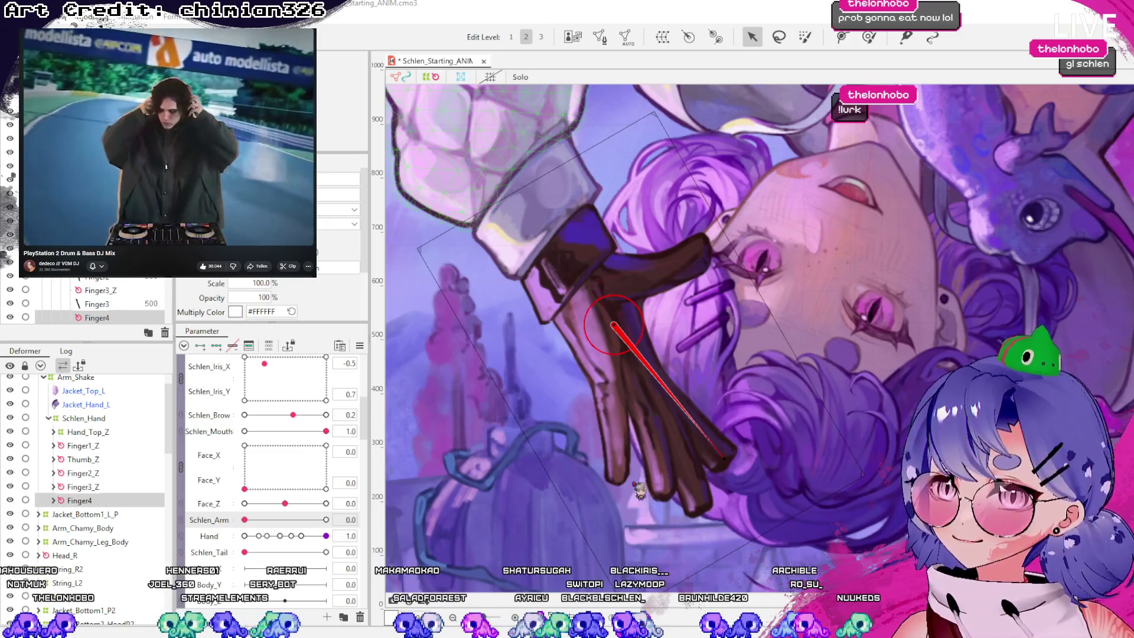
left_click(665, 482)
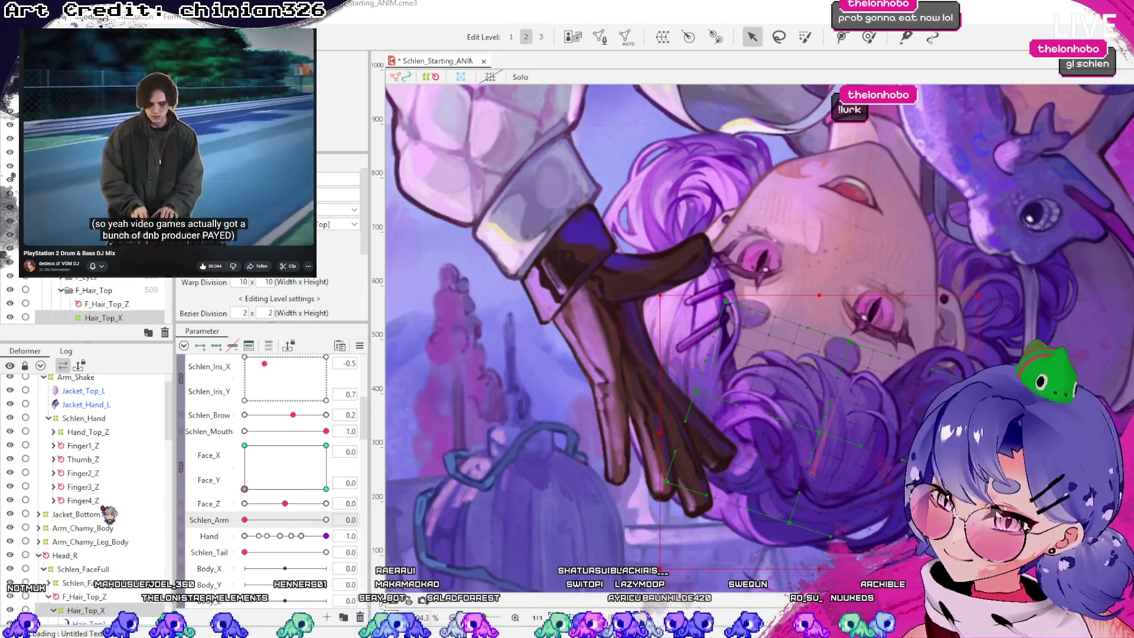
left_click(106, 503)
mouse_move(329, 519)
left_mouse_down()
mouse_move(220, 525)
mouse_move(356, 537)
mouse_move(260, 534)
mouse_move(325, 535)
left_mouse_up()
scroll(568, 385, "left", 2)
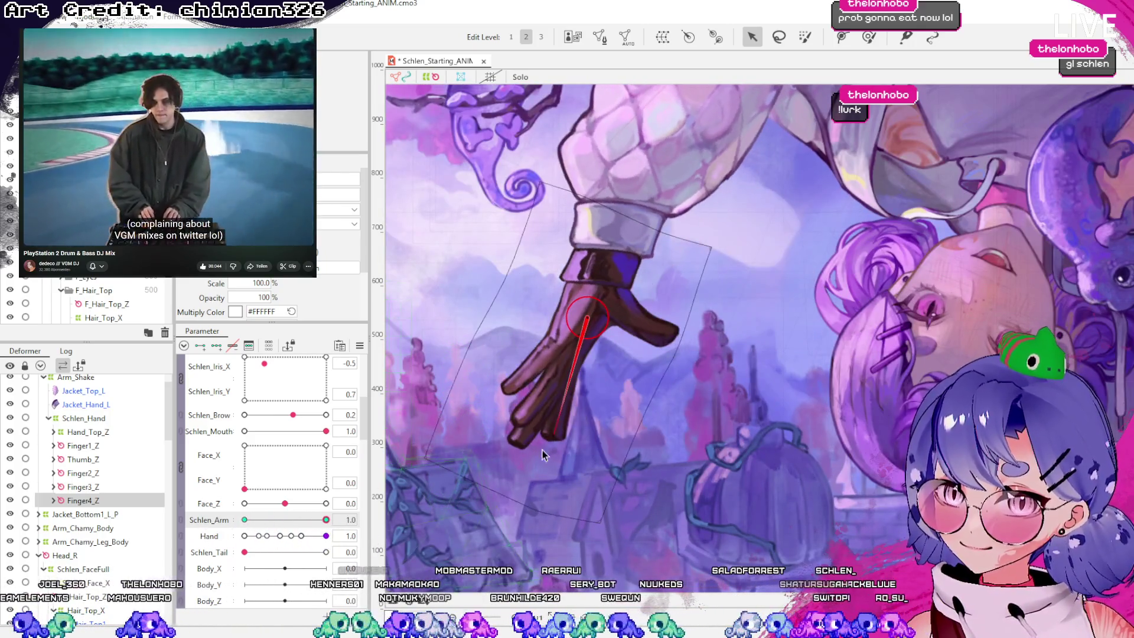
Rotate Thumb_Z to point more to the right, previewing the arm swing on Schlen_Arm
left_click(106, 459)
left_click(105, 501)
left_click(106, 459)
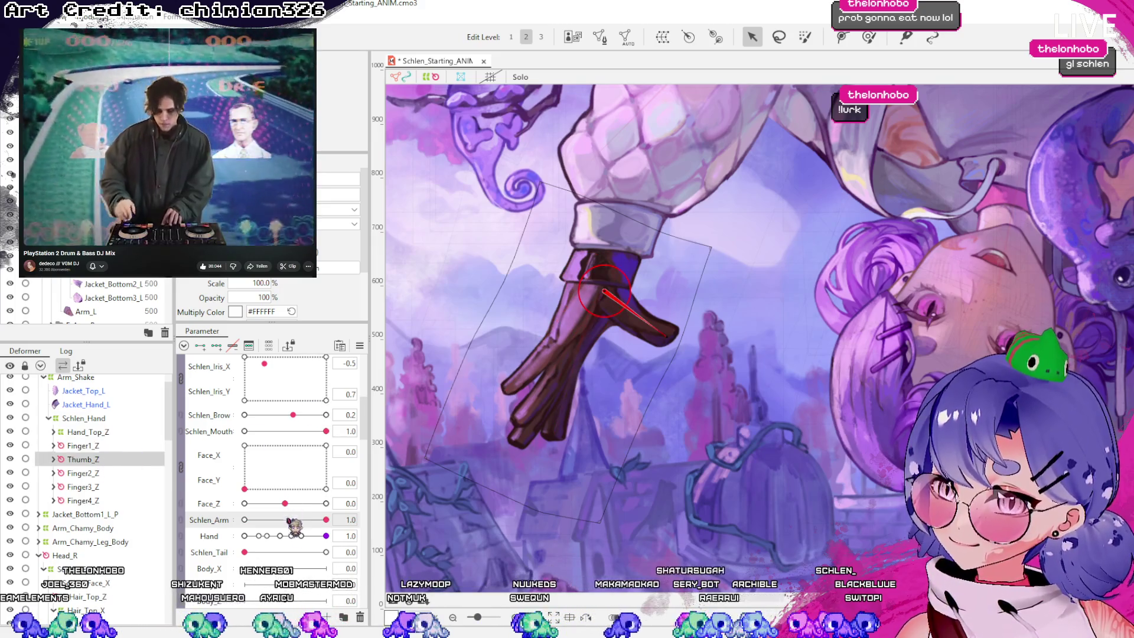
mouse_move(327, 521)
left_mouse_down()
mouse_move(231, 519)
mouse_move(331, 520)
left_mouse_up()
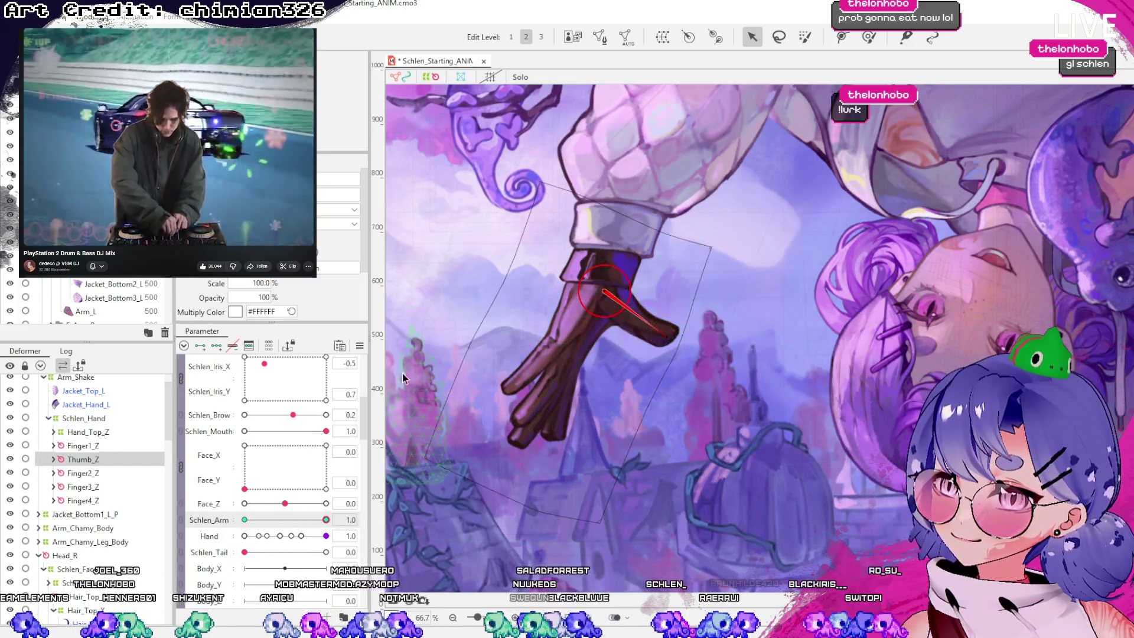
mouse_move(668, 335)
left_mouse_down()
mouse_move(709, 242)
mouse_move(739, 283)
left_mouse_up()
mouse_move(329, 520)
left_mouse_down()
mouse_move(264, 520)
mouse_move(371, 523)
left_mouse_up()
Rotate the Finger2, Finger3, Finger4 and Finger1 deformers so the fingers spread apart
left_click(121, 473)
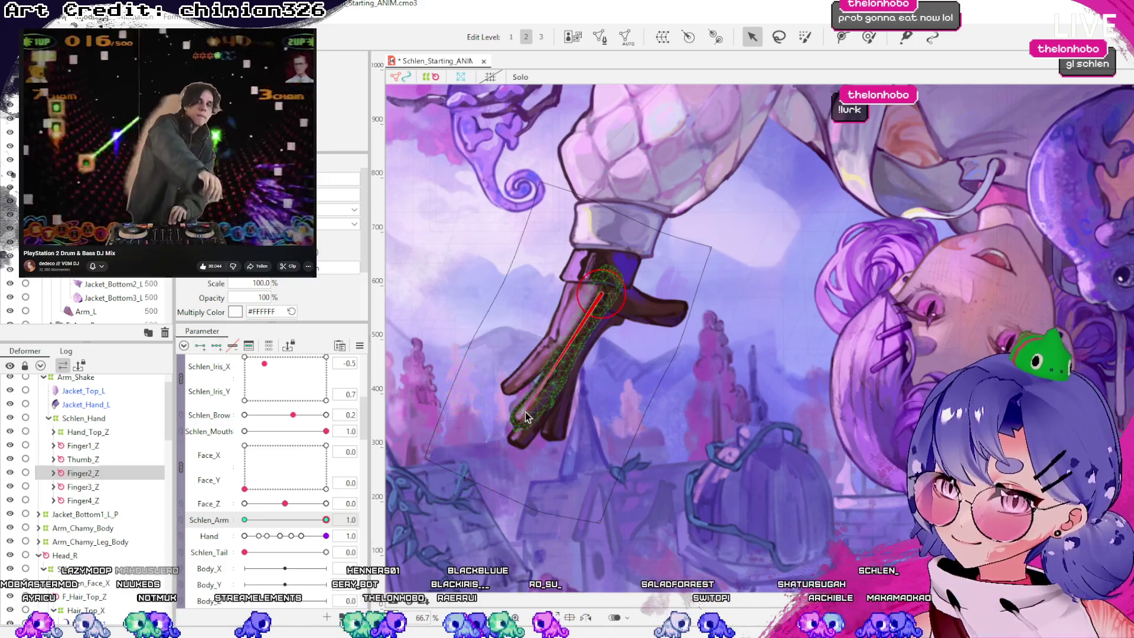
left_click_drag(520, 422, 497, 408)
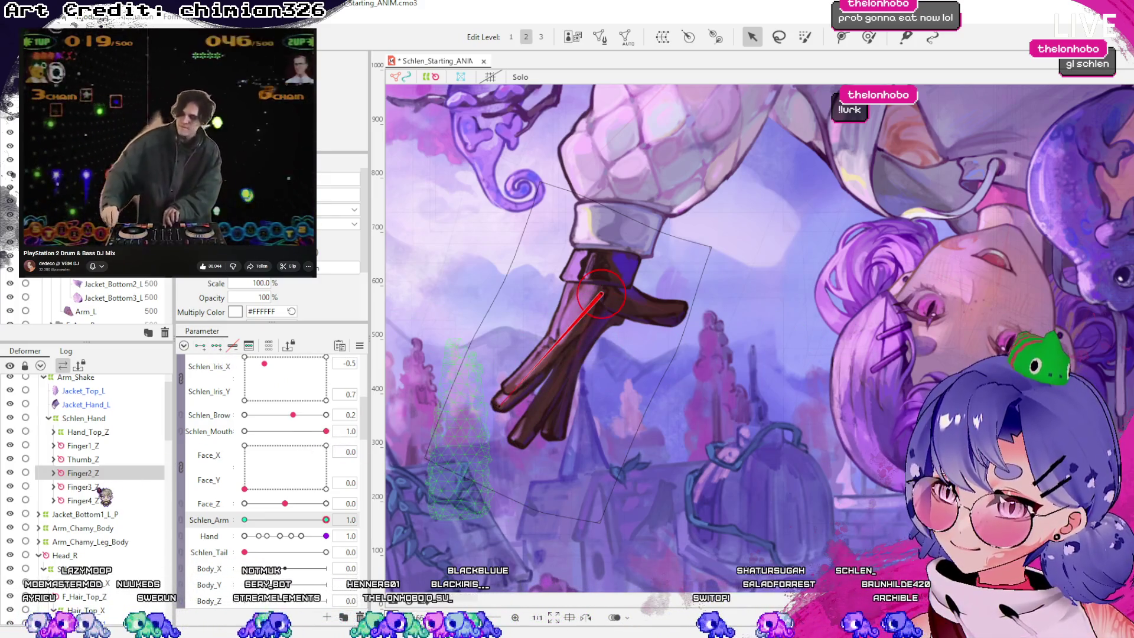
left_click(82, 487)
mouse_move(465, 419)
left_mouse_down()
mouse_move(514, 407)
mouse_move(514, 357)
left_mouse_up()
left_click(83, 500)
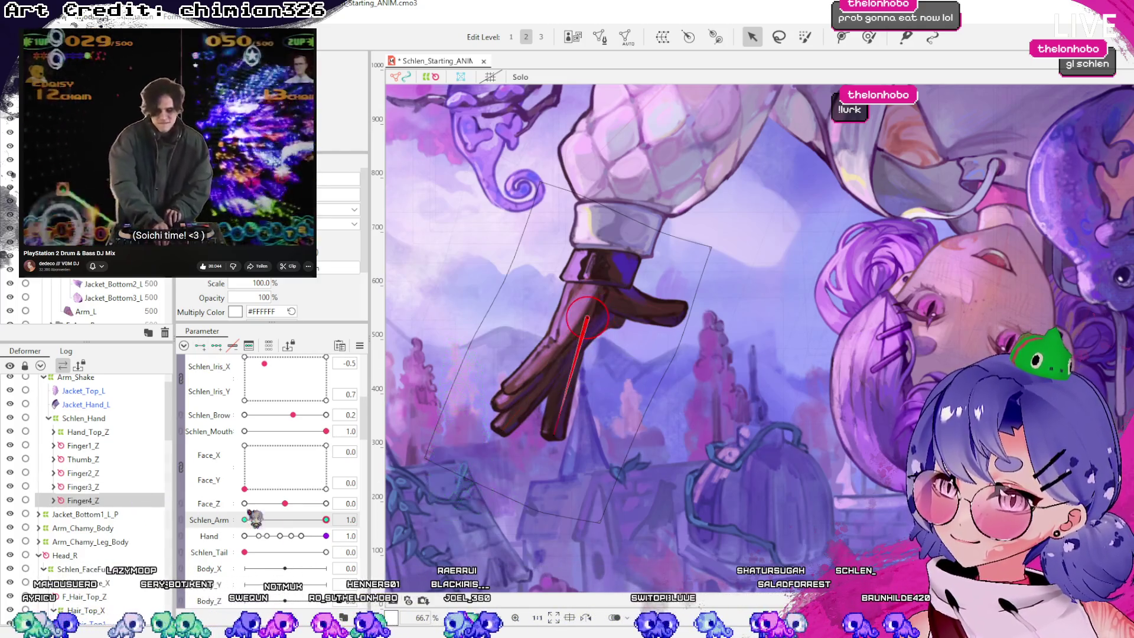
left_click_drag(553, 437, 482, 436)
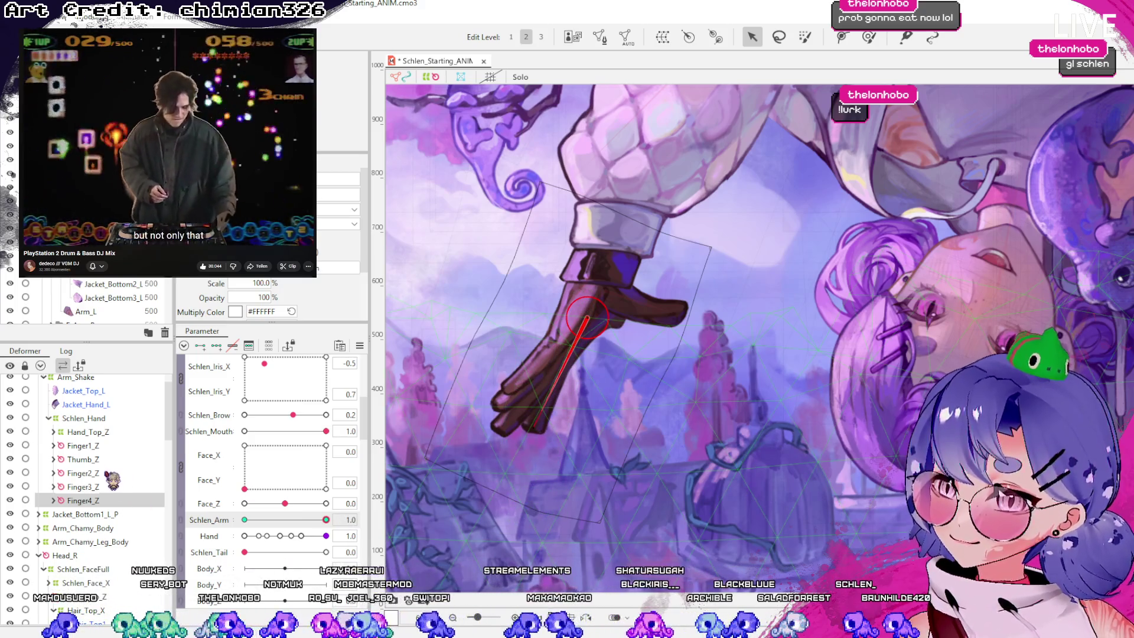
left_click(109, 446)
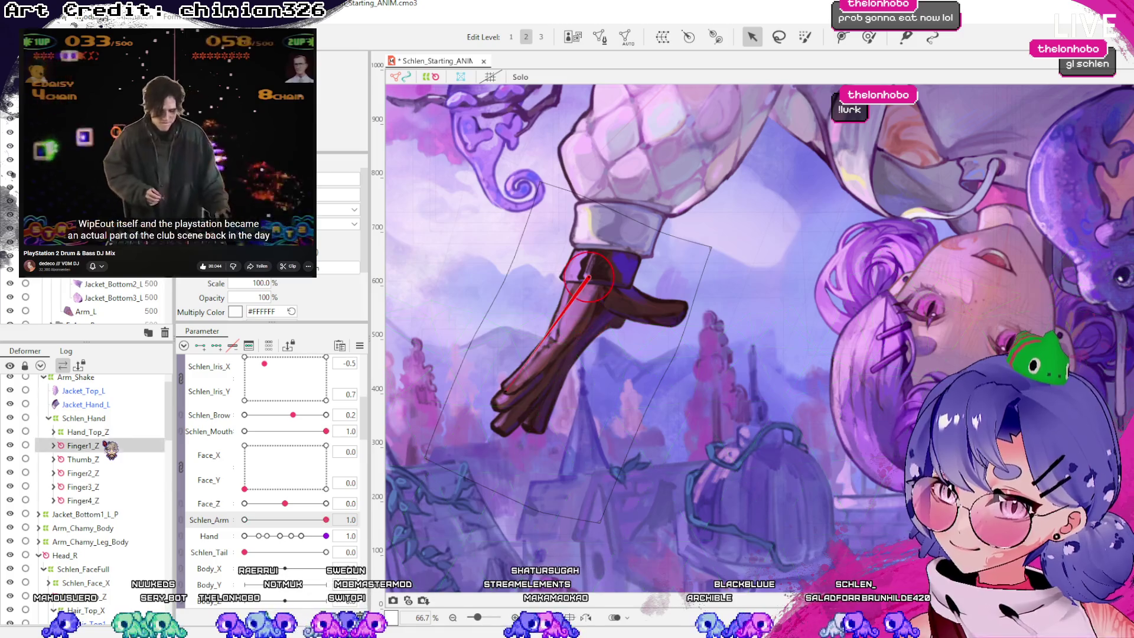
left_click_drag(563, 410, 486, 365)
Turn Finger2 further upward, then scrub Schlen_Arm and return it to 1.0 to check
left_click(100, 462)
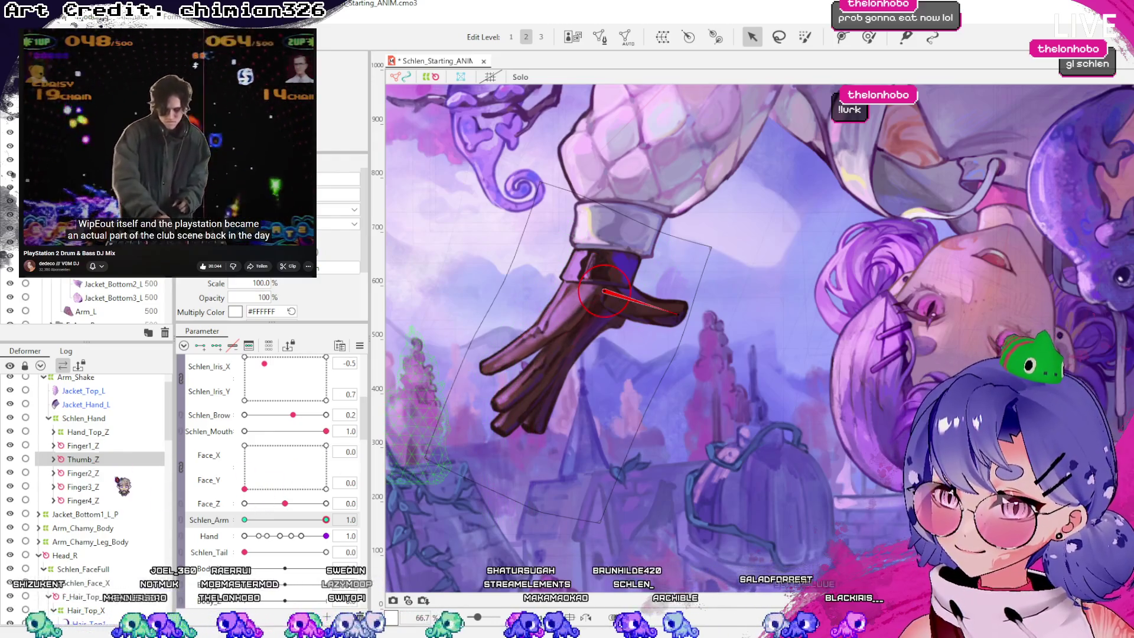
left_click(118, 473)
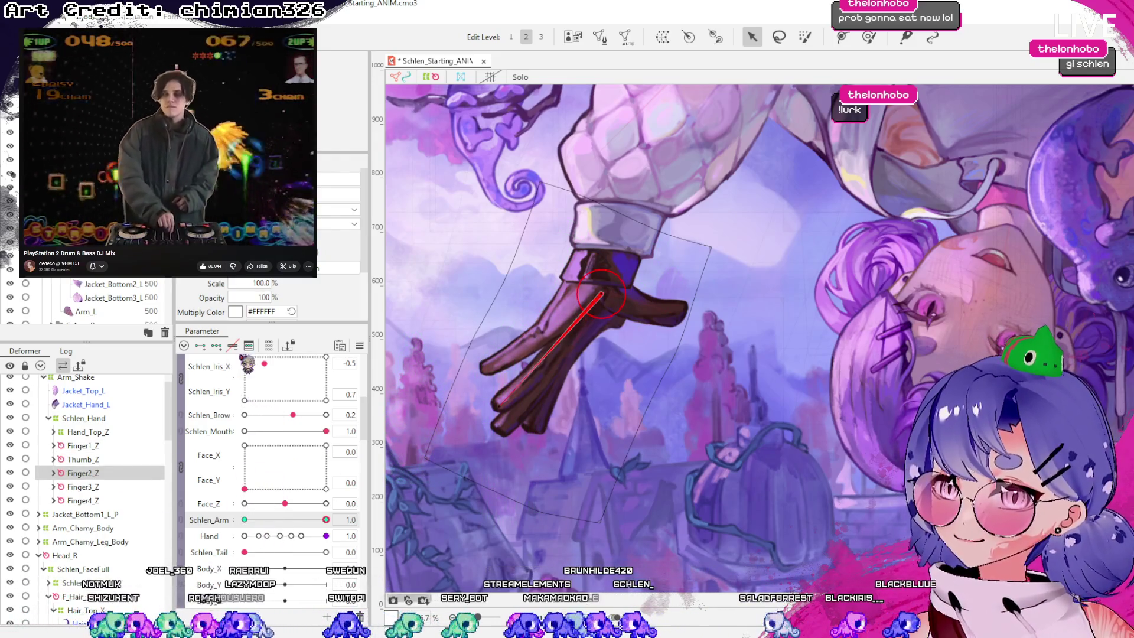
mouse_move(505, 401)
left_mouse_down()
mouse_move(467, 351)
mouse_move(490, 419)
left_mouse_up()
left_click(85, 486)
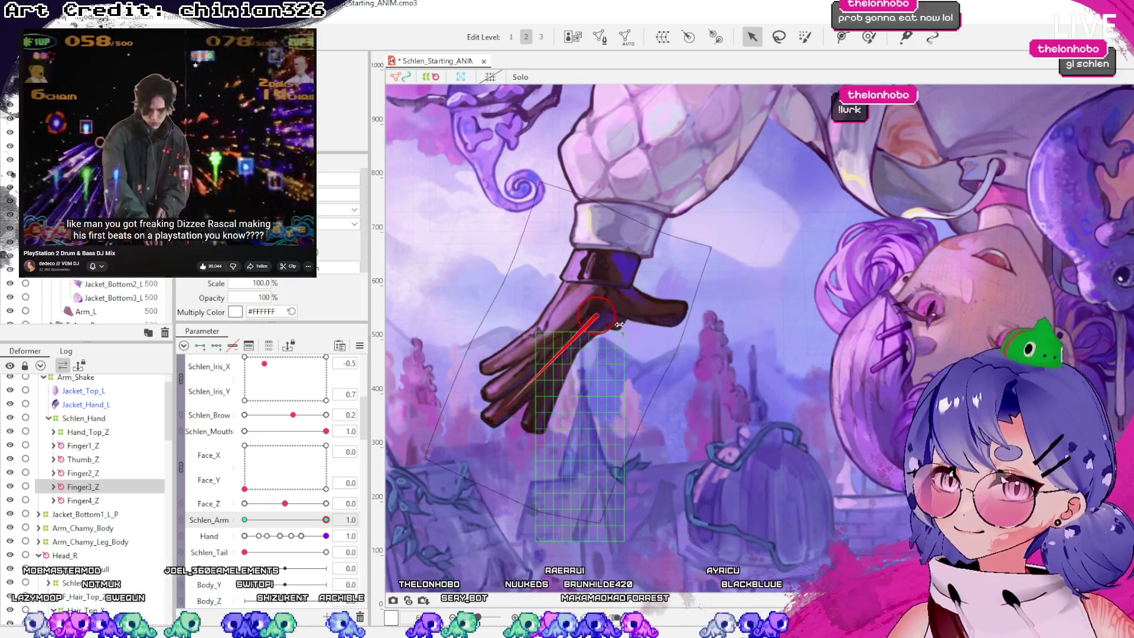
scroll(459, 392, "down", 2)
mouse_move(329, 521)
left_mouse_down()
mouse_move(254, 523)
mouse_move(337, 524)
mouse_move(228, 526)
mouse_move(353, 507)
left_mouse_up()
scroll(898, 501, "down", 2)
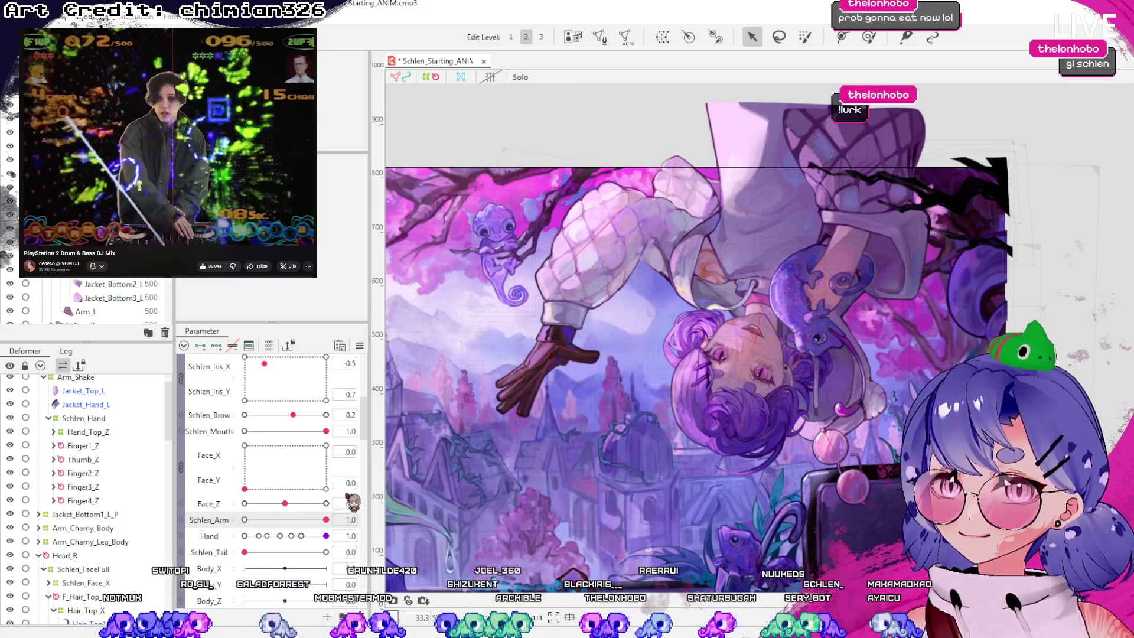
Re-rotate Finger1_Z and fine-tune Finger4_Z, previewing the arm swing back at Schlen_Arm 1.0
left_click(90, 446)
mouse_move(499, 383)
left_mouse_down()
mouse_move(494, 374)
mouse_move(500, 406)
left_mouse_up()
left_click(88, 473)
left_click(82, 487)
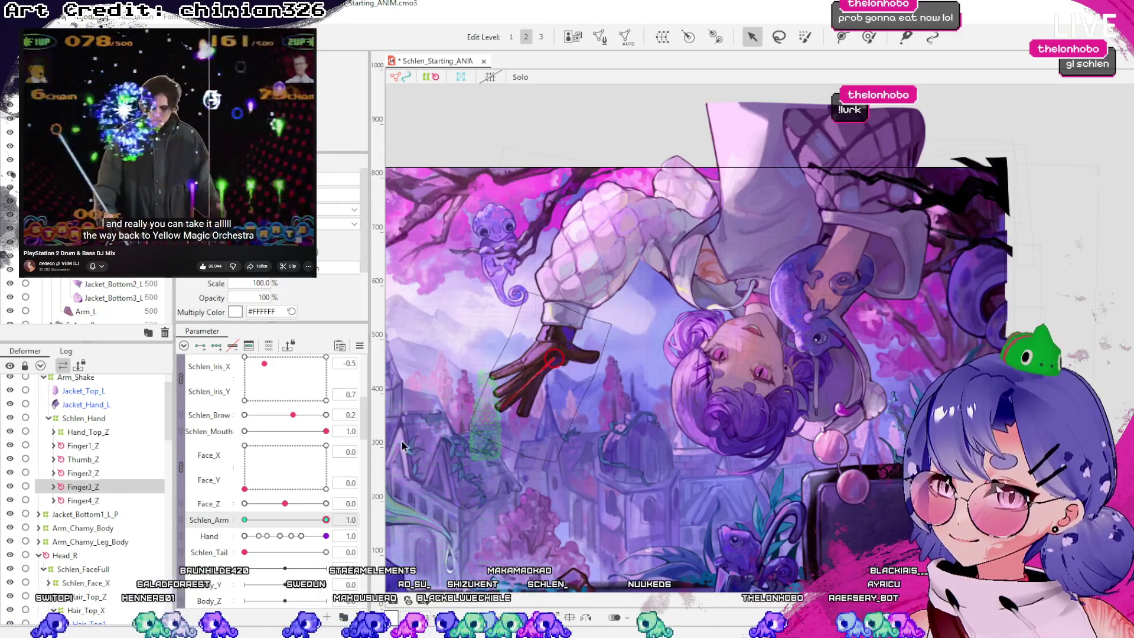
left_click(79, 501)
left_click_drag(547, 356, 549, 359)
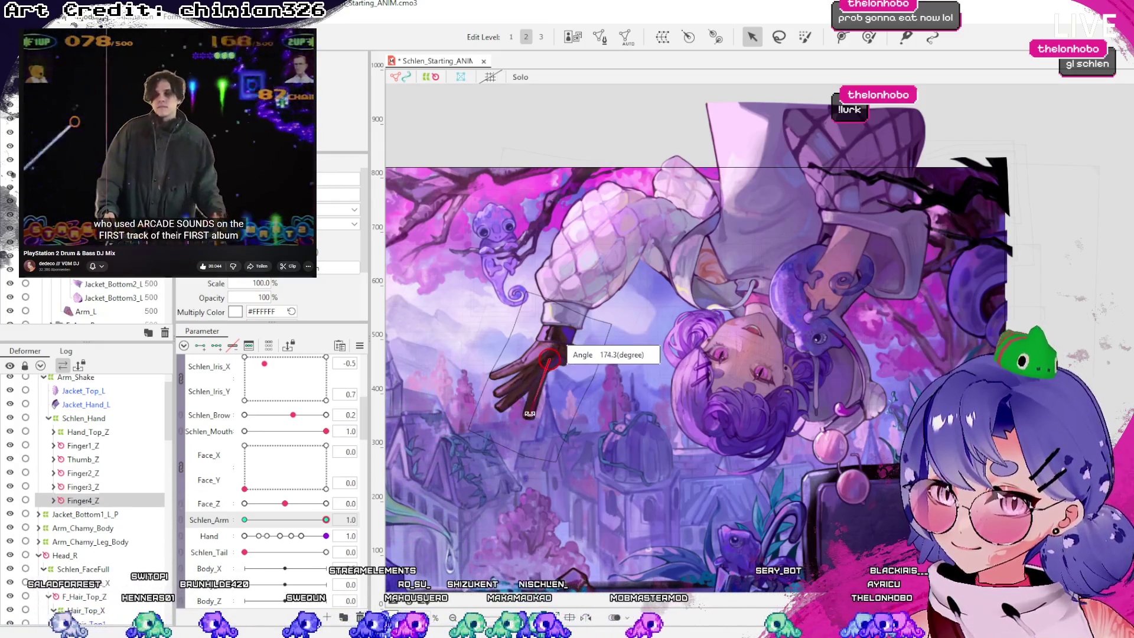
left_click_drag(520, 410, 523, 413)
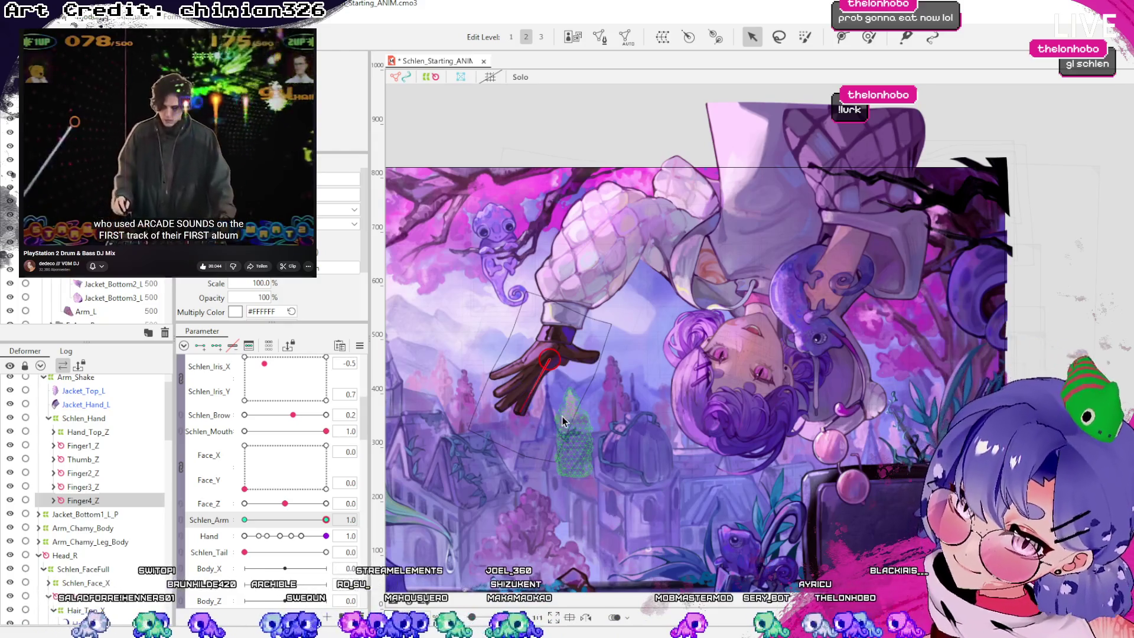
scroll(563, 421, "up", 2)
scroll(563, 421, "down", 4)
mouse_move(320, 522)
left_mouse_down()
mouse_move(189, 519)
mouse_move(326, 520)
left_mouse_up()
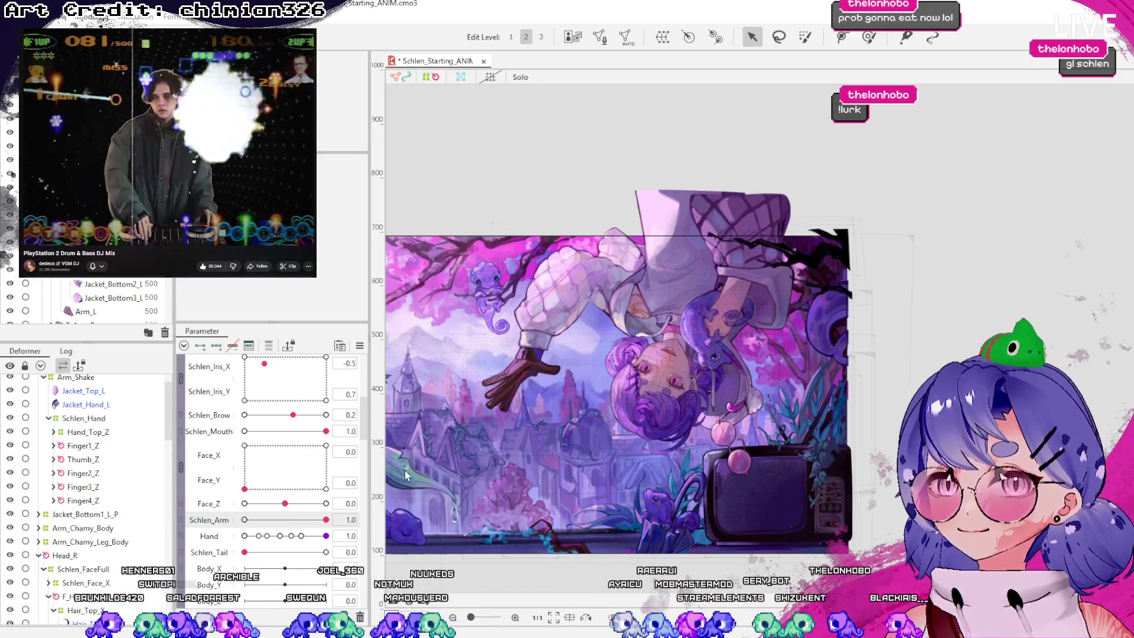
Review Finger2_Z and Finger3_Z, then lower Schlen_Arm to 0 to watch the hand move
scroll(499, 398, "up", 3)
left_click(499, 399)
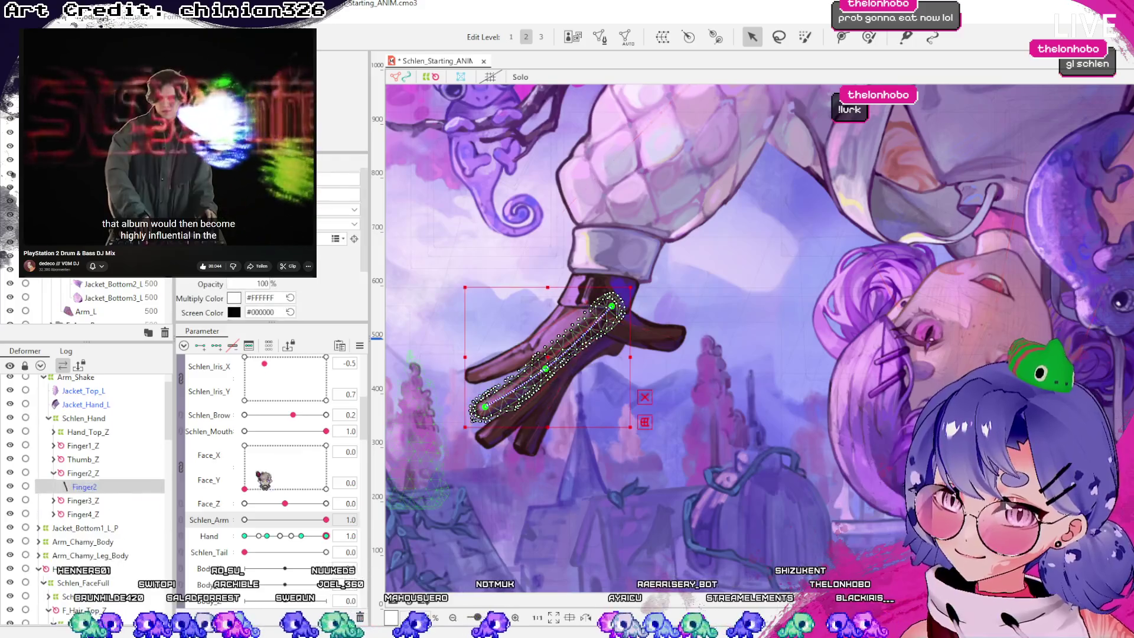
left_click(89, 473)
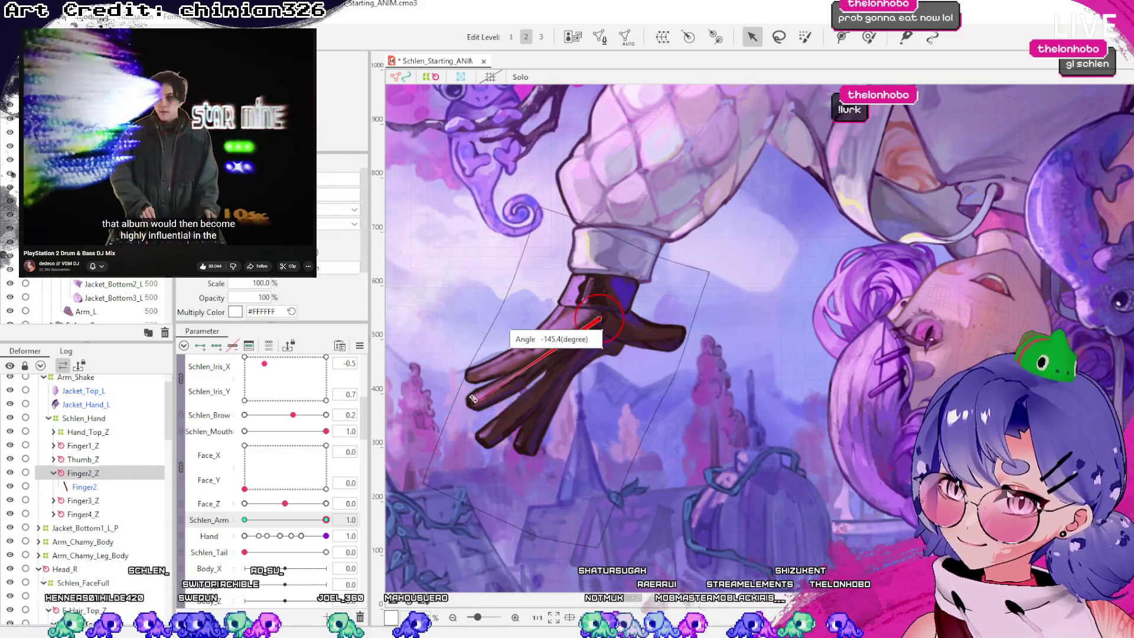
left_click(88, 500)
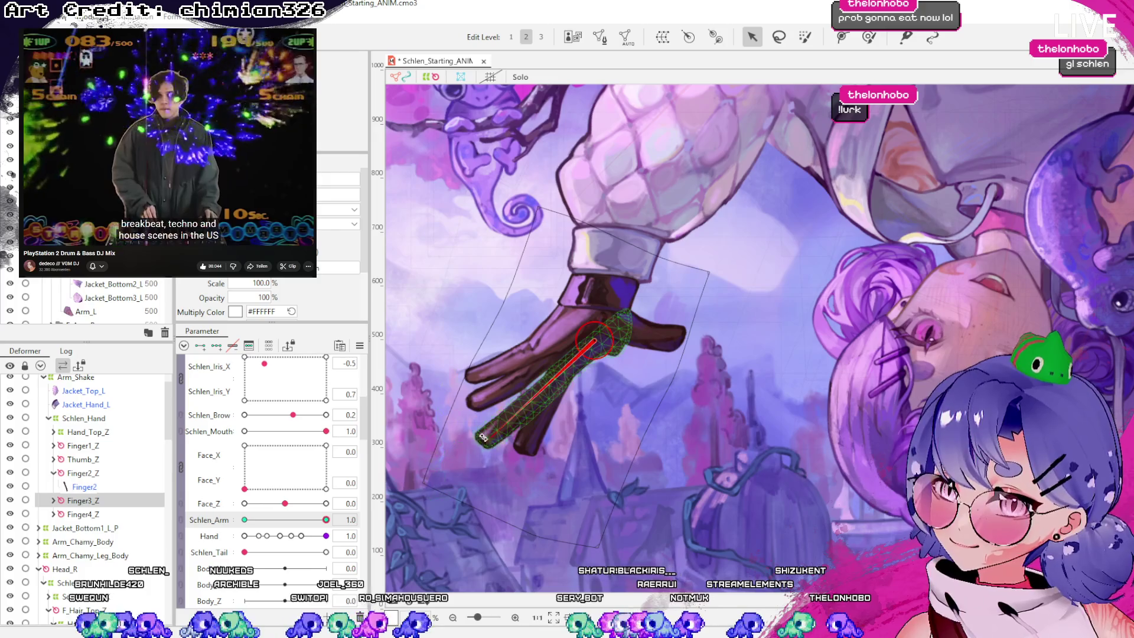
scroll(508, 471, "down", 5)
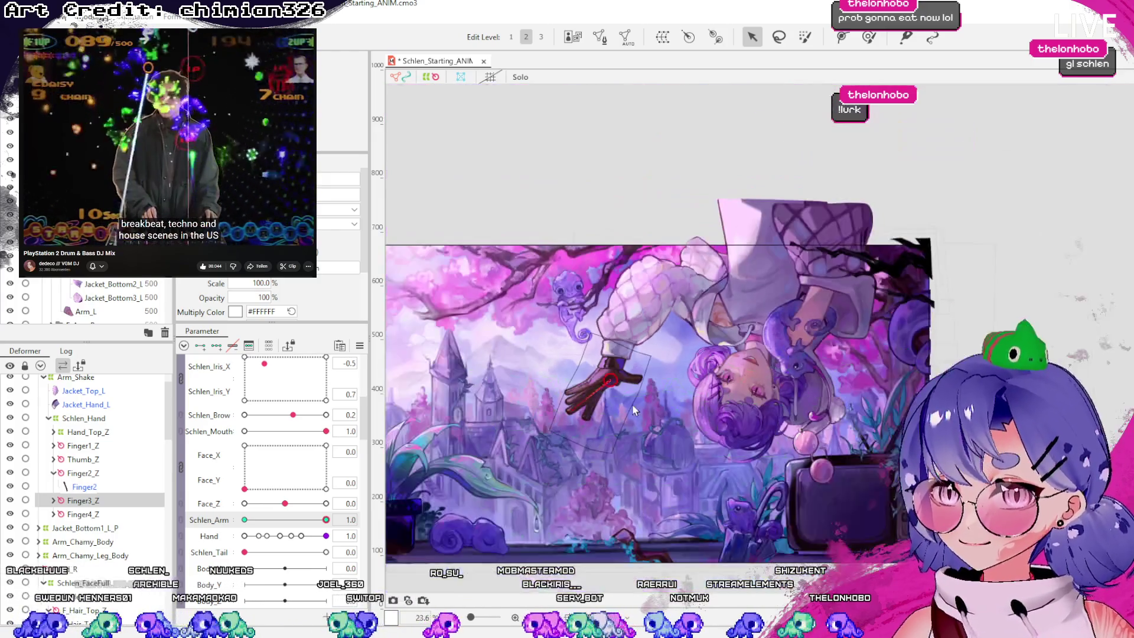
mouse_move(350, 532)
left_mouse_down()
mouse_move(214, 523)
mouse_move(358, 519)
mouse_move(230, 528)
mouse_move(343, 509)
left_mouse_up()
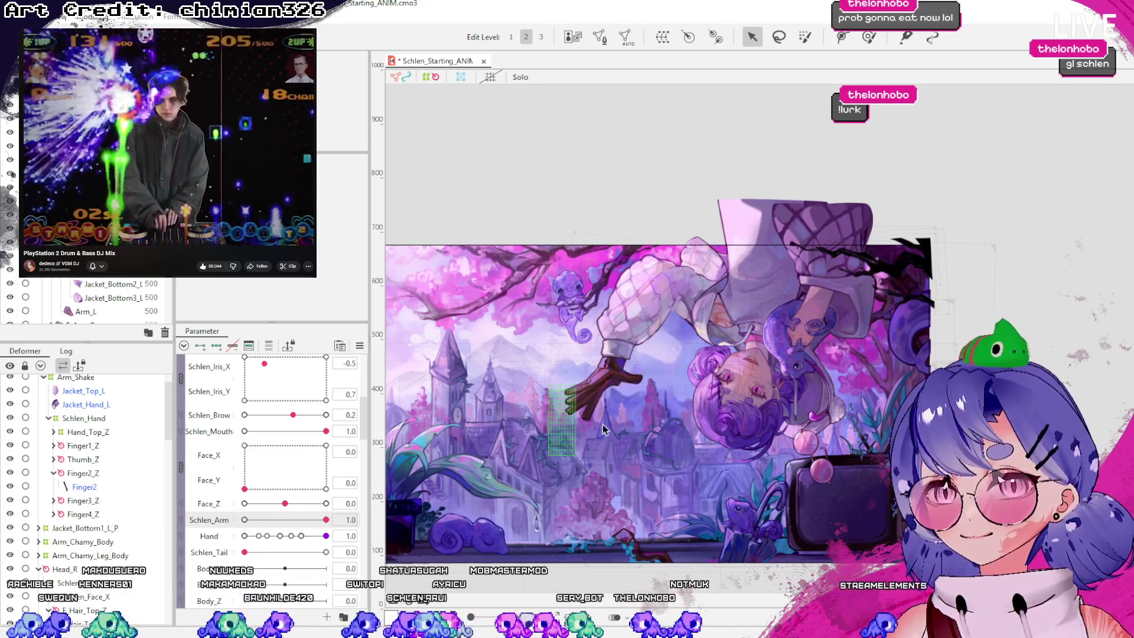
scroll(602, 424, "up", 3)
scroll(576, 427, "up", 2)
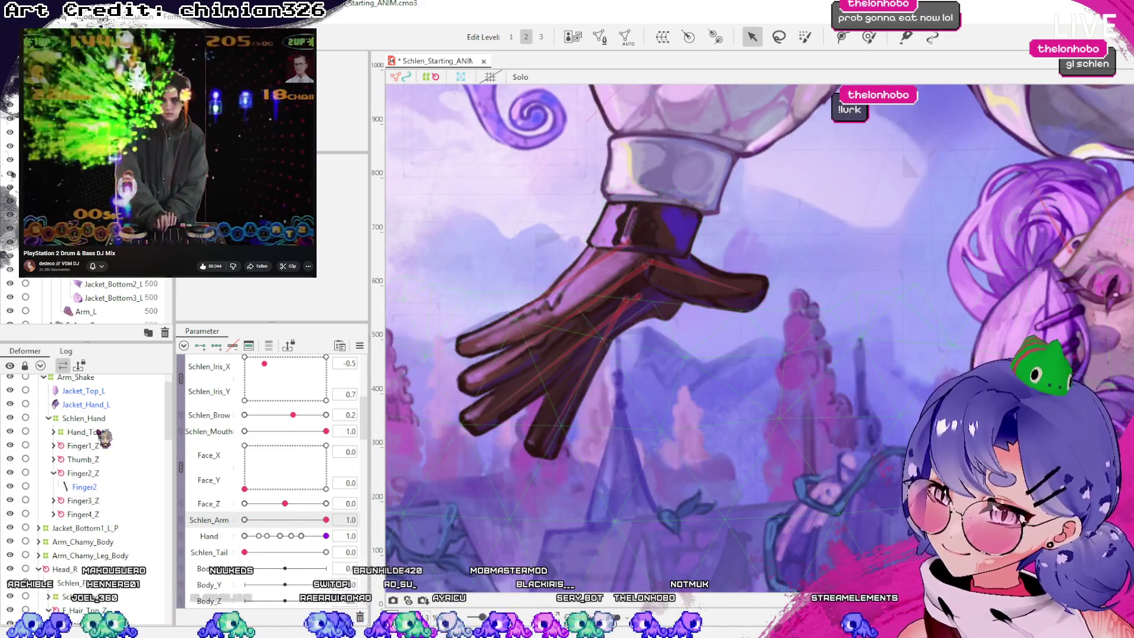
Push Hand_Top_Z's wrist and cuff points into shape, testing each change with Schlen_Arm
left_click(100, 434)
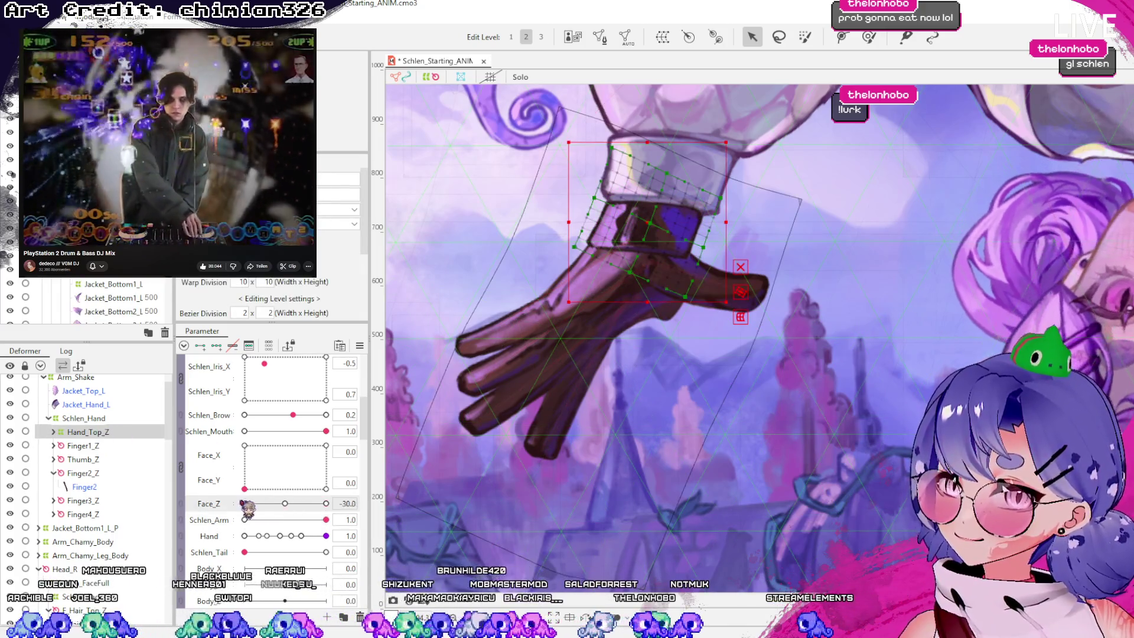
mouse_move(326, 520)
left_mouse_down()
mouse_move(224, 520)
mouse_move(326, 519)
left_mouse_up()
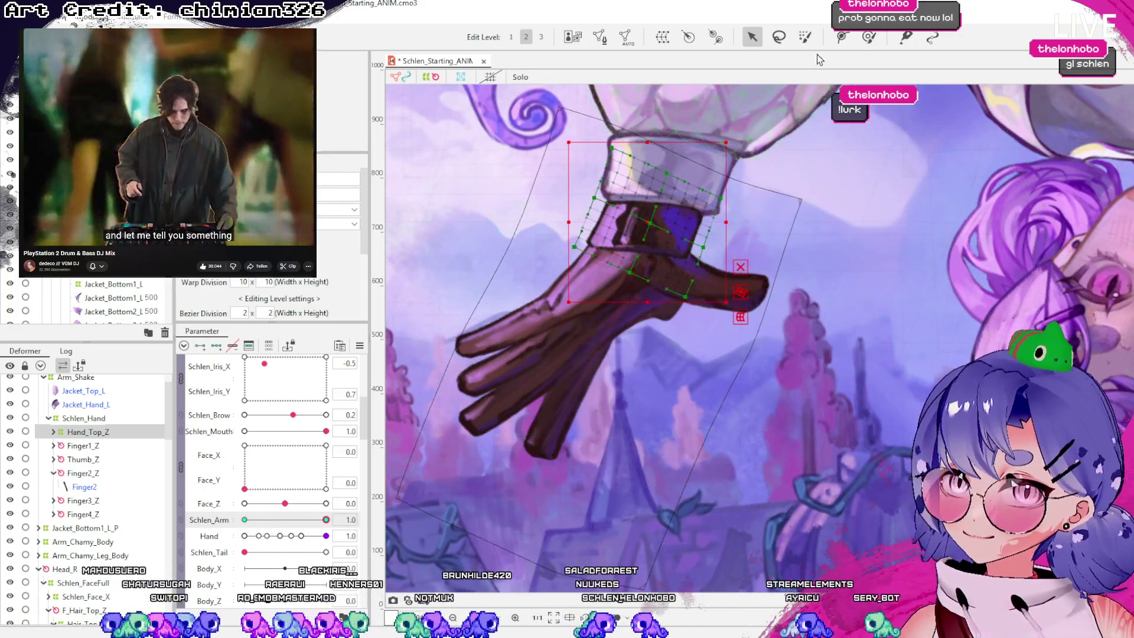
left_click(868, 36)
left_click_drag(684, 239, 673, 230)
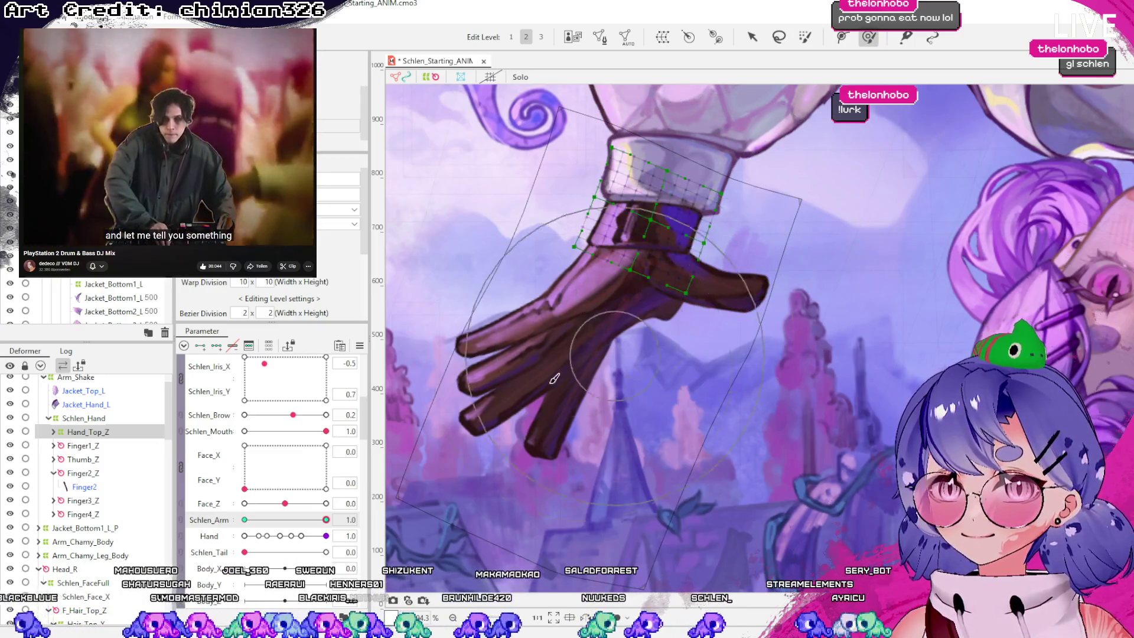
mouse_move(334, 522)
left_mouse_down()
mouse_move(254, 521)
mouse_move(326, 520)
left_mouse_up()
left_click(752, 36)
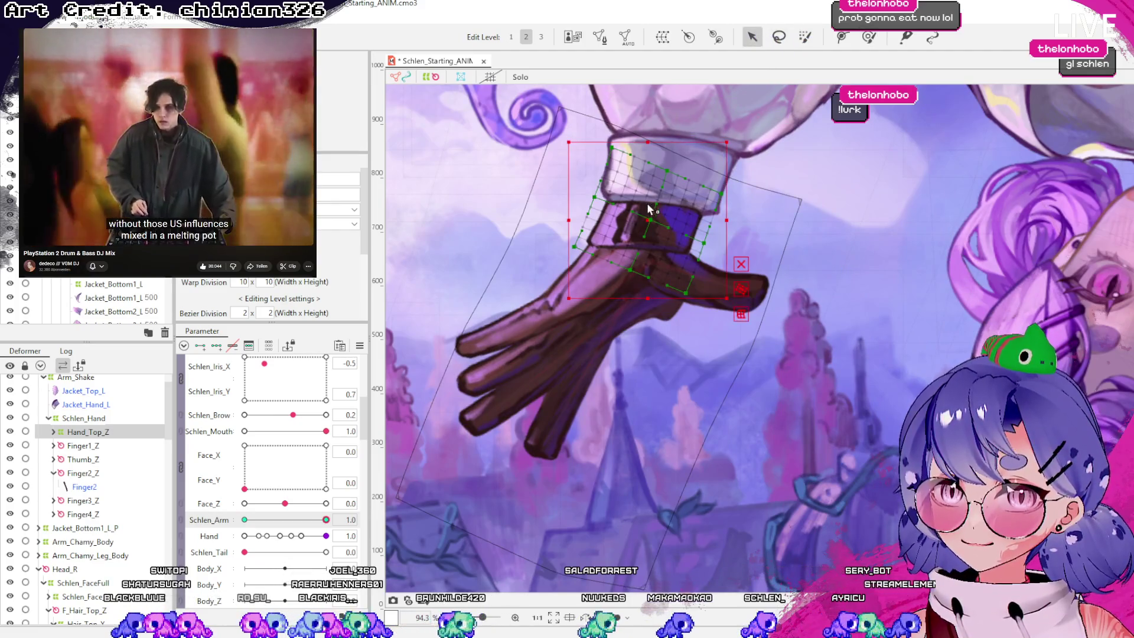
left_click_drag(651, 223, 634, 221)
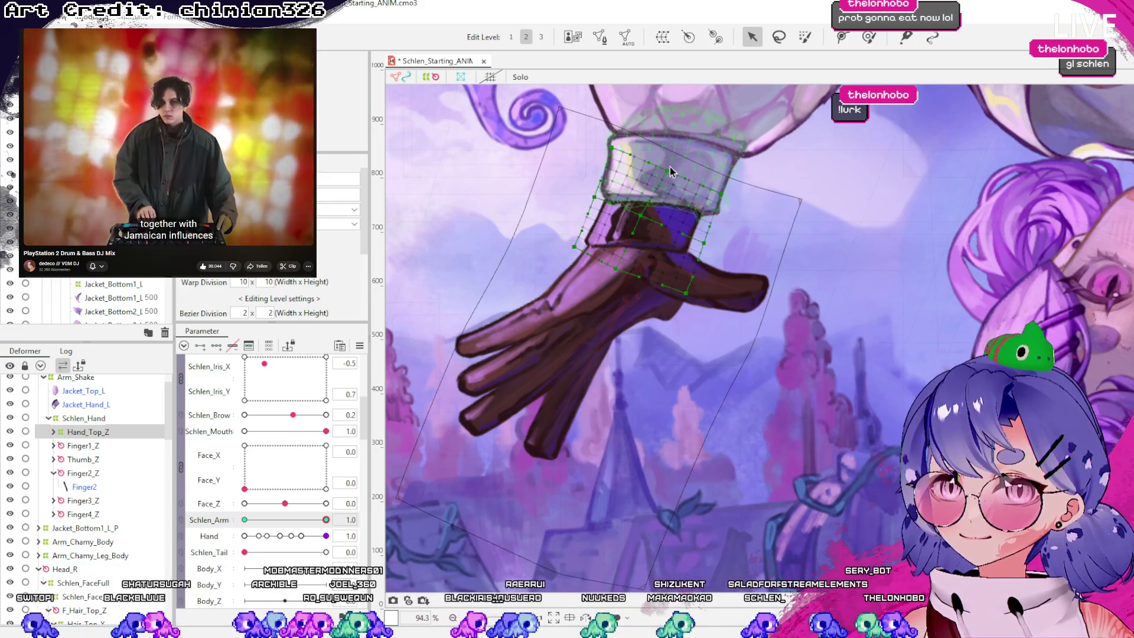
mouse_move(326, 520)
left_mouse_down()
mouse_move(242, 523)
mouse_move(326, 520)
left_mouse_up()
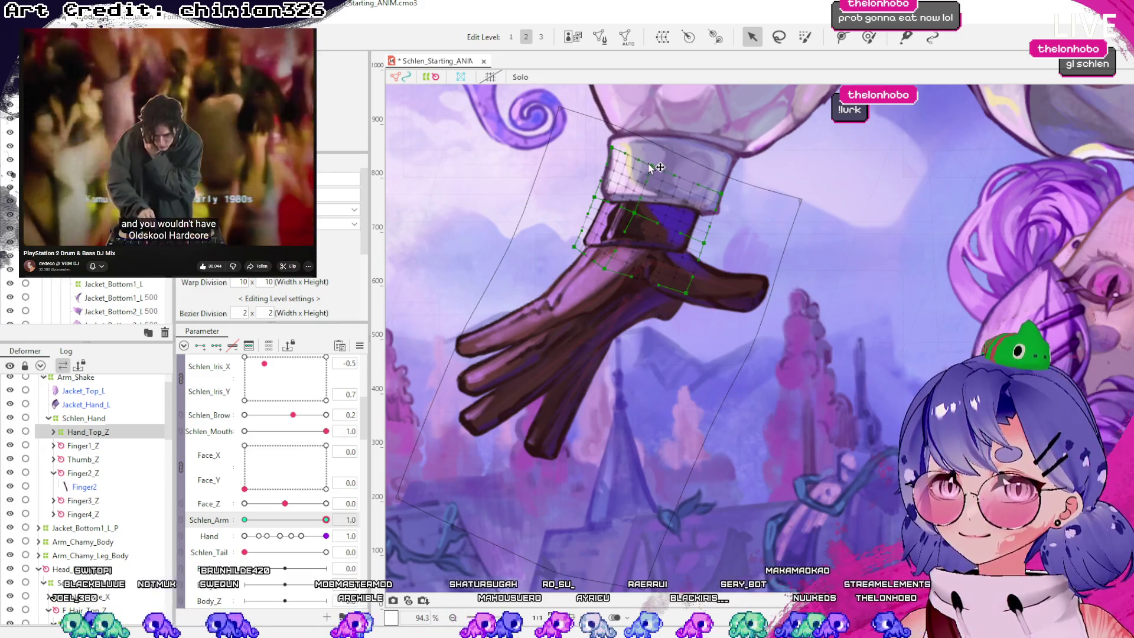
mouse_move(652, 283)
left_mouse_down()
mouse_move(668, 259)
mouse_move(659, 249)
left_mouse_up()
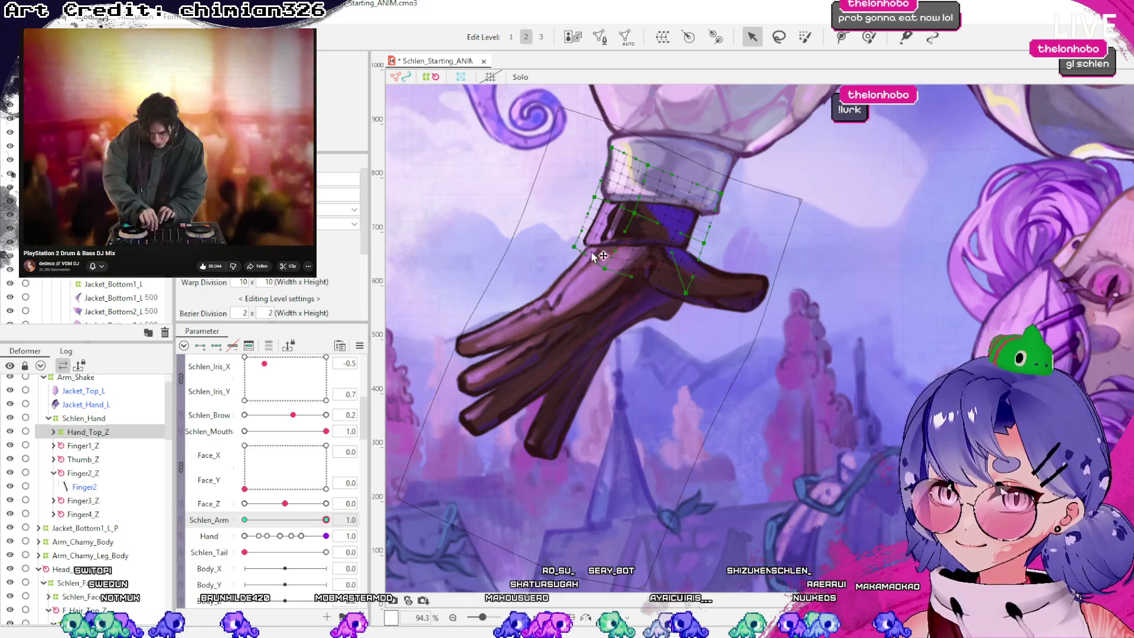
mouse_move(326, 520)
left_mouse_down()
mouse_move(246, 522)
mouse_move(331, 520)
left_mouse_up()
scroll(597, 338, "down", 5)
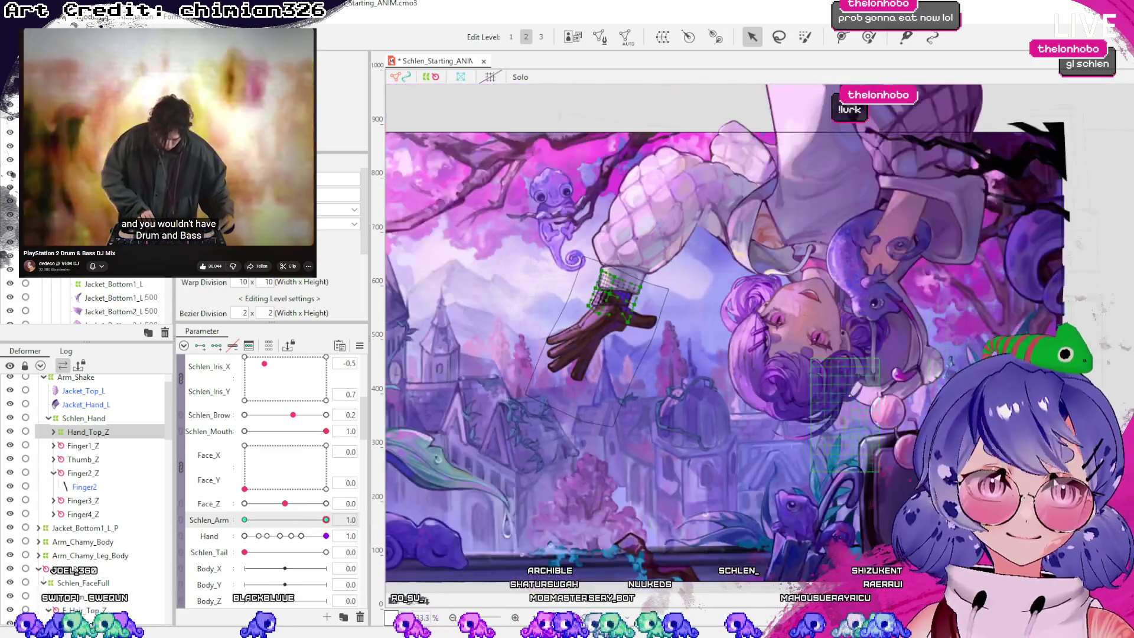
Bend Finger4_Z upward around its pivot, testing each angle with Schlen_Arm swings
mouse_move(332, 520)
left_mouse_down()
mouse_move(282, 533)
mouse_move(330, 521)
left_mouse_up()
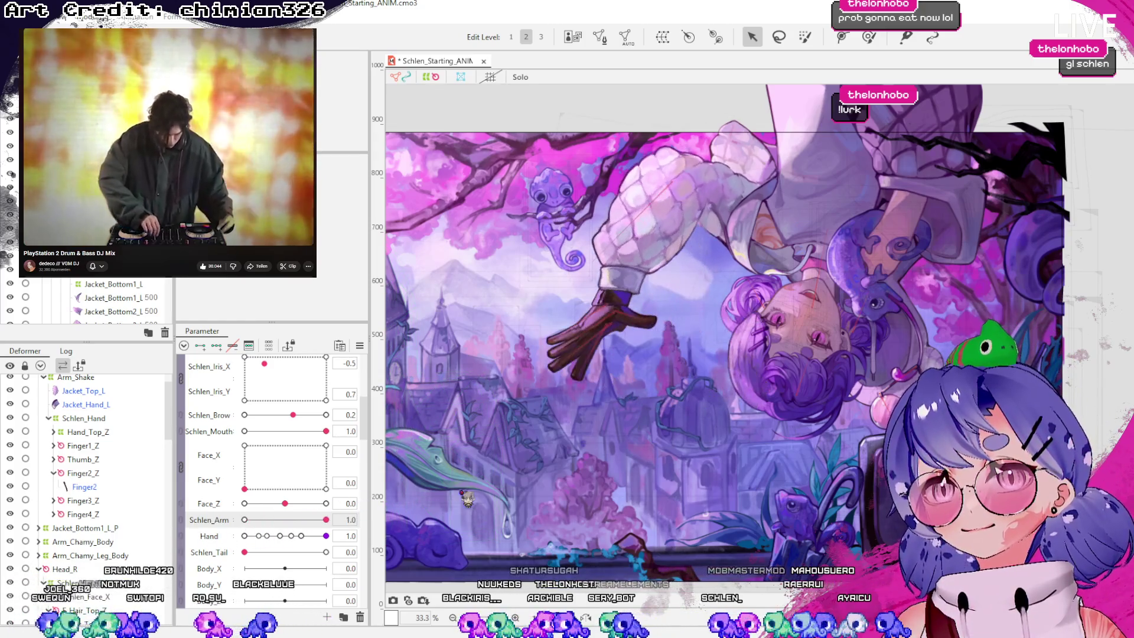
left_click(588, 372)
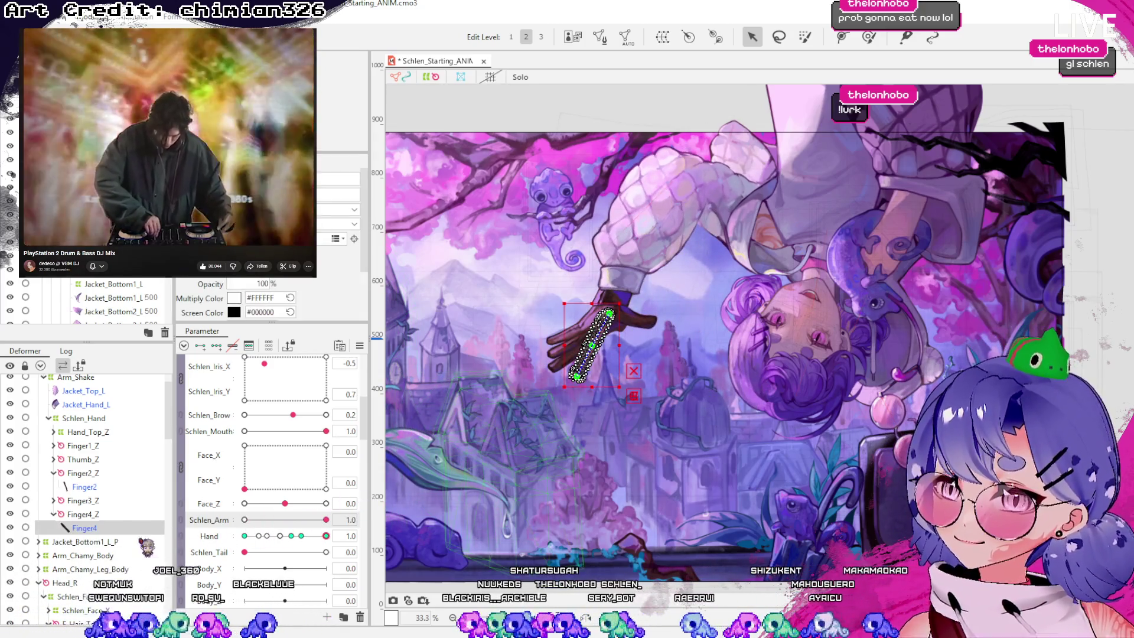
left_click(581, 382)
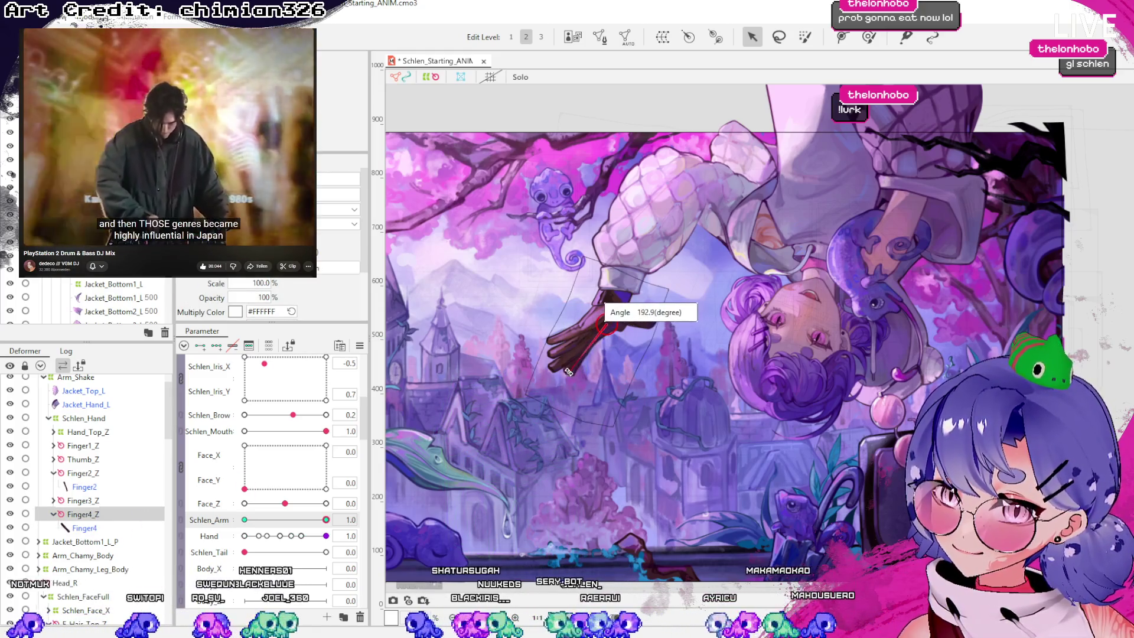
mouse_move(326, 519)
left_mouse_down()
mouse_move(181, 520)
mouse_move(328, 495)
left_mouse_up()
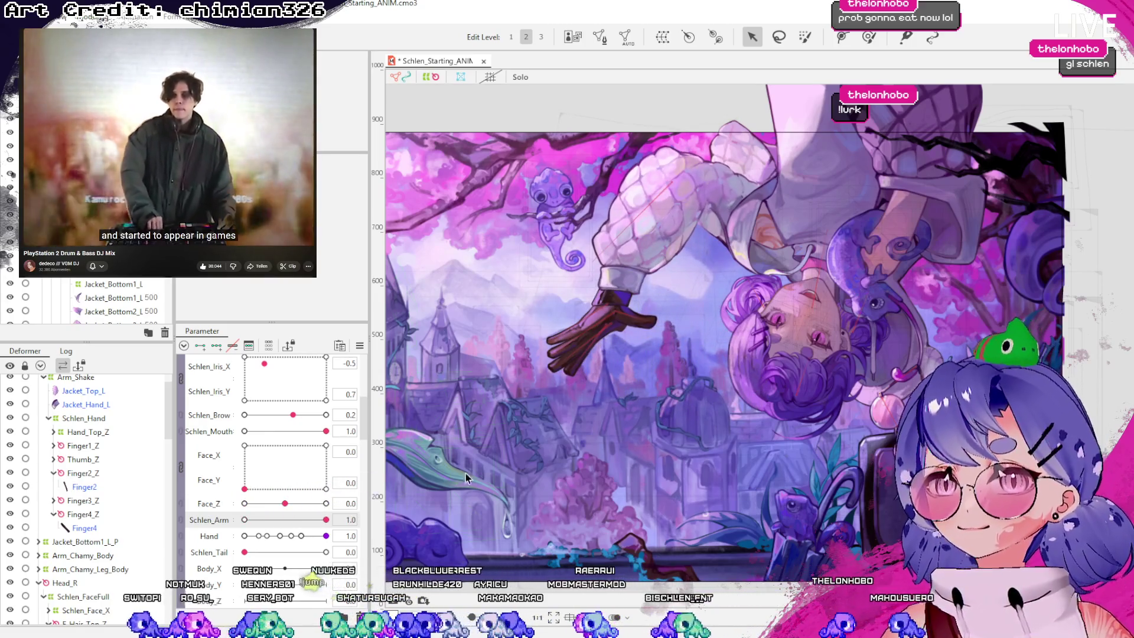
scroll(612, 384, "up", 2)
left_click(597, 325)
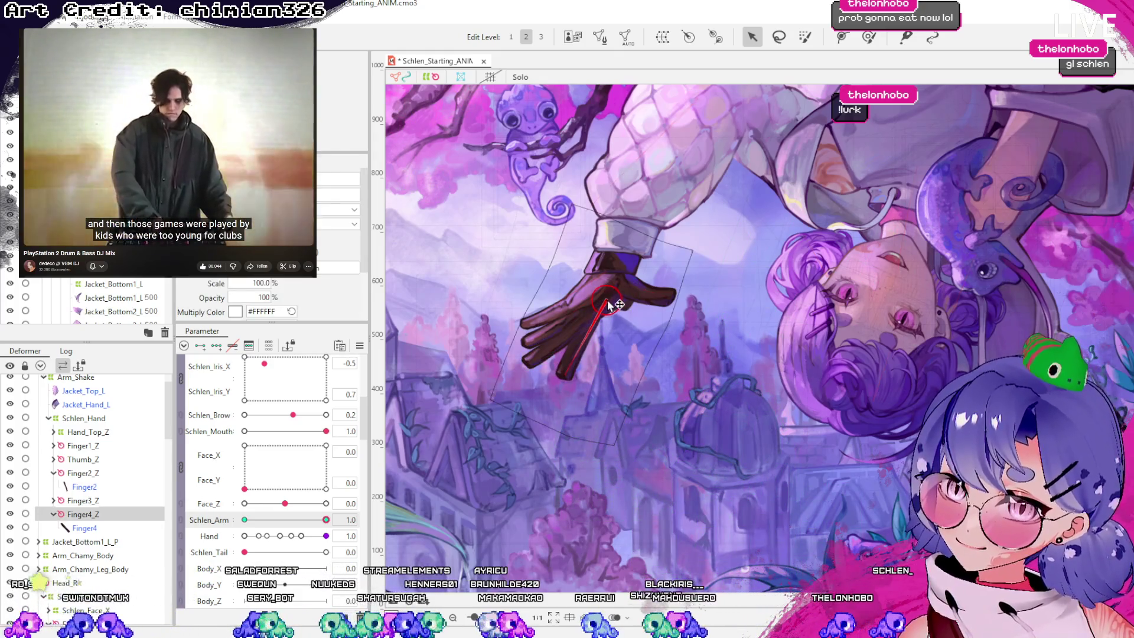
mouse_move(326, 520)
left_mouse_down()
mouse_move(260, 520)
mouse_move(326, 519)
left_mouse_up()
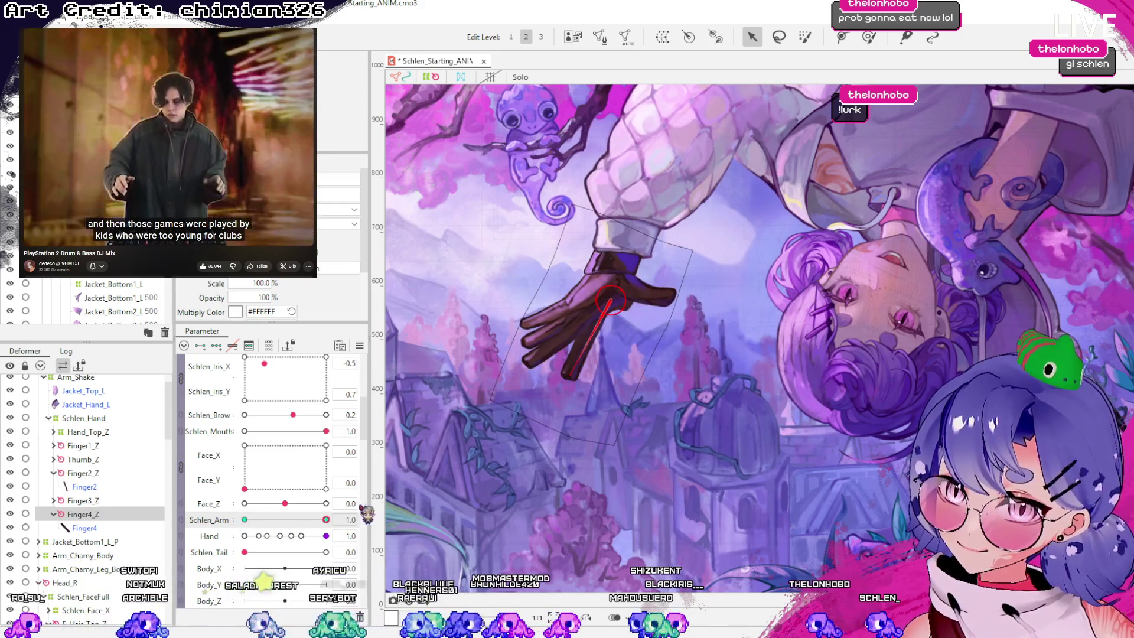
left_click_drag(611, 299, 617, 293)
mouse_move(326, 520)
left_mouse_down()
mouse_move(224, 526)
mouse_move(373, 520)
left_mouse_up()
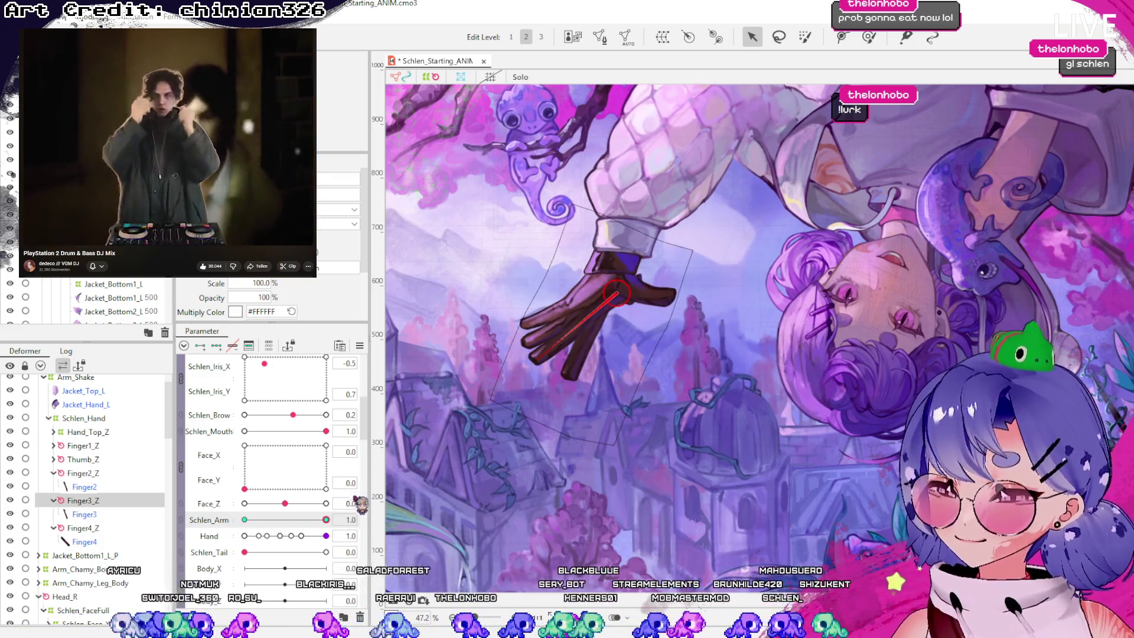
left_click_drag(612, 300, 616, 298)
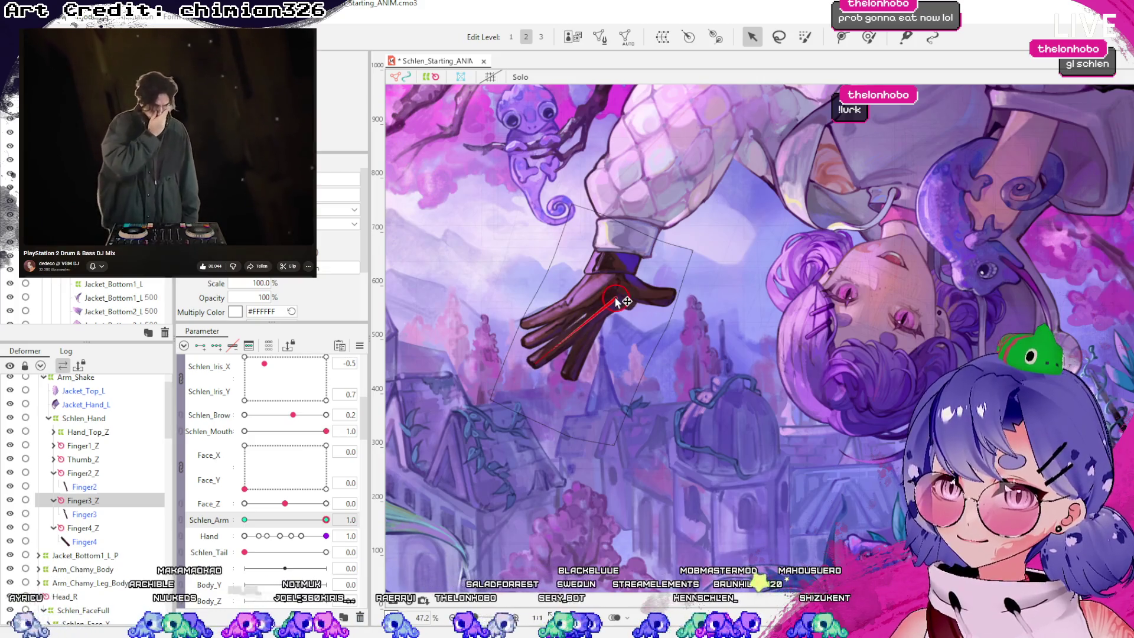
mouse_move(326, 520)
left_mouse_down()
mouse_move(248, 520)
mouse_move(339, 520)
left_mouse_up()
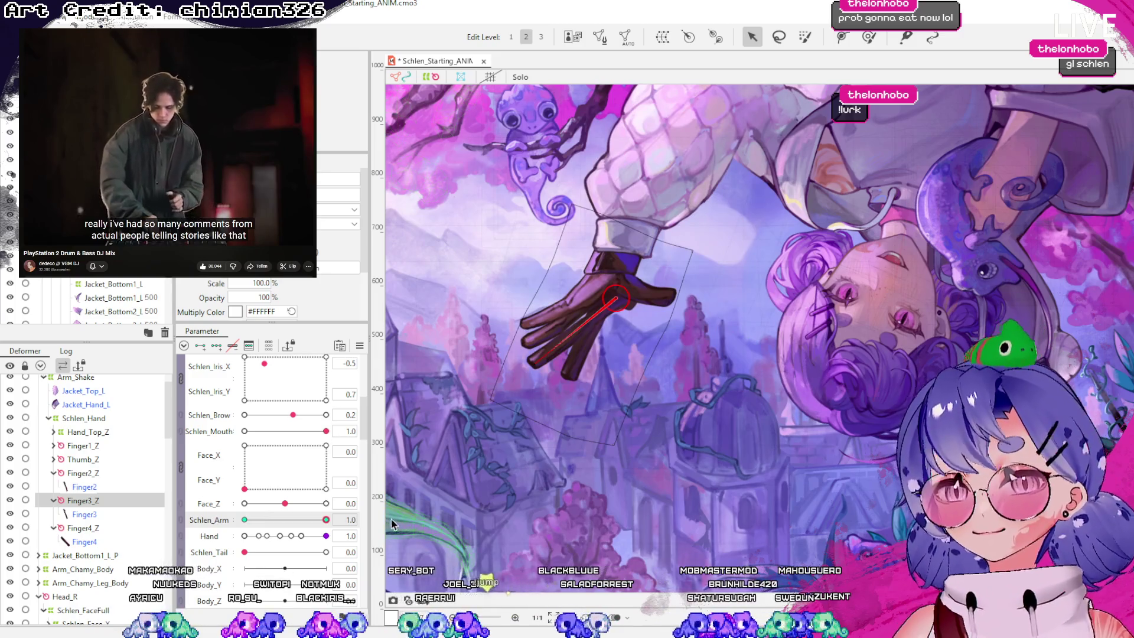
left_click_drag(610, 295, 607, 282)
Rotate Finger2_Z to about -138.8 degrees and shift Finger1_Z slightly up-left
left_click(118, 475)
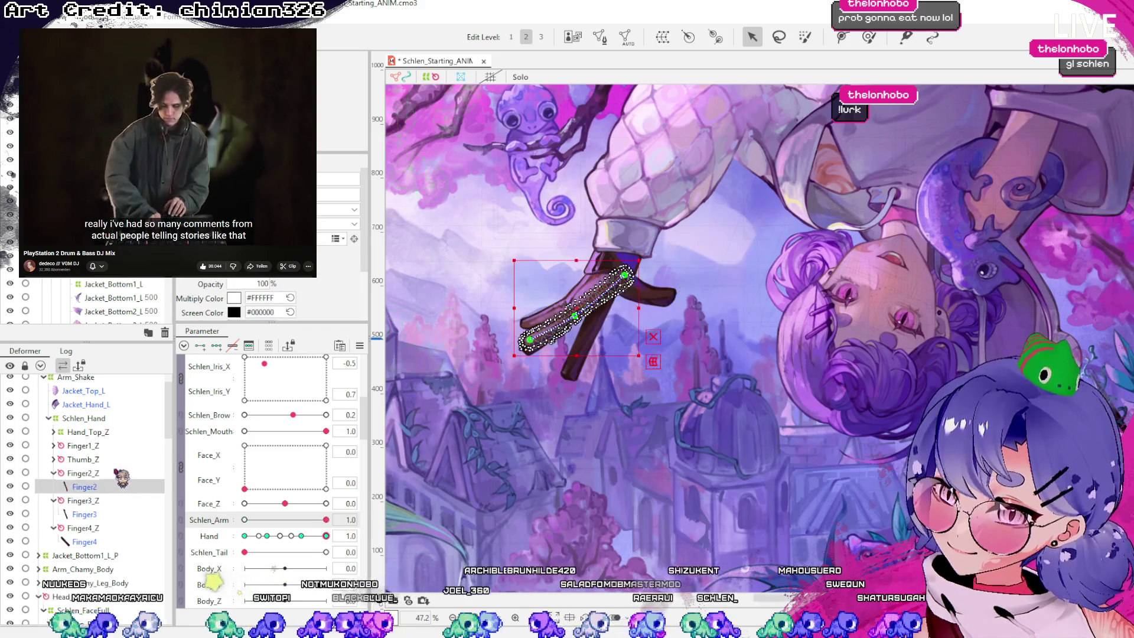
left_click_drag(522, 337, 521, 312)
left_click(112, 446)
left_click_drag(605, 272, 594, 276)
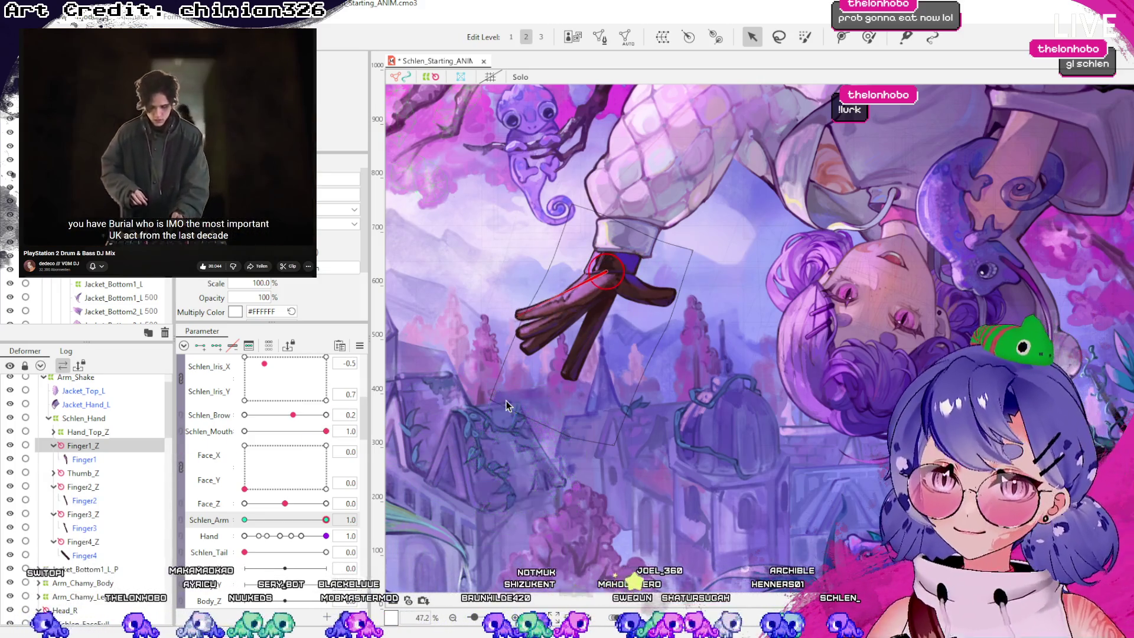
left_click(97, 473)
left_click(112, 486)
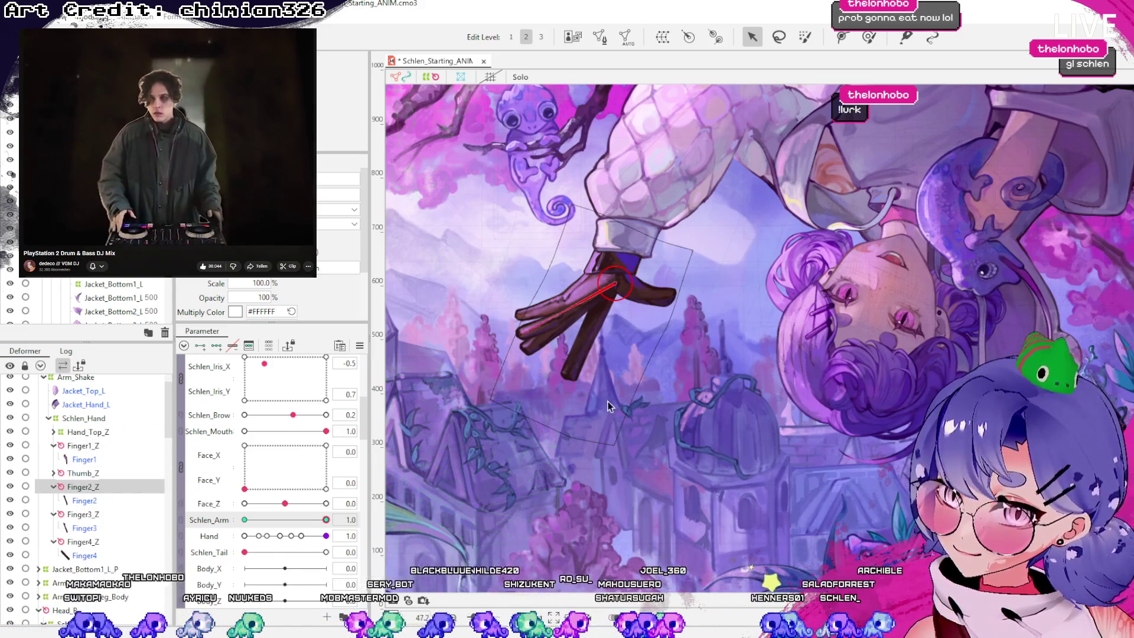
left_click_drag(523, 335, 520, 328)
Preview the bend on the Hand parameter, then rotate Finger4 slightly and test the arm swing
left_click(95, 515)
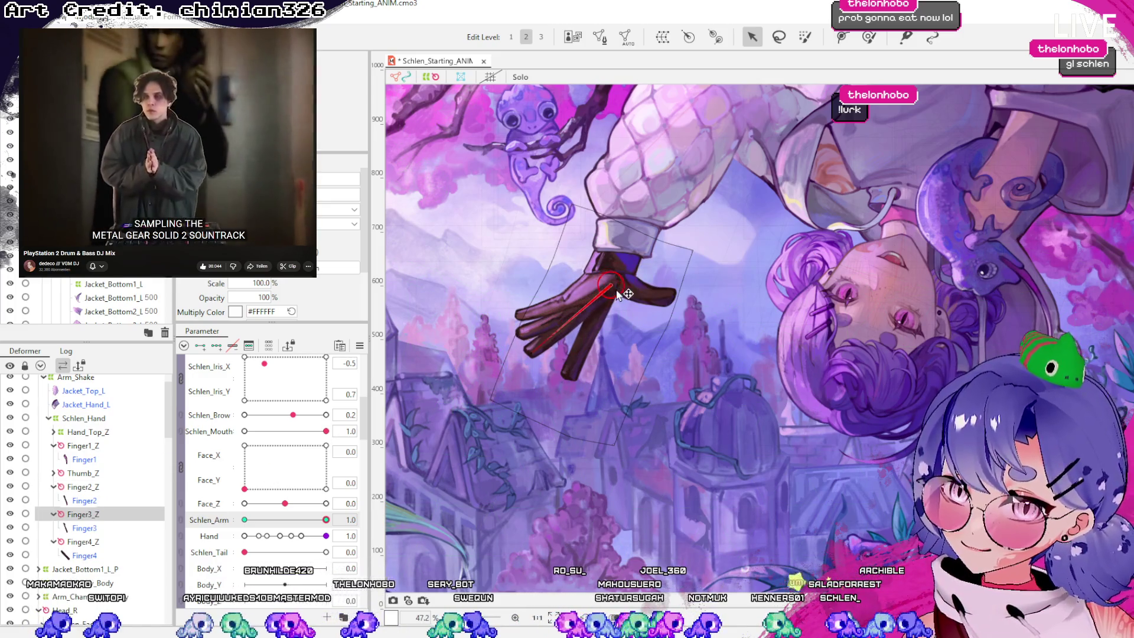
scroll(622, 348, "down", 2)
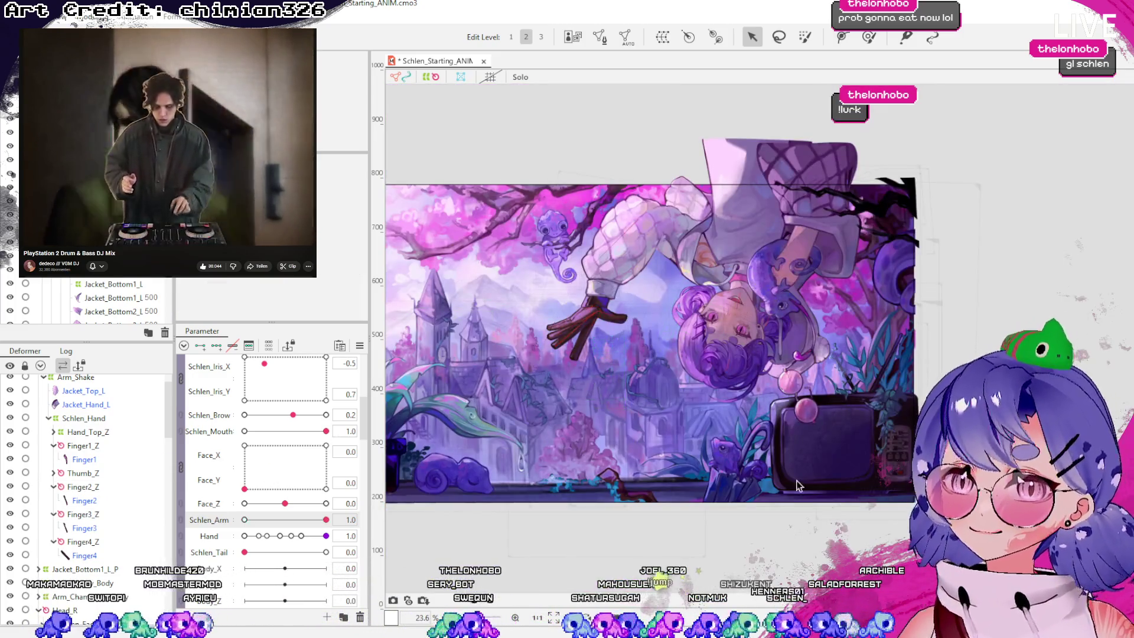
mouse_move(325, 535)
left_mouse_down()
mouse_move(266, 536)
mouse_move(327, 536)
mouse_move(331, 512)
mouse_move(277, 512)
mouse_move(339, 513)
left_mouse_up()
scroll(644, 289, "up", 2)
left_click(544, 345)
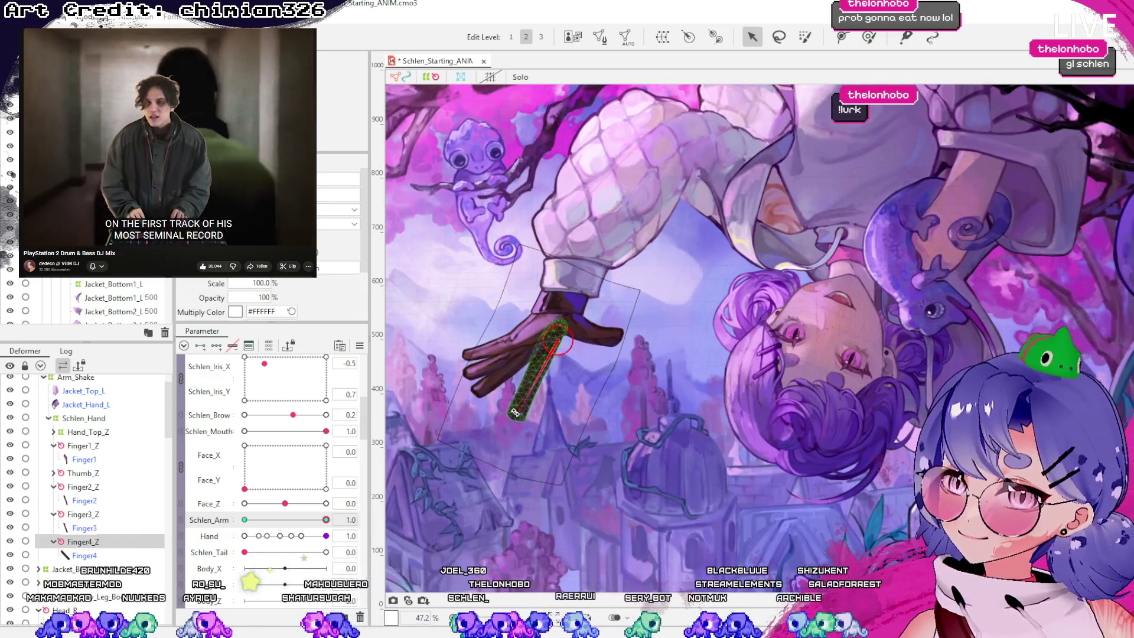
left_click_drag(503, 400, 502, 406)
mouse_move(329, 520)
left_mouse_down()
mouse_move(242, 520)
mouse_move(376, 514)
left_mouse_up()
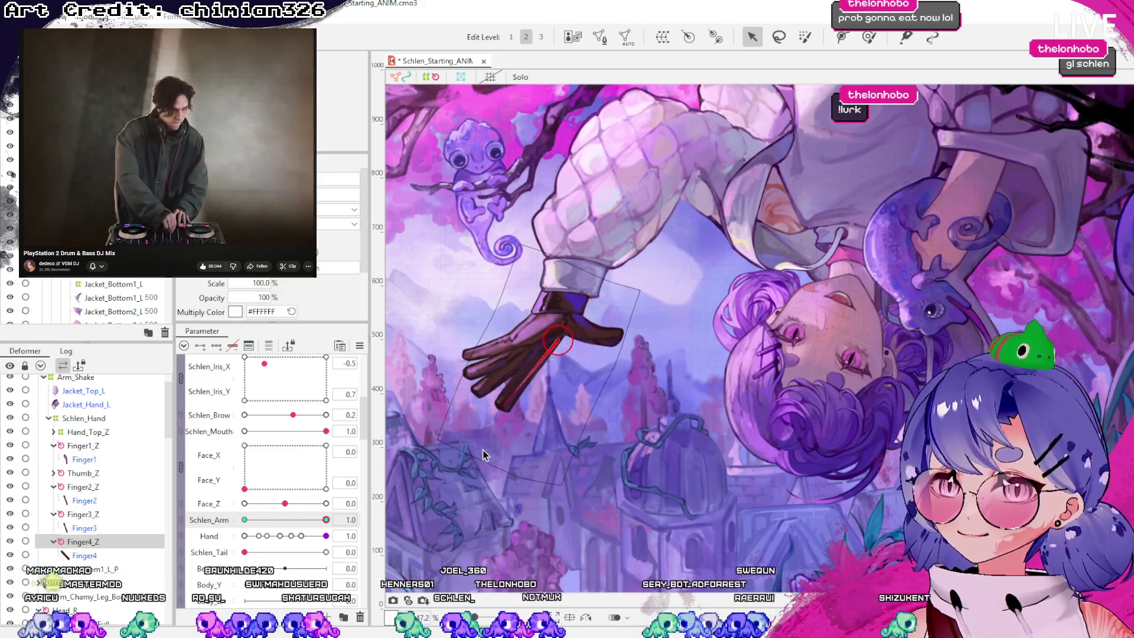
scroll(483, 450, "down", 1)
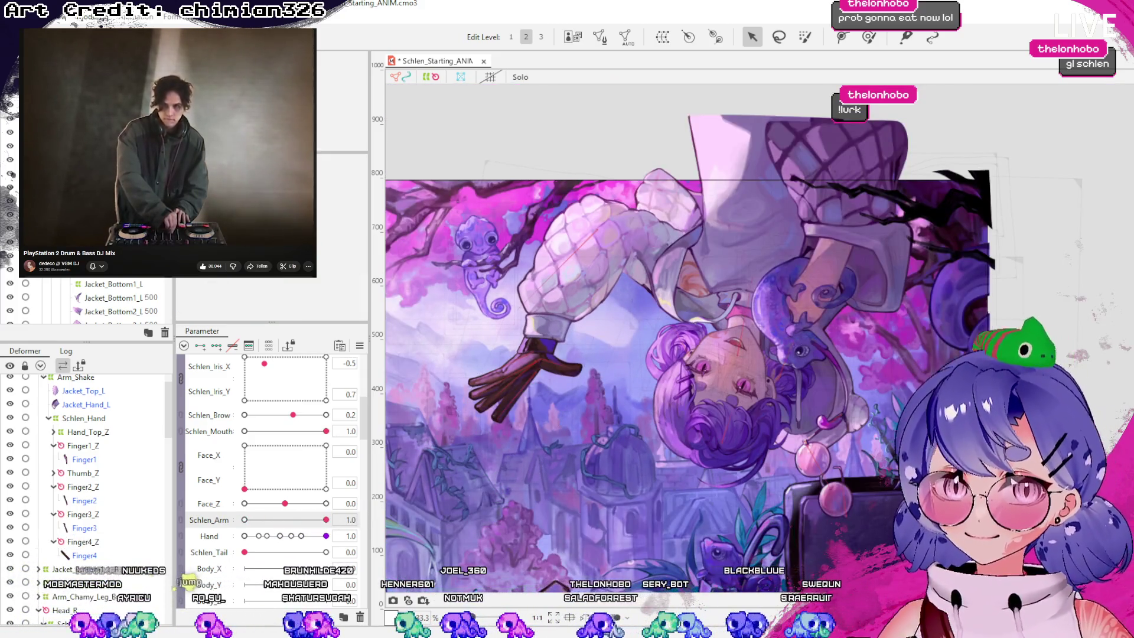
Set Hand to 0.8 and move Finger3's bend point left
mouse_move(326, 520)
left_mouse_down()
mouse_move(216, 531)
mouse_move(340, 524)
mouse_move(242, 525)
mouse_move(353, 534)
left_mouse_up()
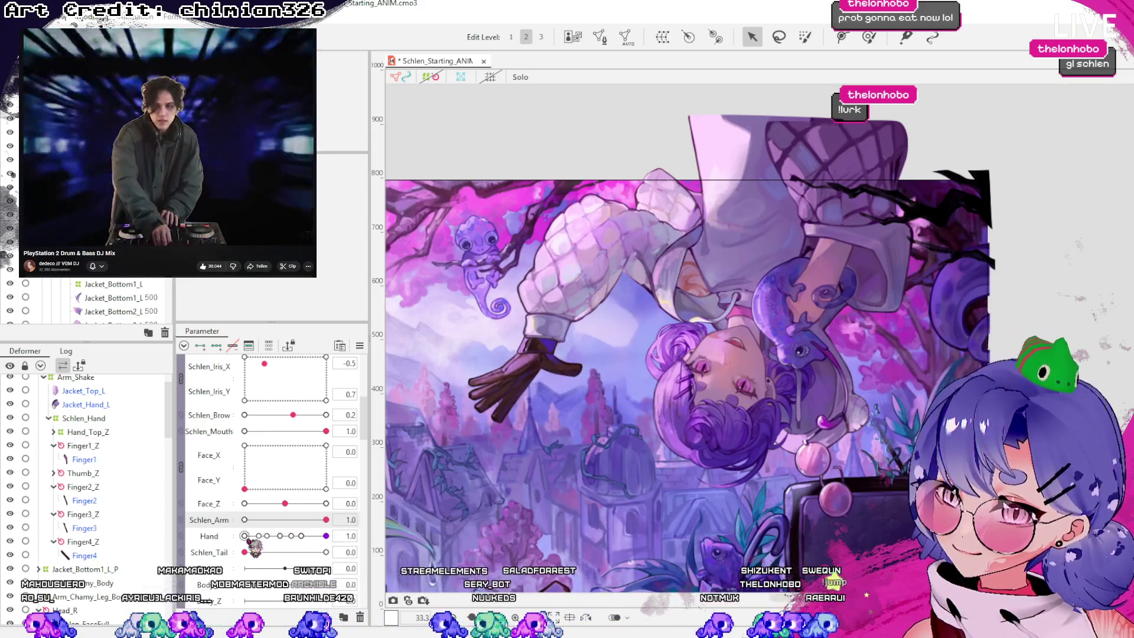
left_click_drag(246, 536, 307, 537)
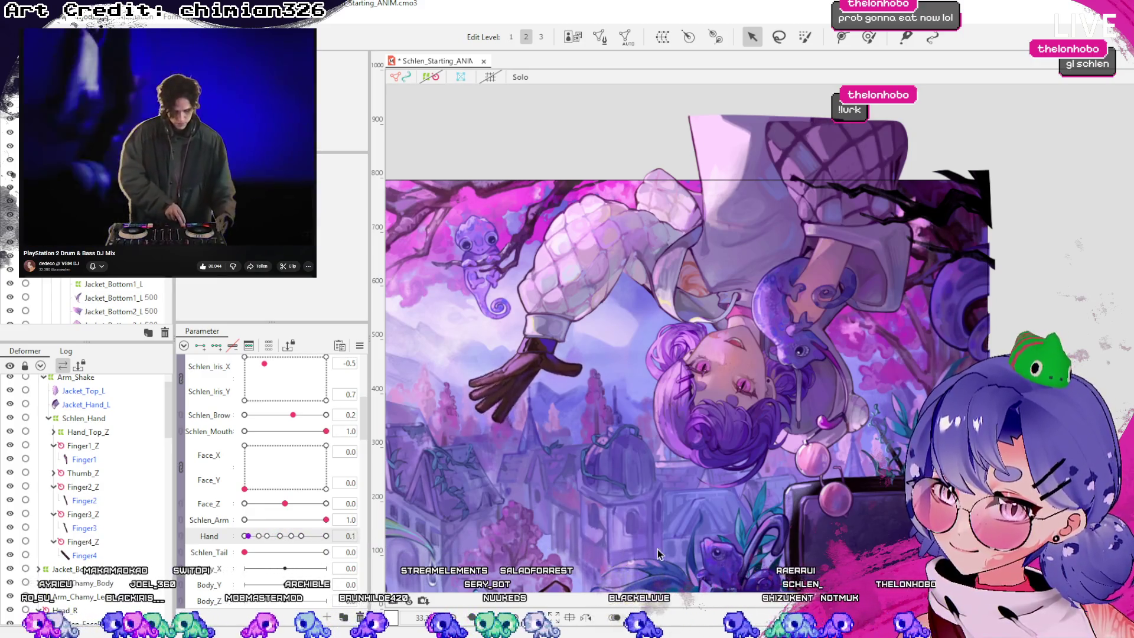
scroll(547, 348, "up", 5)
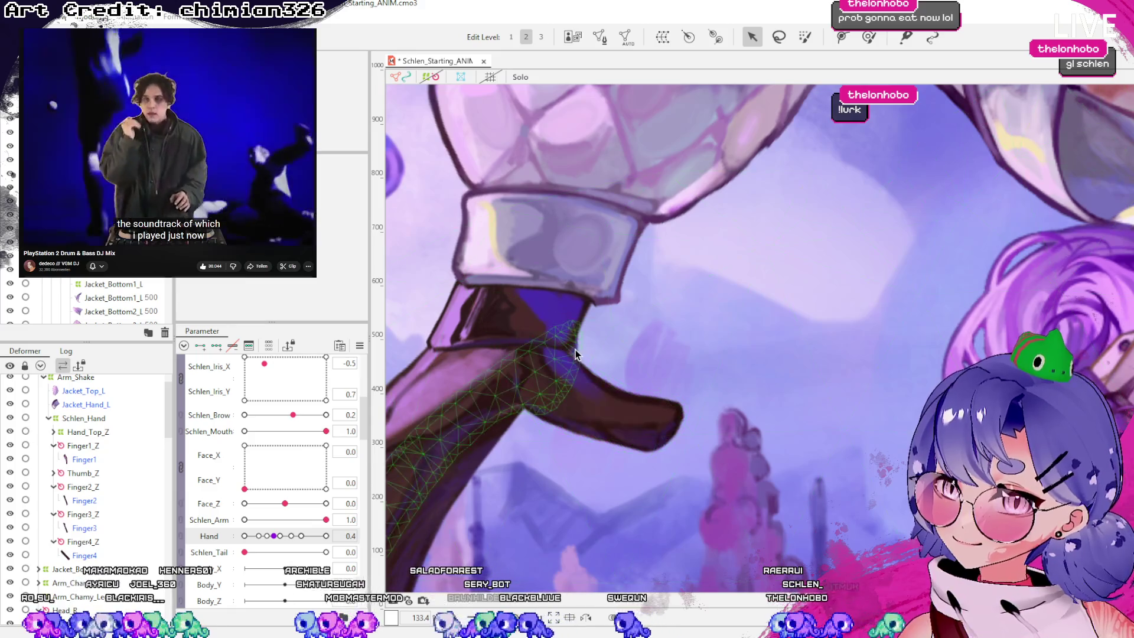
left_click(575, 350)
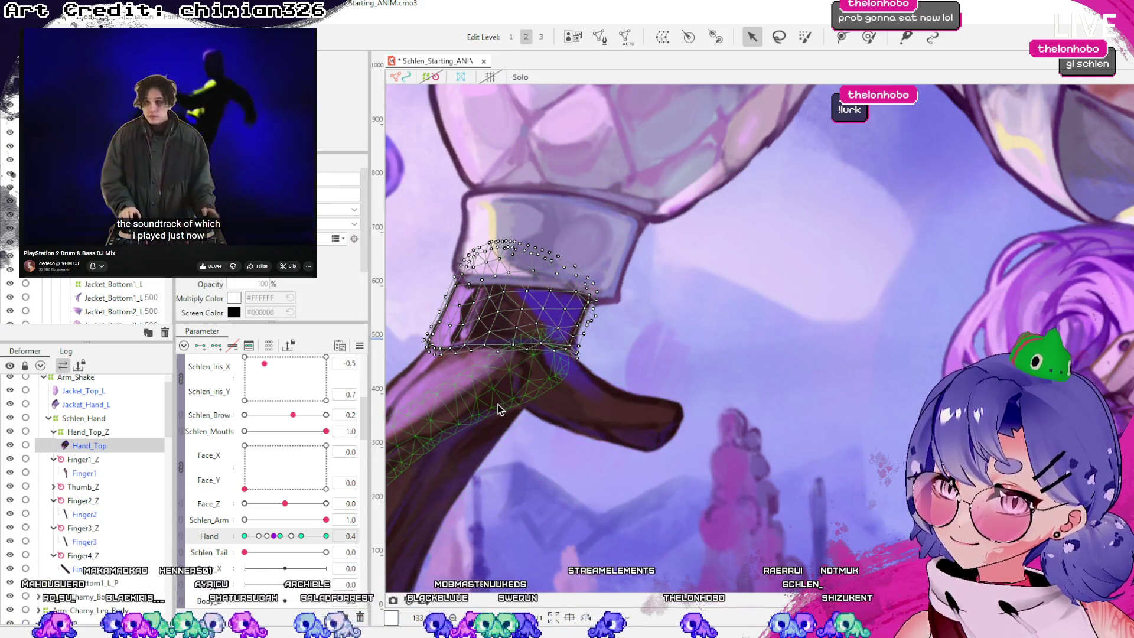
left_click(508, 399)
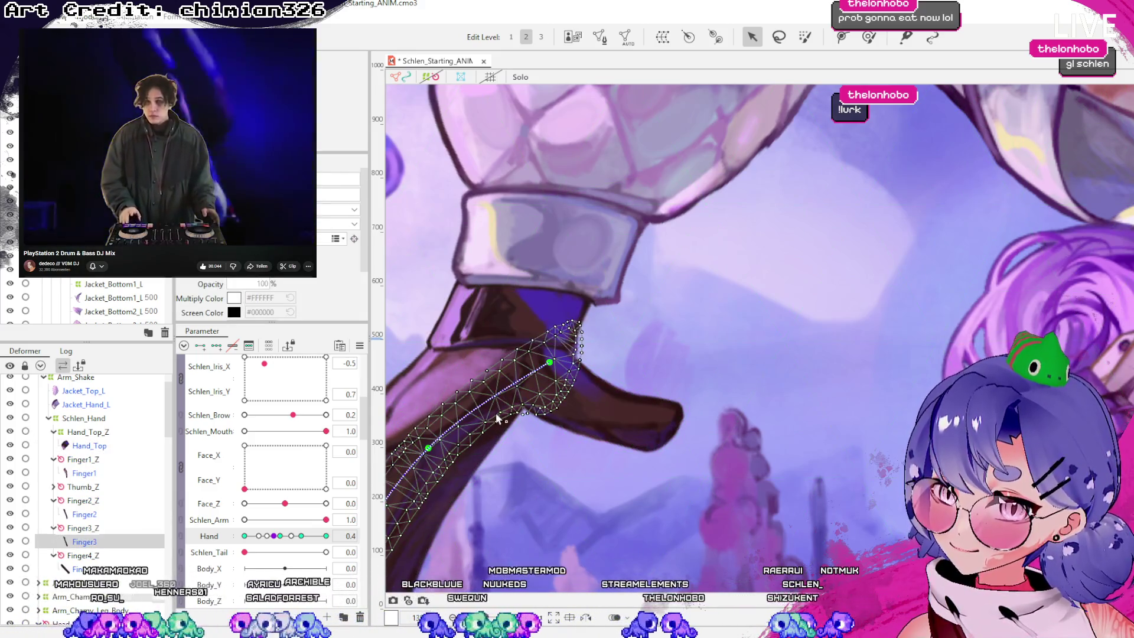
left_click(549, 361)
left_click_drag(549, 362, 534, 362)
Refine Finger3's bend at full Hand, comparing it against Hand 0.7 and 0.0
left_click_drag(302, 538, 311, 535)
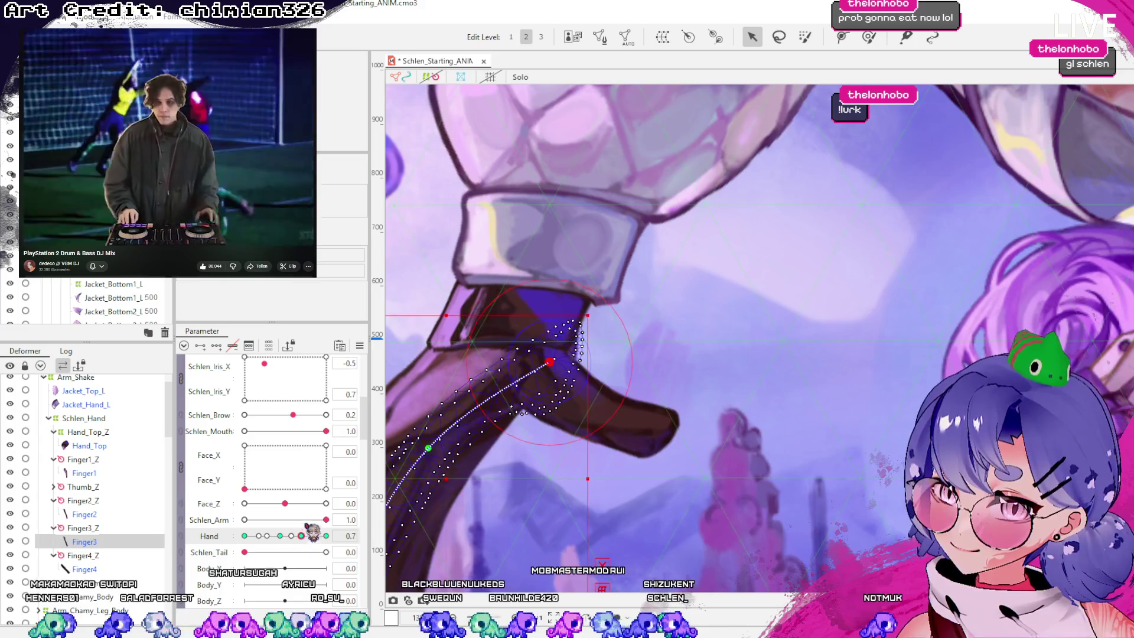
left_click_drag(549, 363, 534, 363)
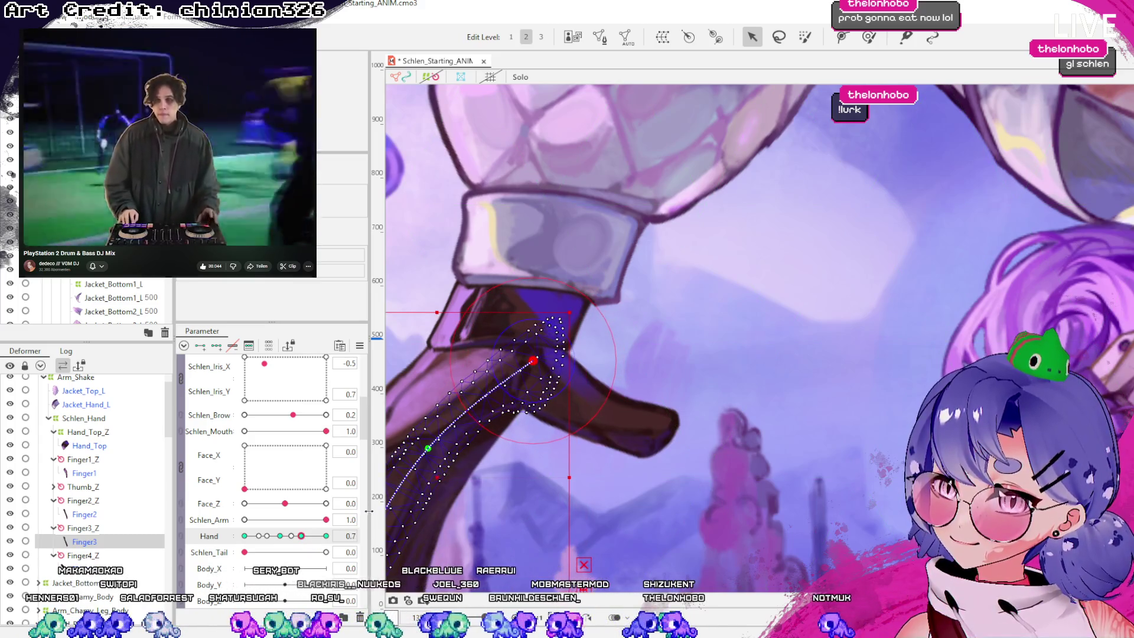
left_click_drag(326, 536, 244, 535)
left_click_drag(535, 363, 538, 367)
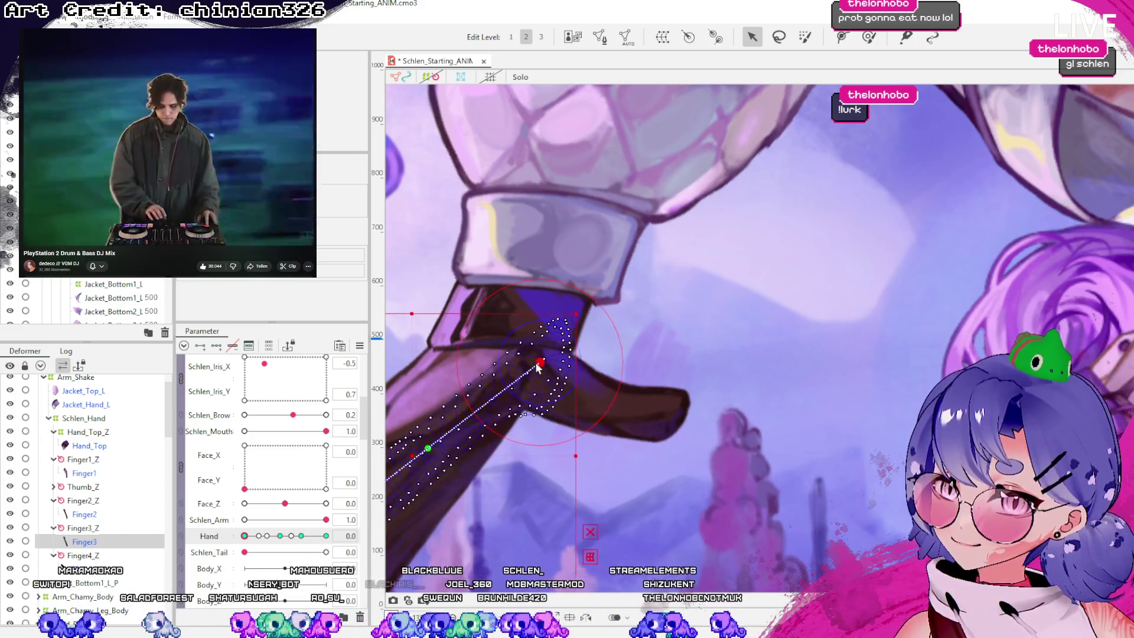
left_click(326, 536)
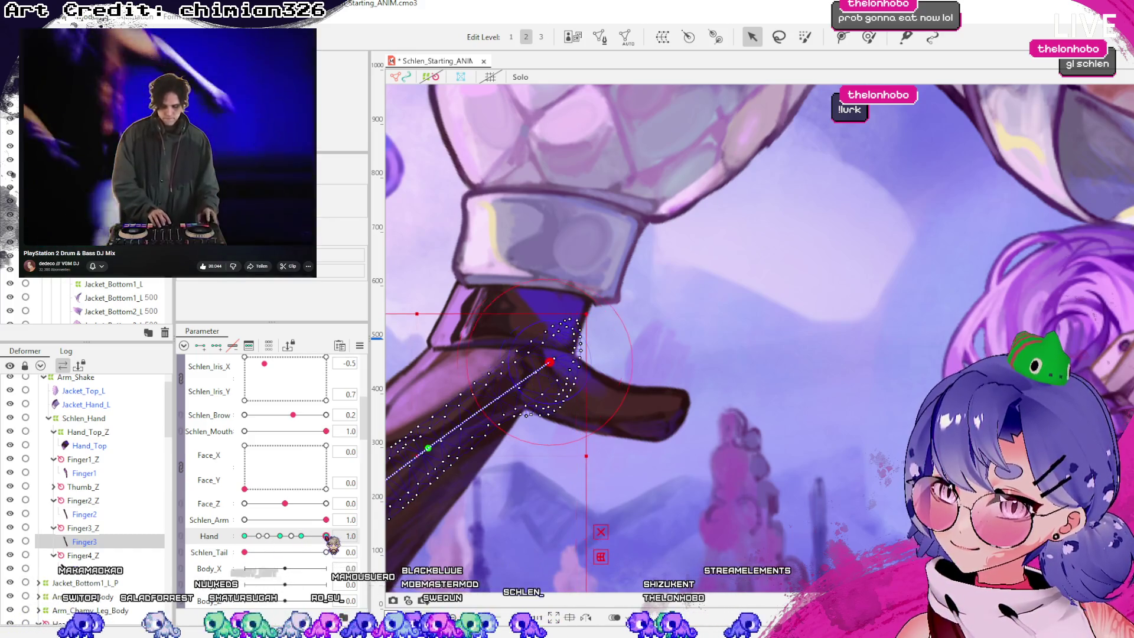
left_click_drag(549, 362, 539, 363)
left_click(307, 537)
mouse_move(291, 536)
left_mouse_down()
mouse_move(283, 520)
mouse_move(244, 519)
mouse_move(290, 536)
left_mouse_up()
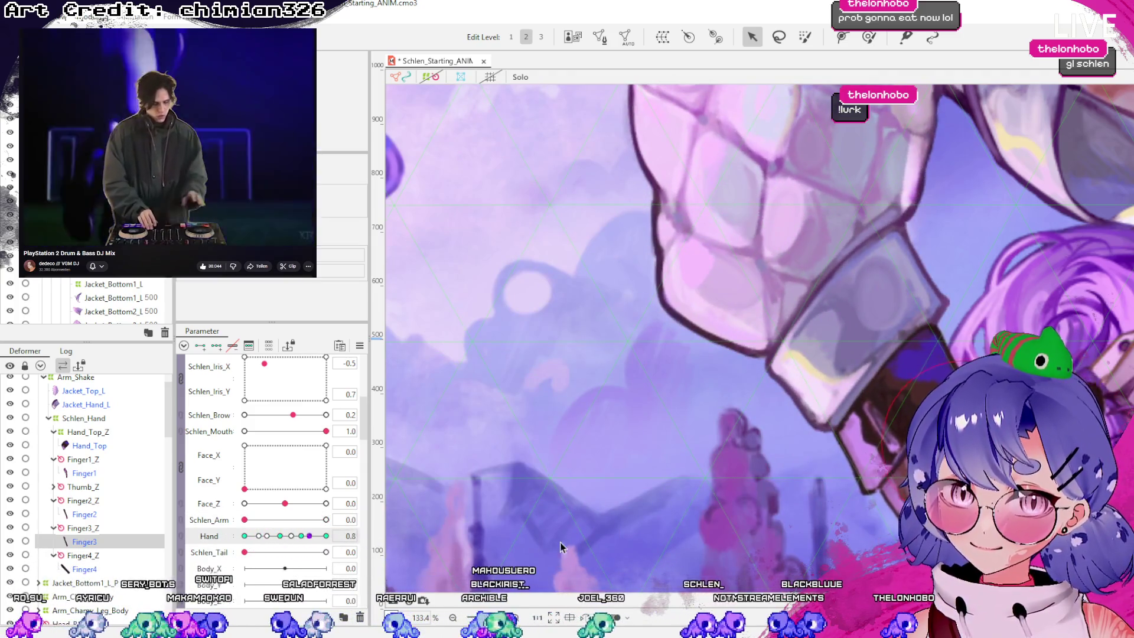
Deselect the finger and raise Schlen_Arm to preview the arm swing
scroll(561, 547, "down", 5)
key("Escape")
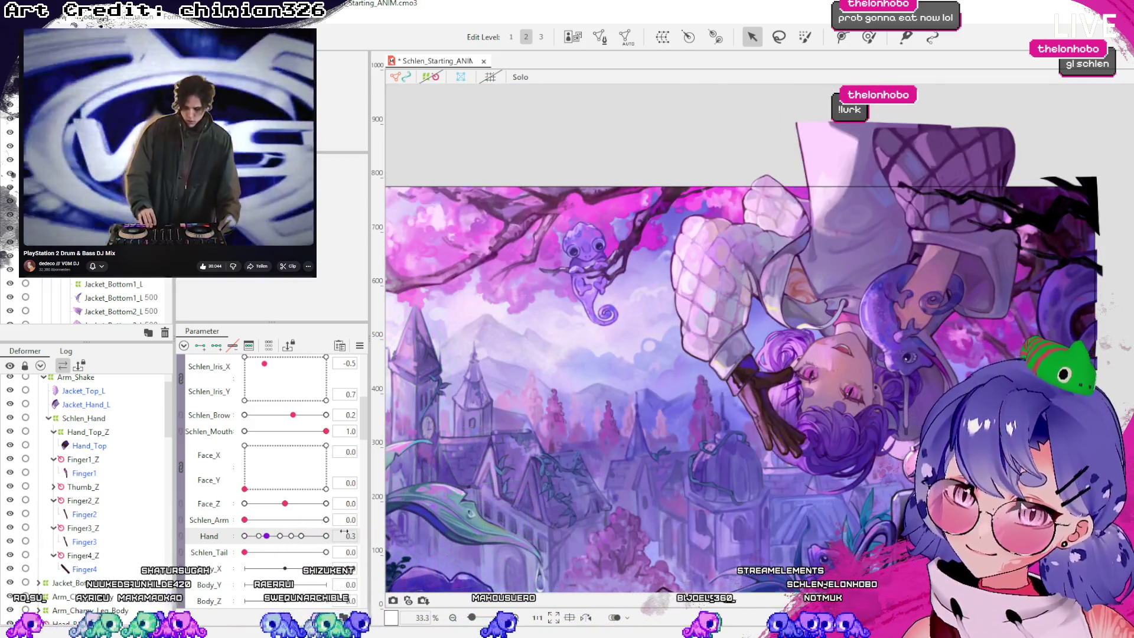
mouse_move(244, 520)
left_mouse_down()
mouse_move(398, 532)
mouse_move(356, 531)
left_mouse_up()
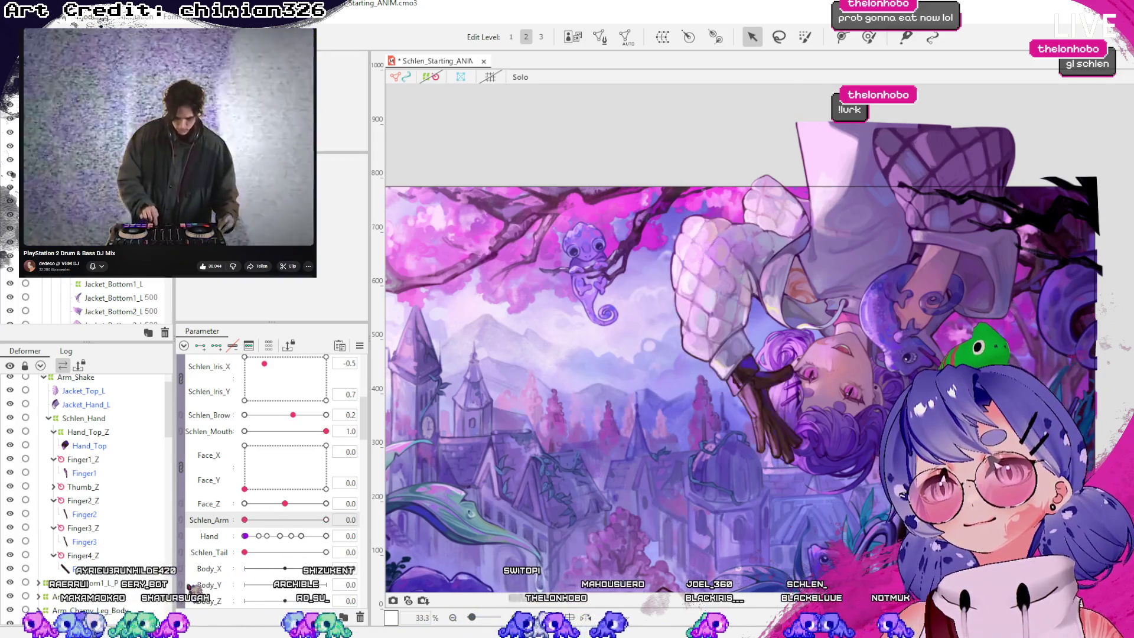
left_click(701, 294)
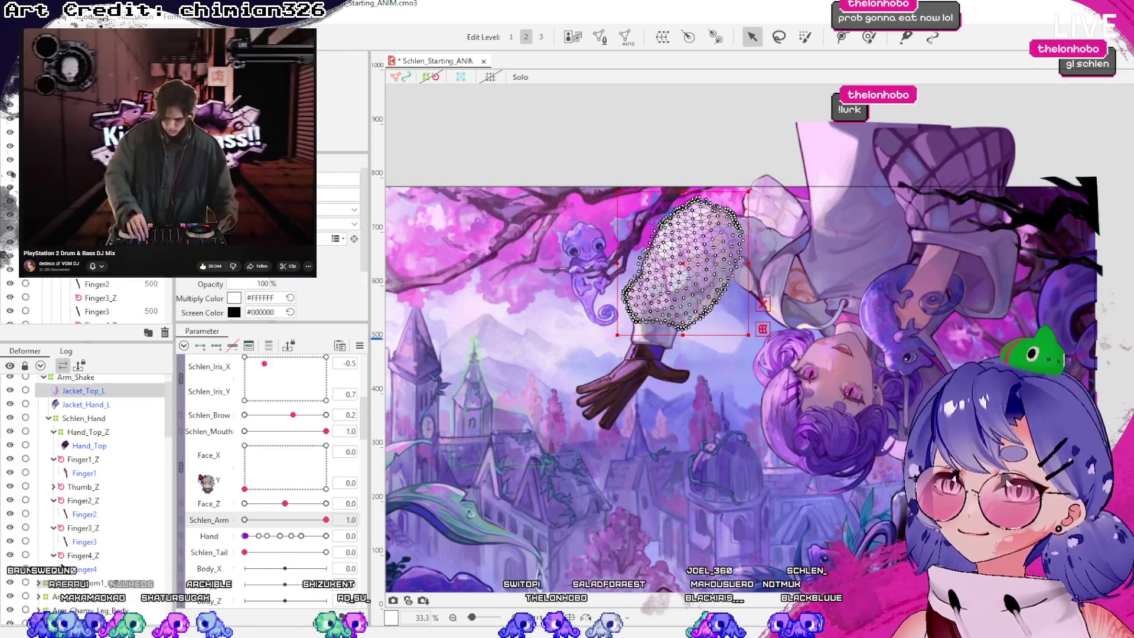
With deformers shown and Schlen_Arm at 0.2, reshape Arm_Shake's warp around the upper arm and raise the hand
scroll(118, 442, "up", 2)
left_click(100, 410)
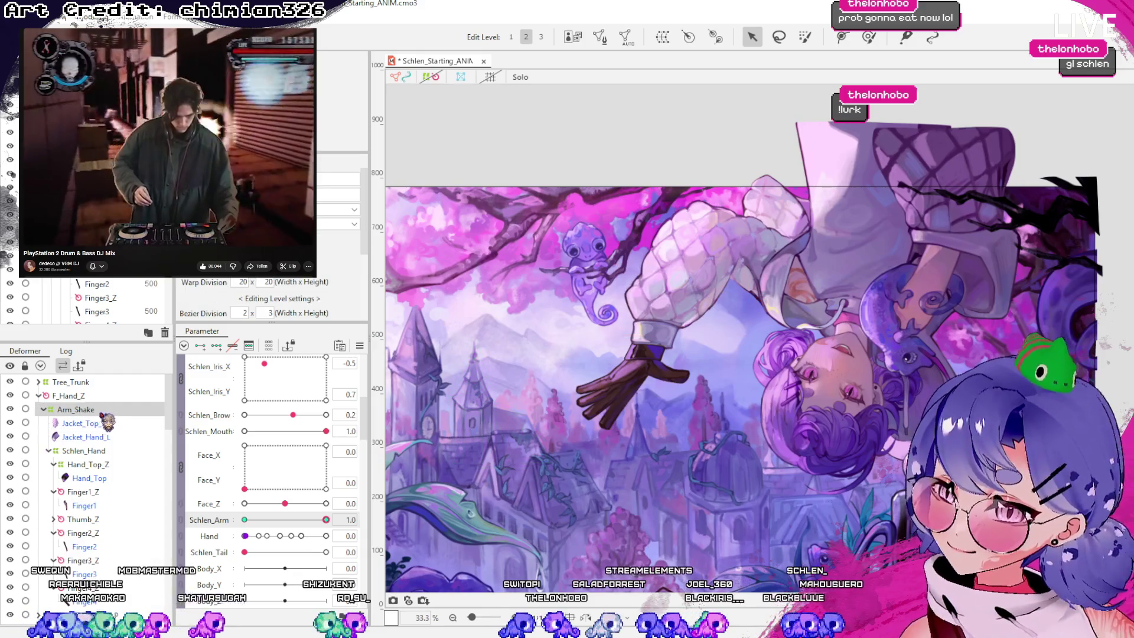
left_click(431, 78)
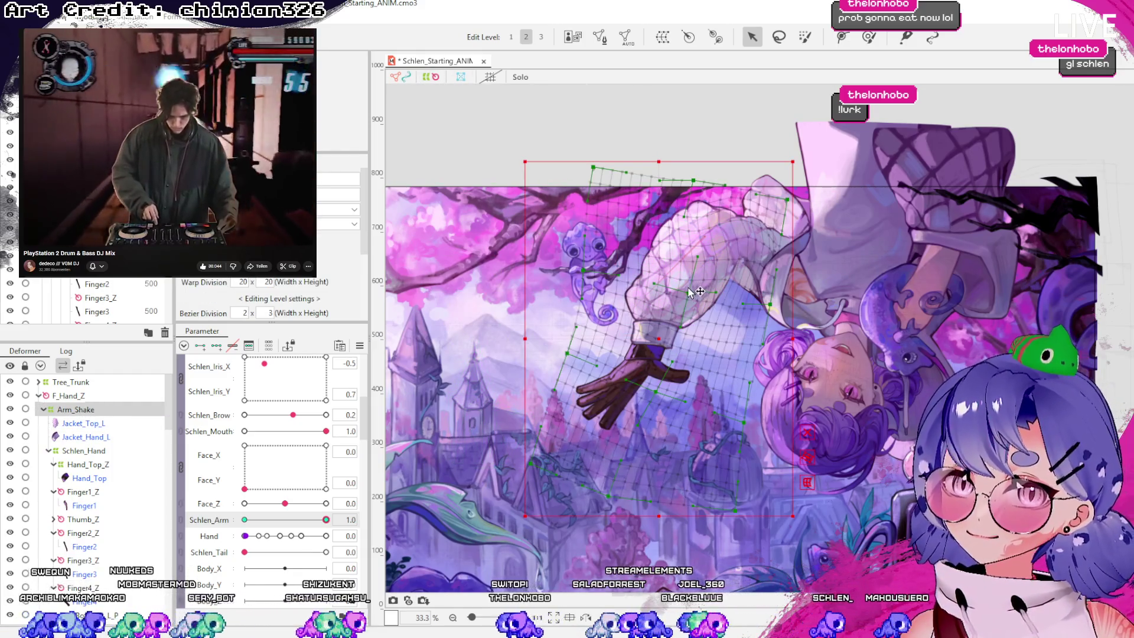
mouse_move(326, 520)
left_mouse_down()
mouse_move(255, 523)
mouse_move(326, 519)
left_mouse_up()
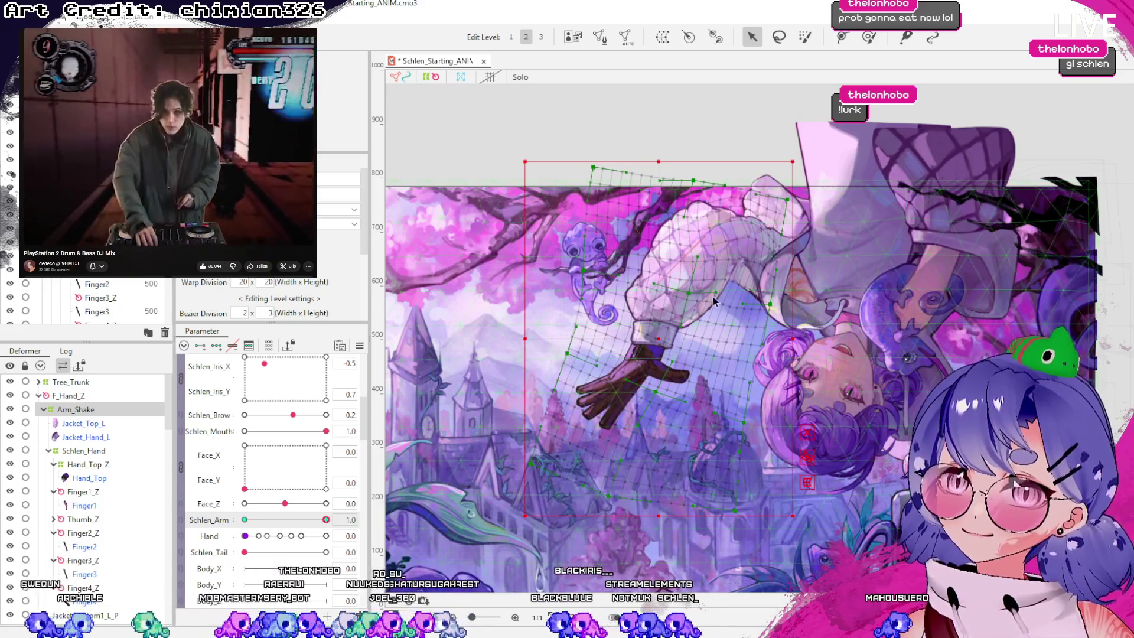
left_click_drag(692, 298, 671, 310)
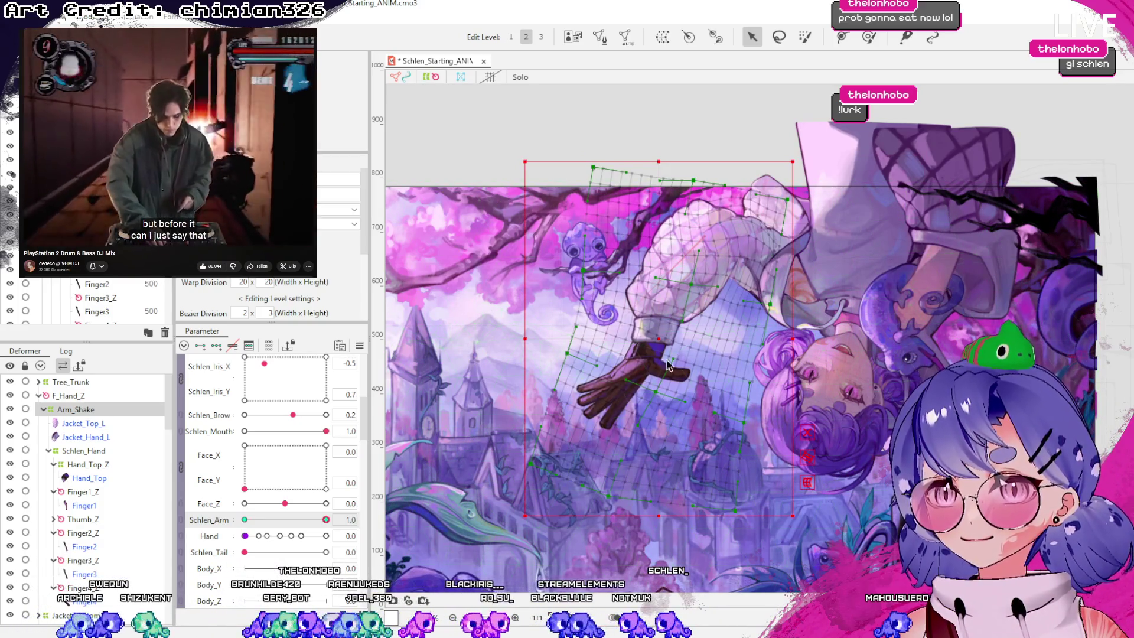
mouse_move(659, 394)
left_mouse_down()
mouse_move(683, 327)
mouse_move(684, 354)
mouse_move(680, 344)
mouse_move(632, 364)
left_mouse_up()
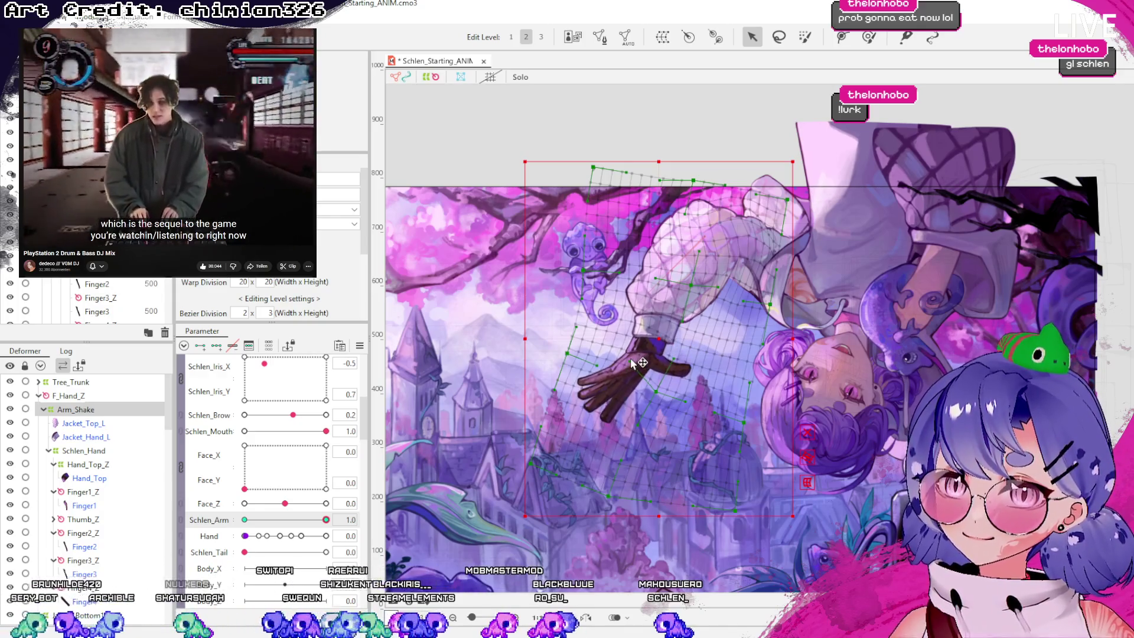
Scrub Schlen_Arm, including 0.4, to preview how the reshaped warp swings the arm
mouse_move(323, 523)
left_mouse_down()
mouse_move(253, 521)
mouse_move(326, 520)
left_mouse_up()
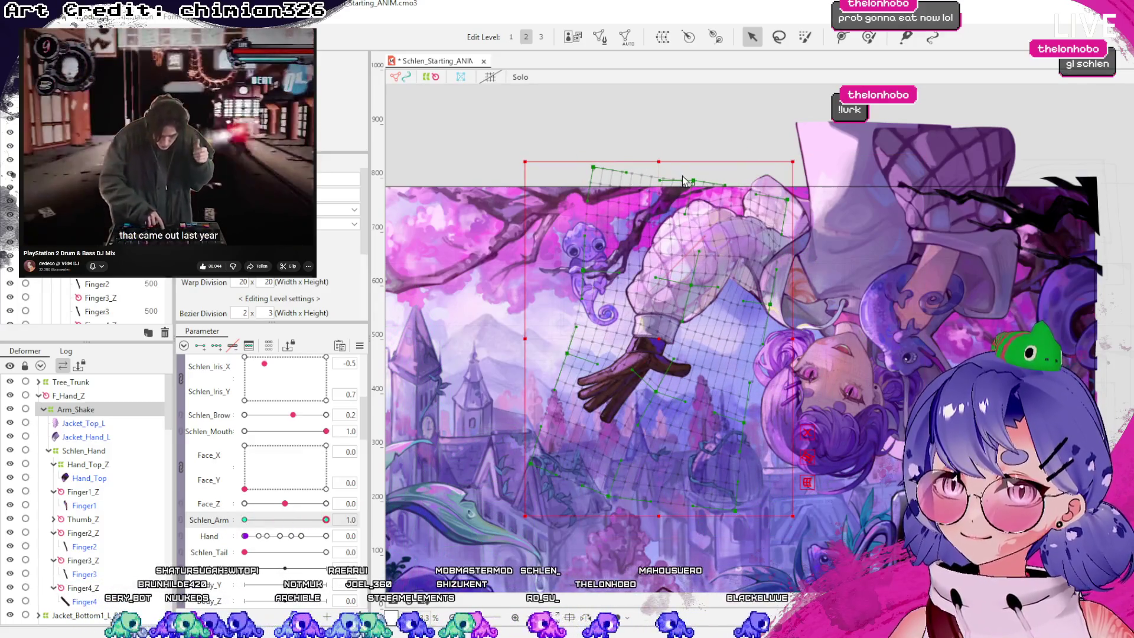
scroll(790, 200, "up", 3)
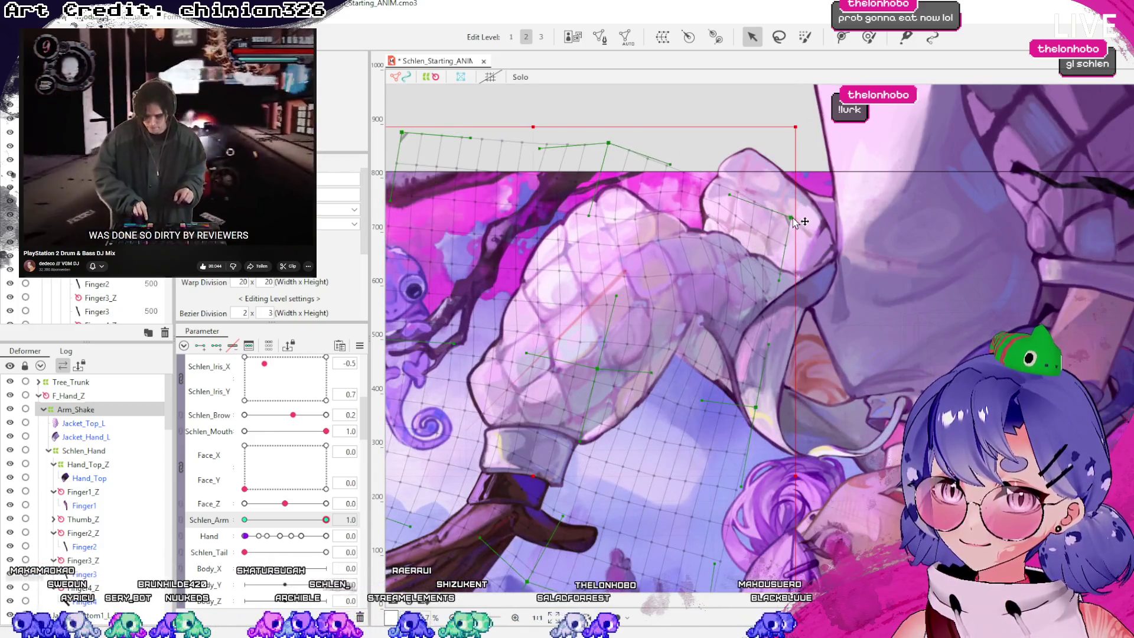
scroll(788, 239, "down", 2)
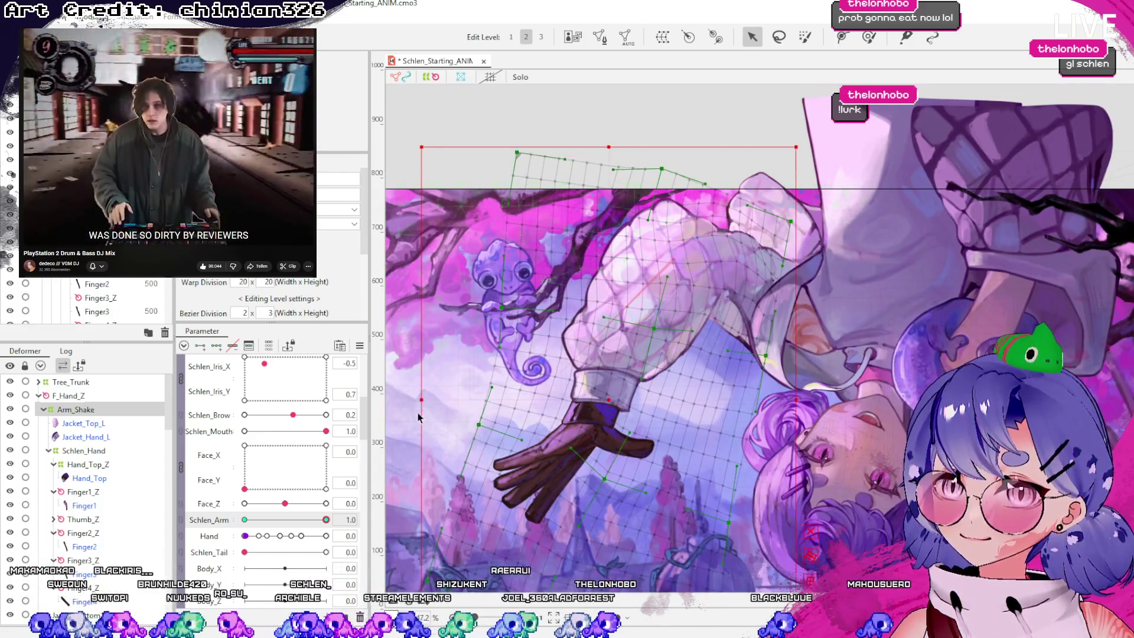
mouse_move(326, 520)
left_mouse_down()
mouse_move(277, 520)
mouse_move(400, 502)
left_mouse_up()
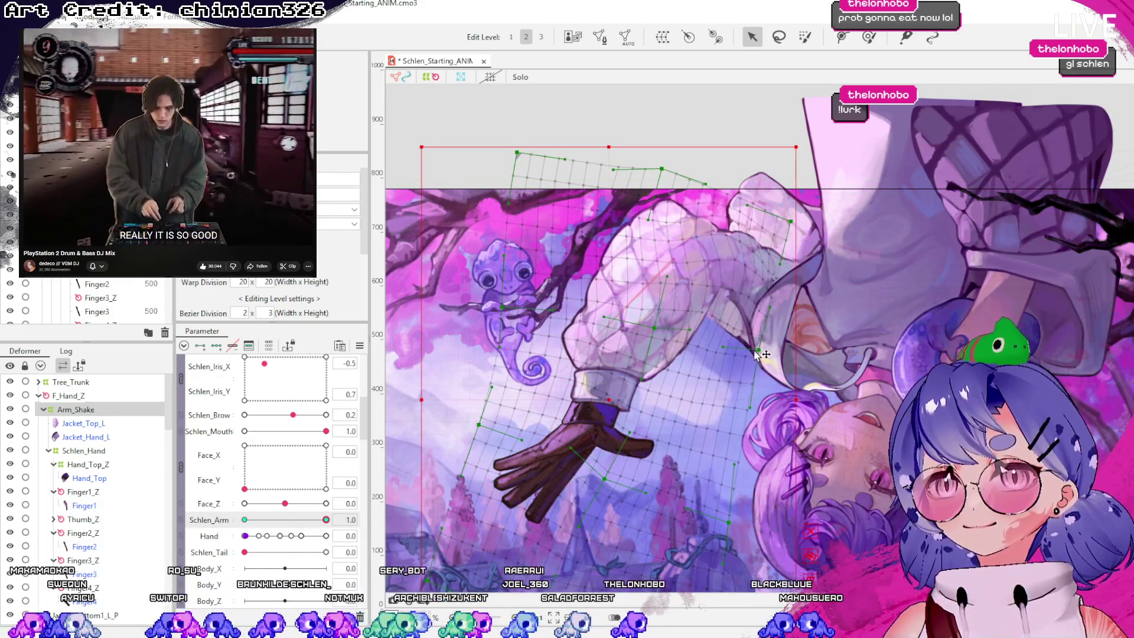
left_click(325, 520)
mouse_move(319, 523)
left_mouse_down()
mouse_move(241, 524)
mouse_move(367, 506)
mouse_move(291, 507)
mouse_move(582, 513)
left_mouse_up()
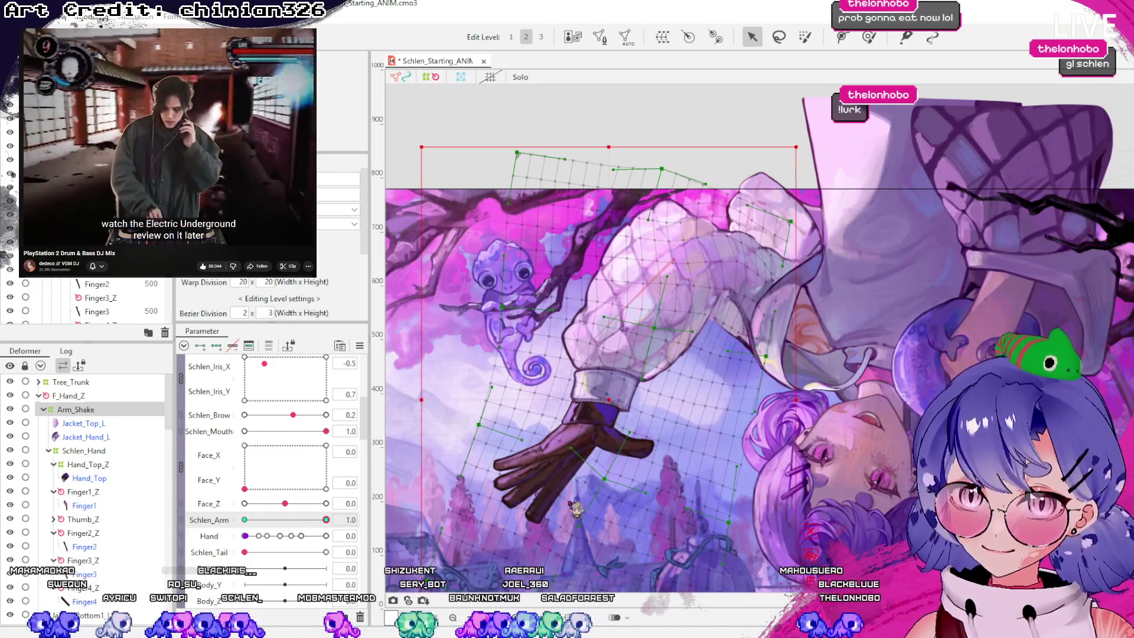
mouse_move(336, 509)
left_mouse_down()
mouse_move(260, 523)
mouse_move(459, 539)
left_mouse_up()
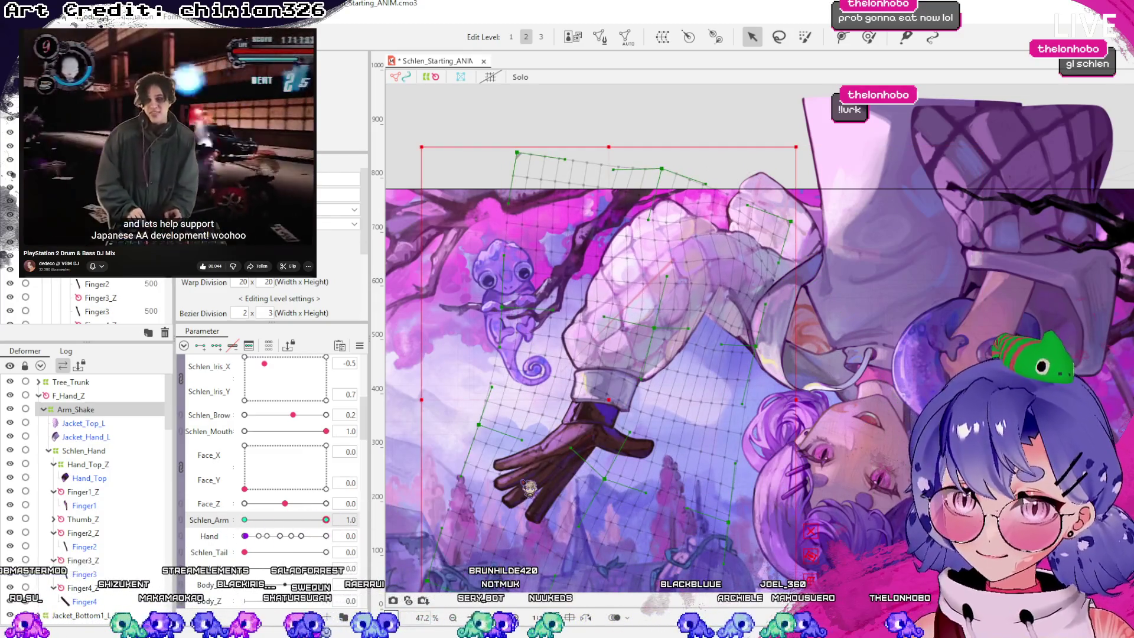
Check Schlen_Arm at 0.0 and 1.0, then deselect Arm_Shake and preview the swing again
left_click_drag(326, 519, 245, 520)
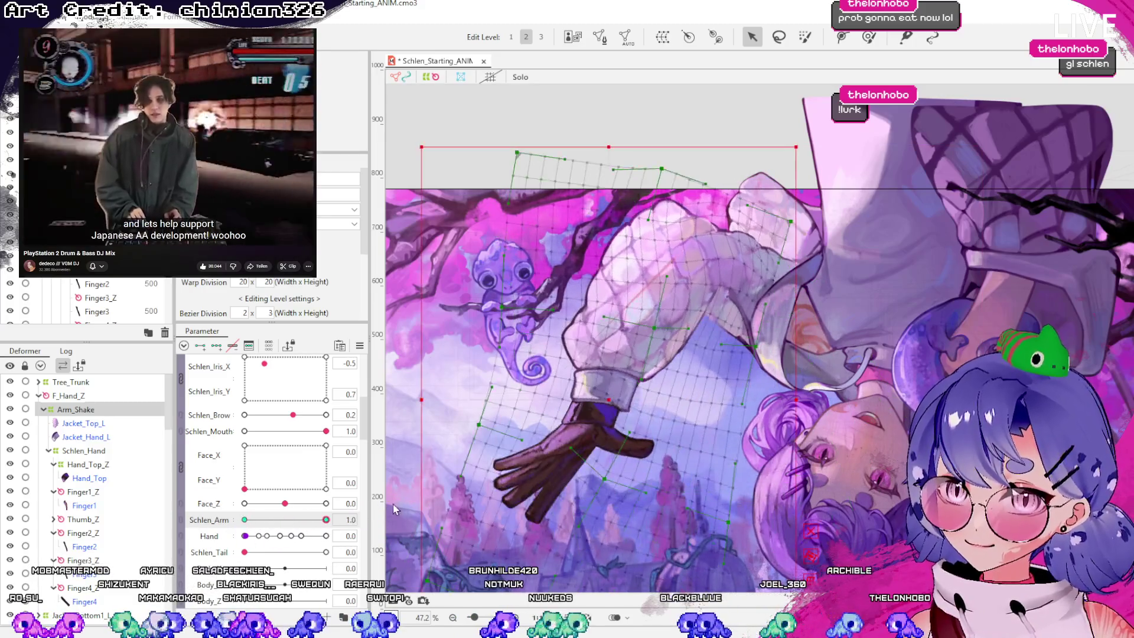
left_click(326, 520)
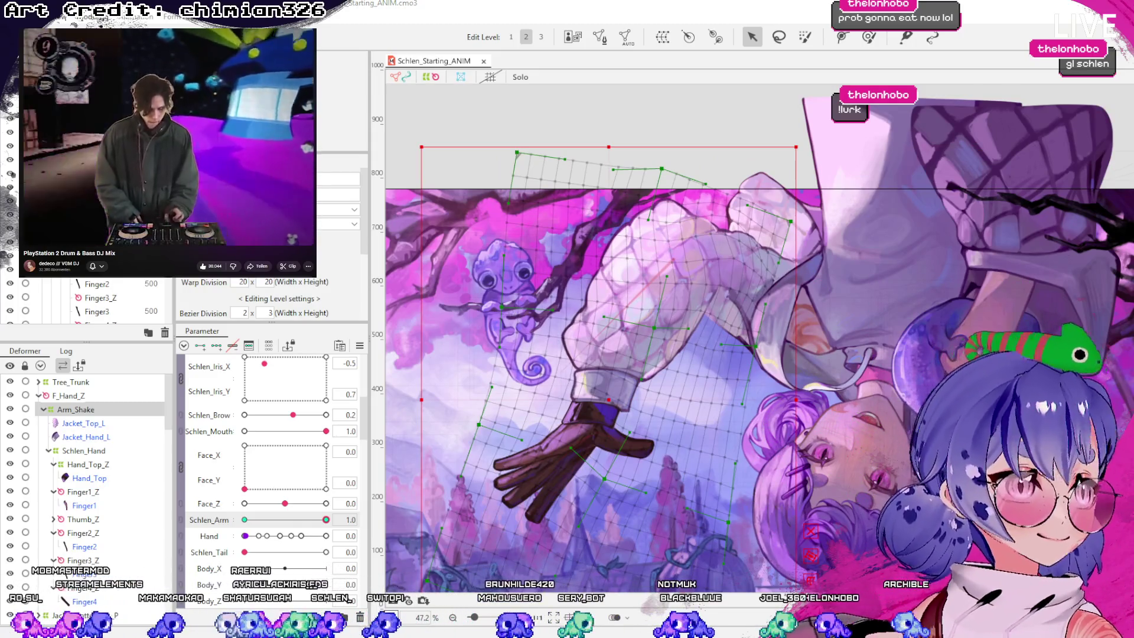
scroll(678, 147, "down", 2)
left_click(678, 147)
mouse_move(326, 520)
left_mouse_down()
mouse_move(236, 525)
mouse_move(330, 503)
mouse_move(211, 491)
mouse_move(334, 491)
left_mouse_up()
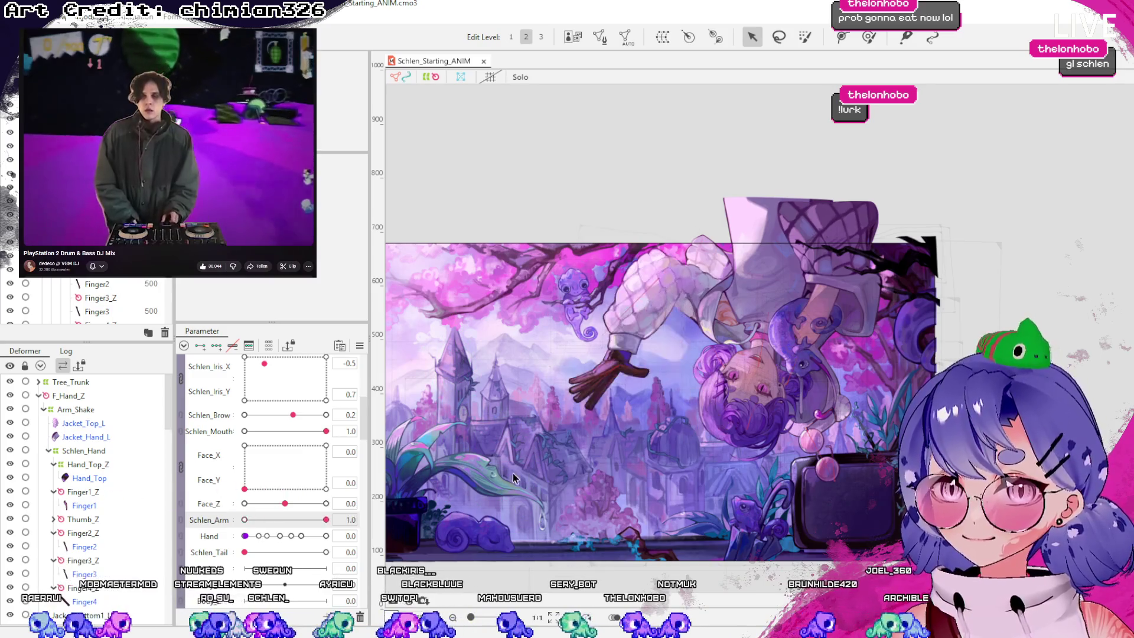
Swing Schlen_Arm from 1.0 to 0.0 with meshes shown, then select the Jacket_Bottom1_L sleeve mesh
mouse_move(407, 483)
left_mouse_down()
mouse_move(171, 530)
mouse_move(477, 480)
mouse_move(236, 499)
mouse_move(259, 498)
mouse_move(247, 512)
mouse_move(464, 473)
mouse_move(454, 484)
mouse_move(458, 69)
left_mouse_up()
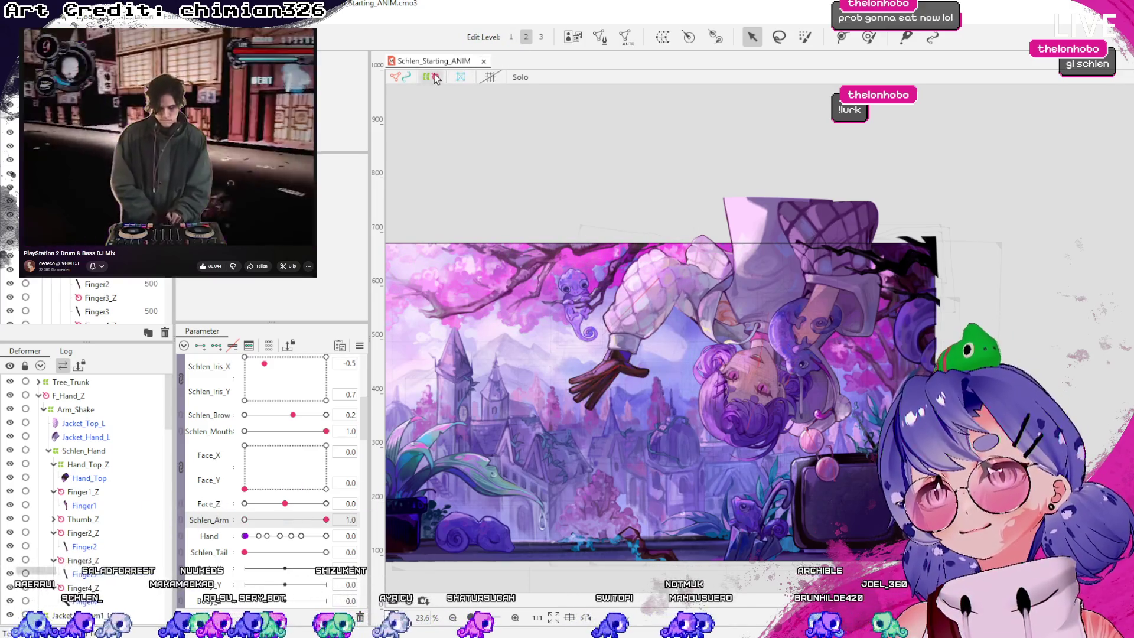
left_click(436, 79)
mouse_move(325, 520)
left_mouse_down()
mouse_move(270, 523)
mouse_move(358, 509)
left_mouse_up()
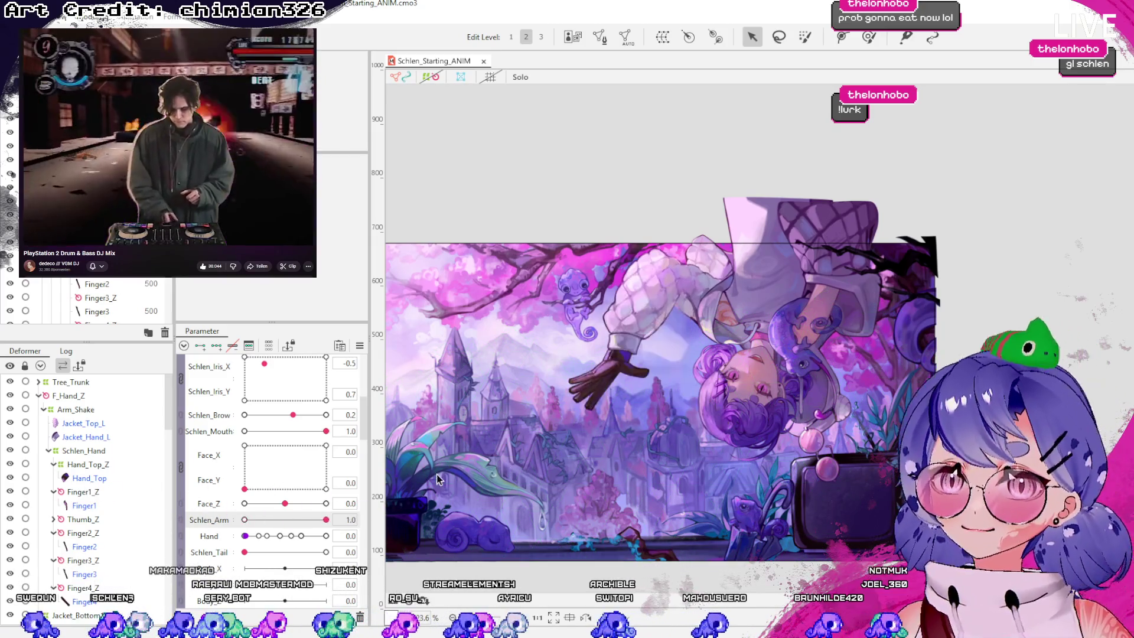
scroll(653, 286, "up", 3)
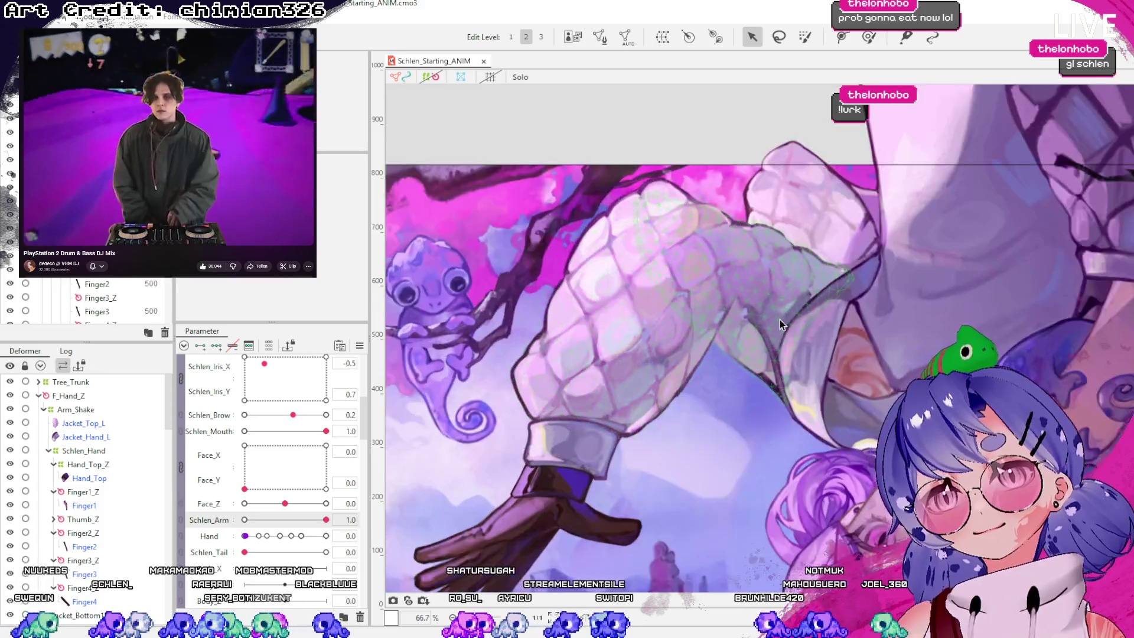
left_click(779, 324)
Scrub Schlen_Arm to watch the sleeve follow, trying 0.1 and then undoing it
scroll(724, 364, "up", 3)
mouse_move(326, 520)
left_mouse_down()
mouse_move(266, 527)
mouse_move(334, 517)
left_mouse_up()
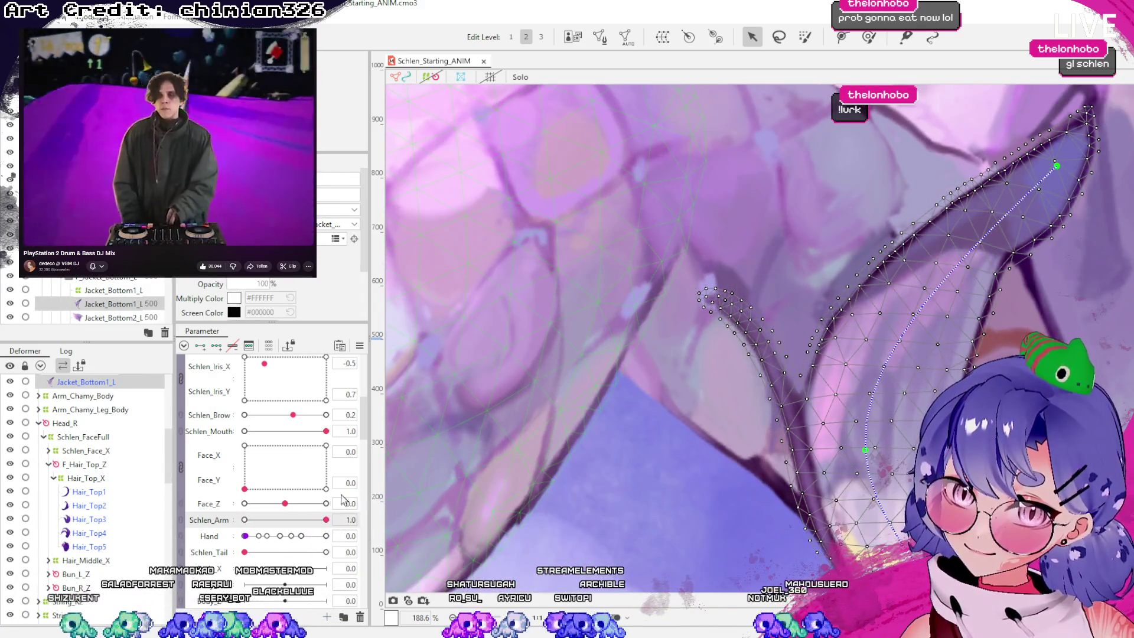
scroll(691, 356, "down", 2)
mouse_move(326, 520)
left_mouse_down()
mouse_move(271, 525)
mouse_move(328, 520)
left_mouse_up()
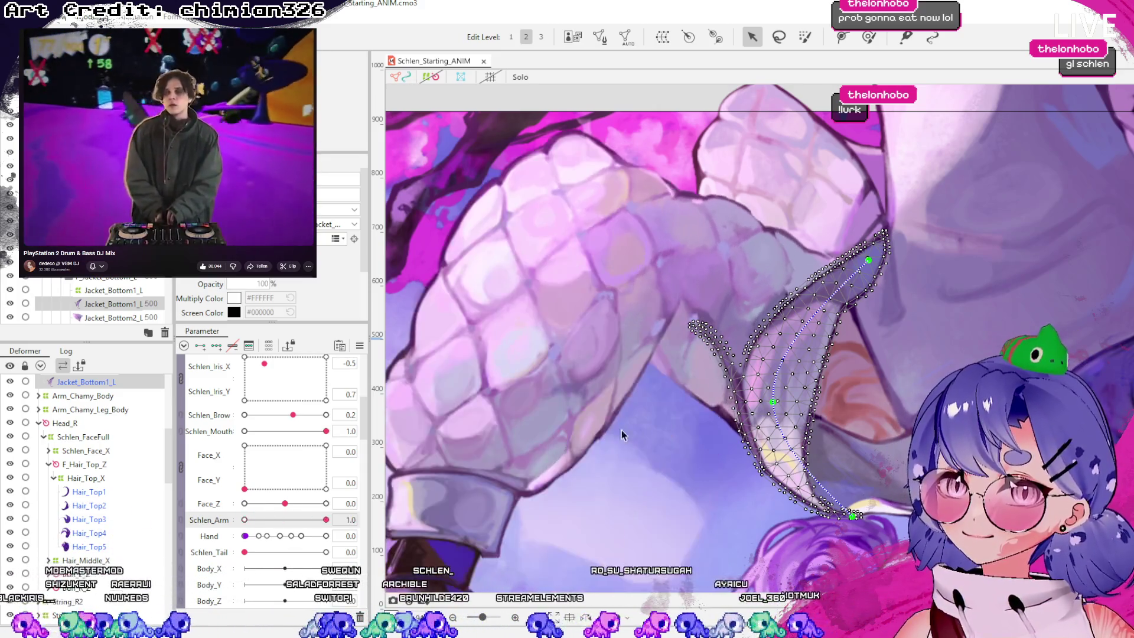
scroll(622, 308, "down", 3)
mouse_move(326, 520)
left_mouse_down()
mouse_move(253, 519)
mouse_move(309, 519)
mouse_move(252, 519)
mouse_move(273, 506)
mouse_move(131, 539)
left_mouse_up()
key("ctrl+z")
Select the Jacket_Bottom1_L_P warp deformer in the Deformer palette
scroll(637, 427, "up", 2)
scroll(334, 507, "down", 3)
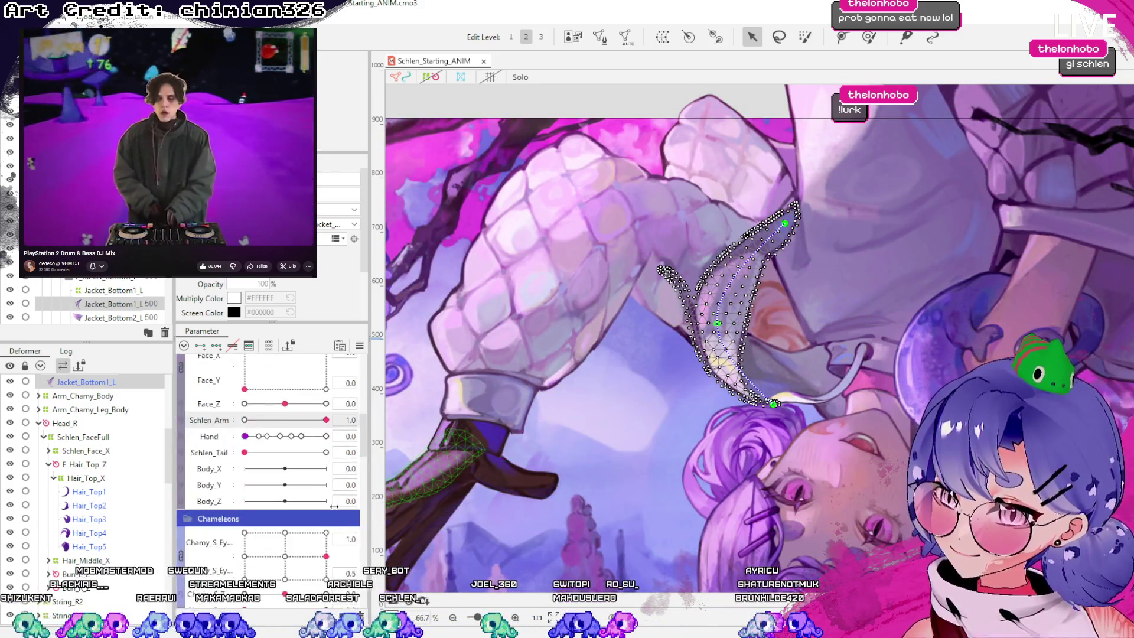
scroll(335, 506, "down", 6)
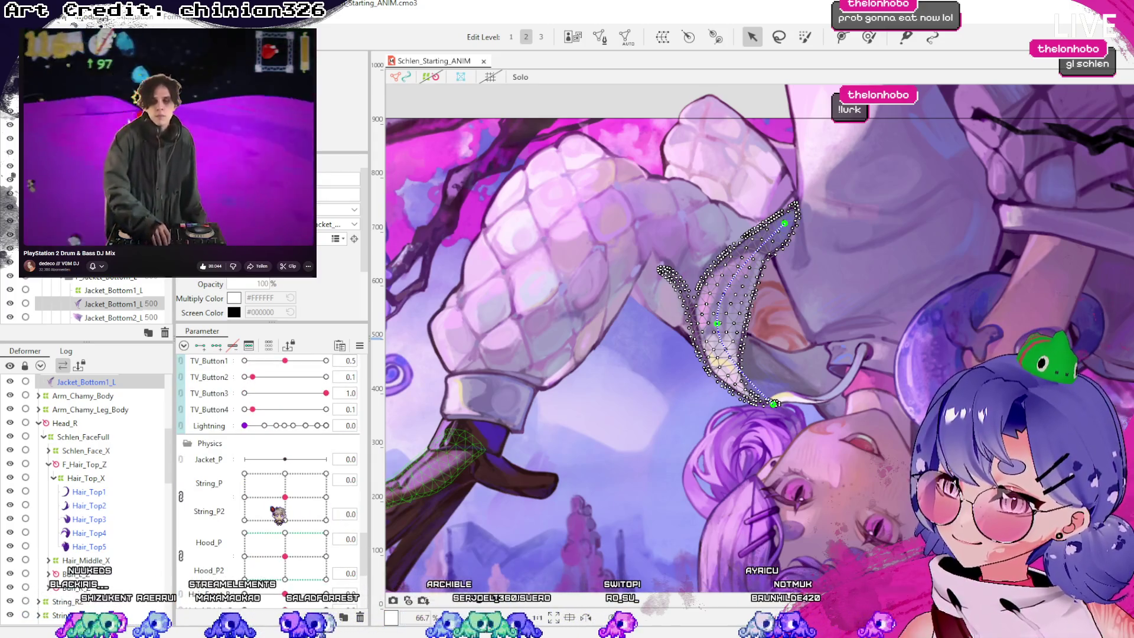
scroll(118, 502, "up", 3)
left_click(118, 469)
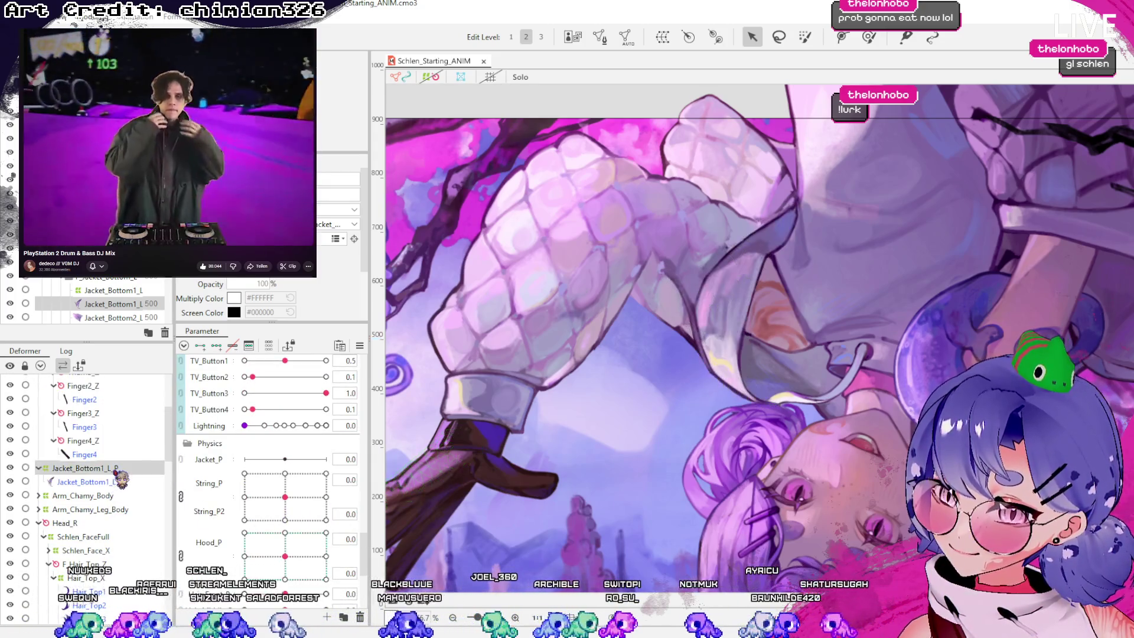
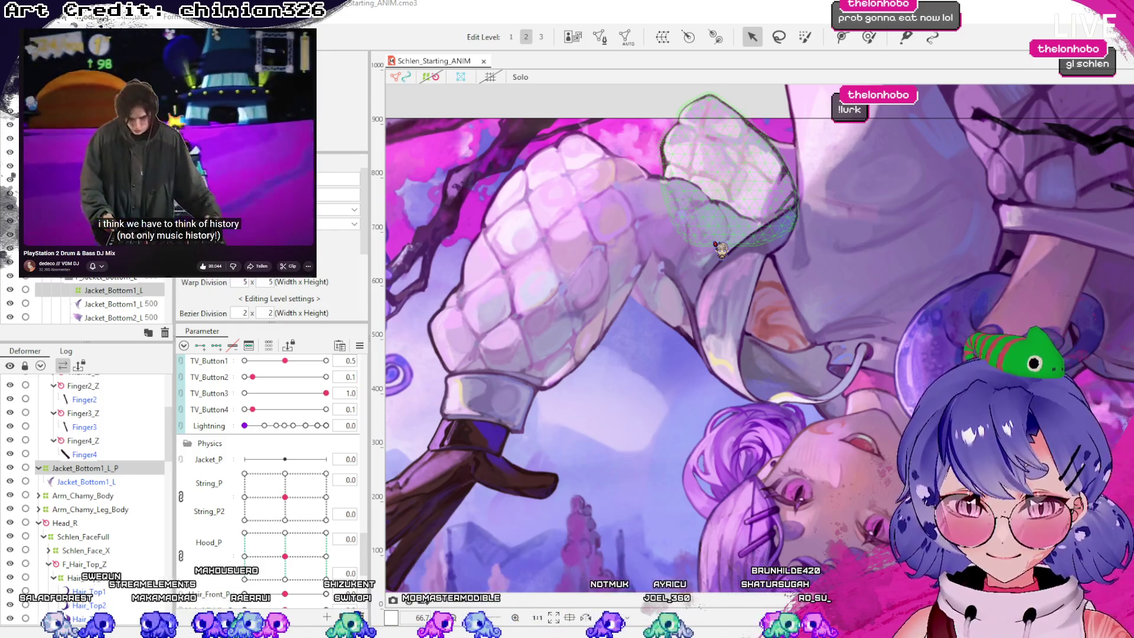
Create the Jacket_Bottom1_LArm warp deformer over the lower sleeve and select it
key("Return")
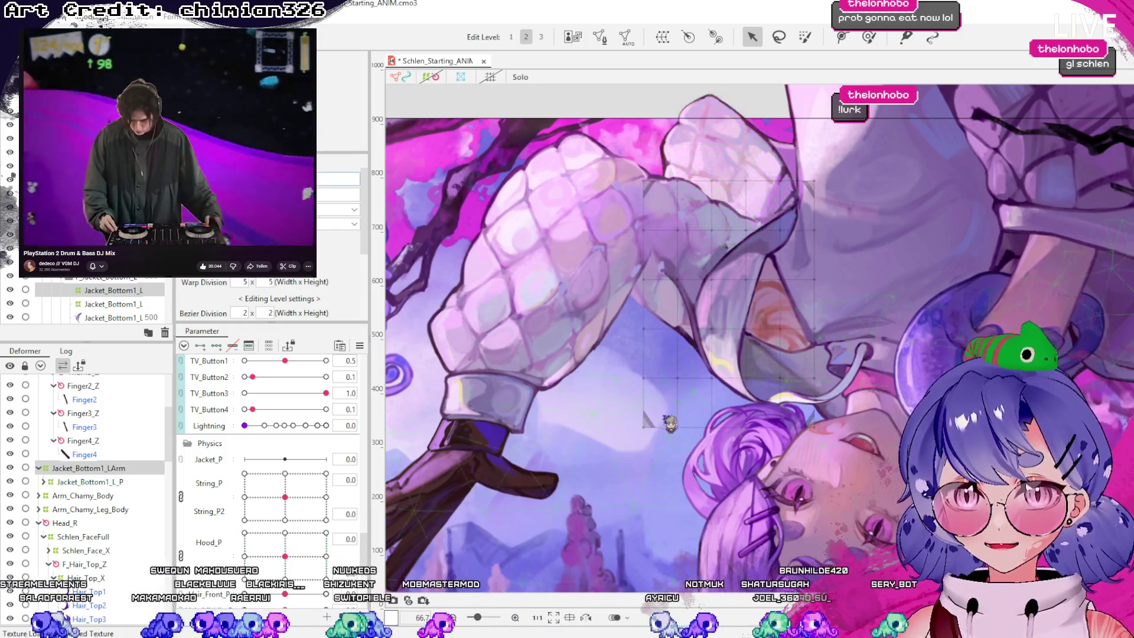
scroll(765, 378, "down", 2)
left_click(437, 77)
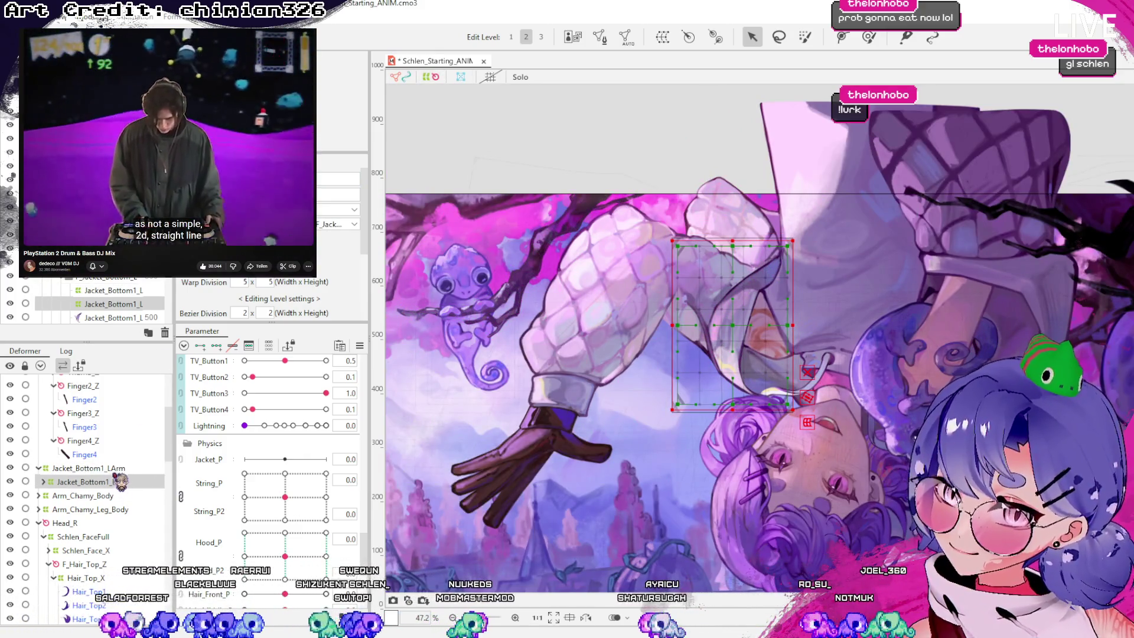
left_click(94, 468)
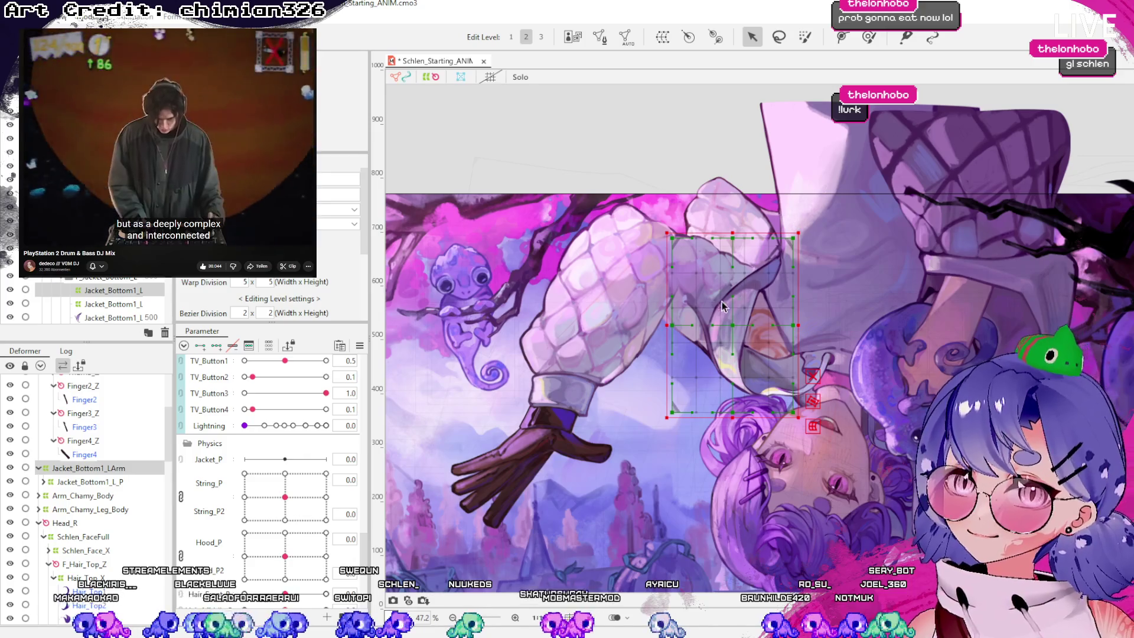
scroll(722, 306, "up", 2)
scroll(276, 558, "down", 10)
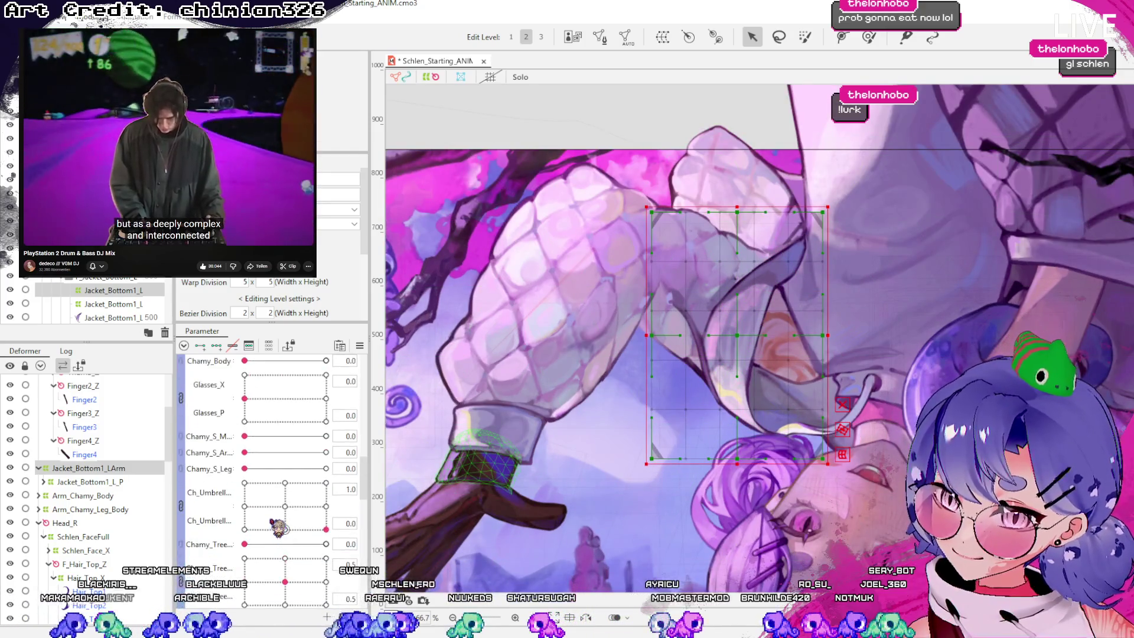
scroll(275, 525, "up", 2)
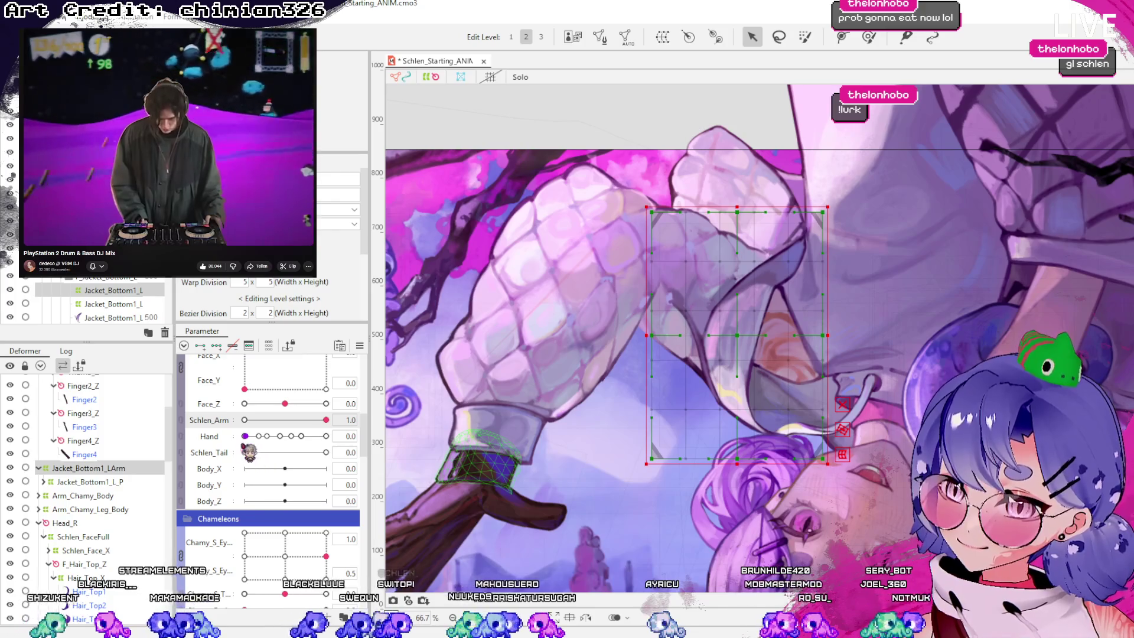
At Schlen_Arm 1.0, bend the sleeve grid's left edge to follow the raised arm
left_click_drag(326, 420, 245, 420)
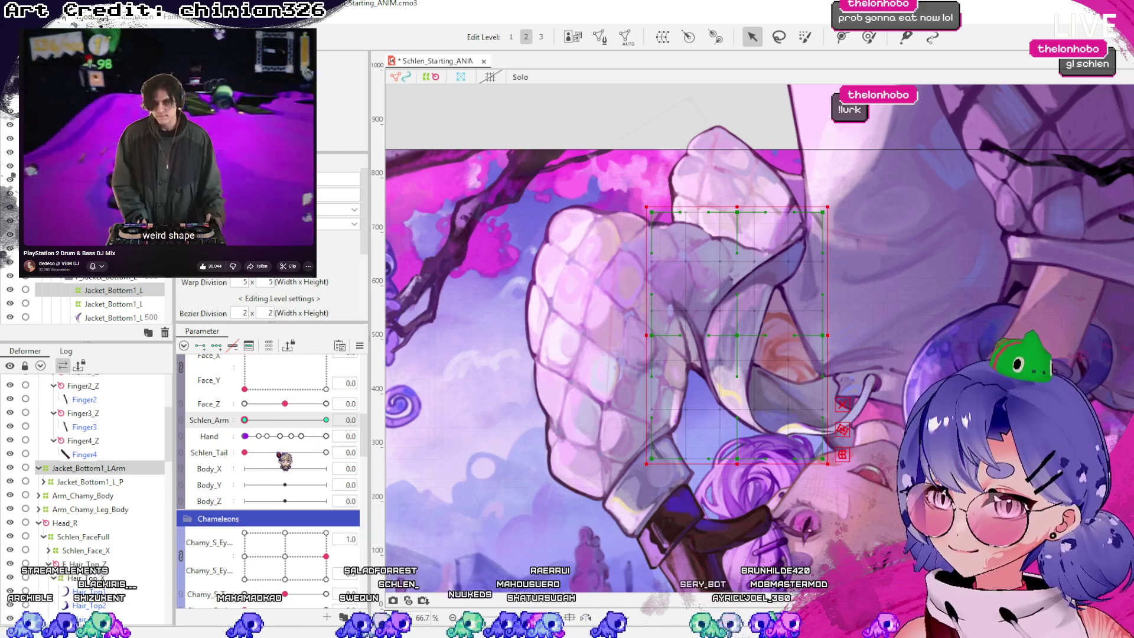
left_click_drag(253, 421, 326, 420)
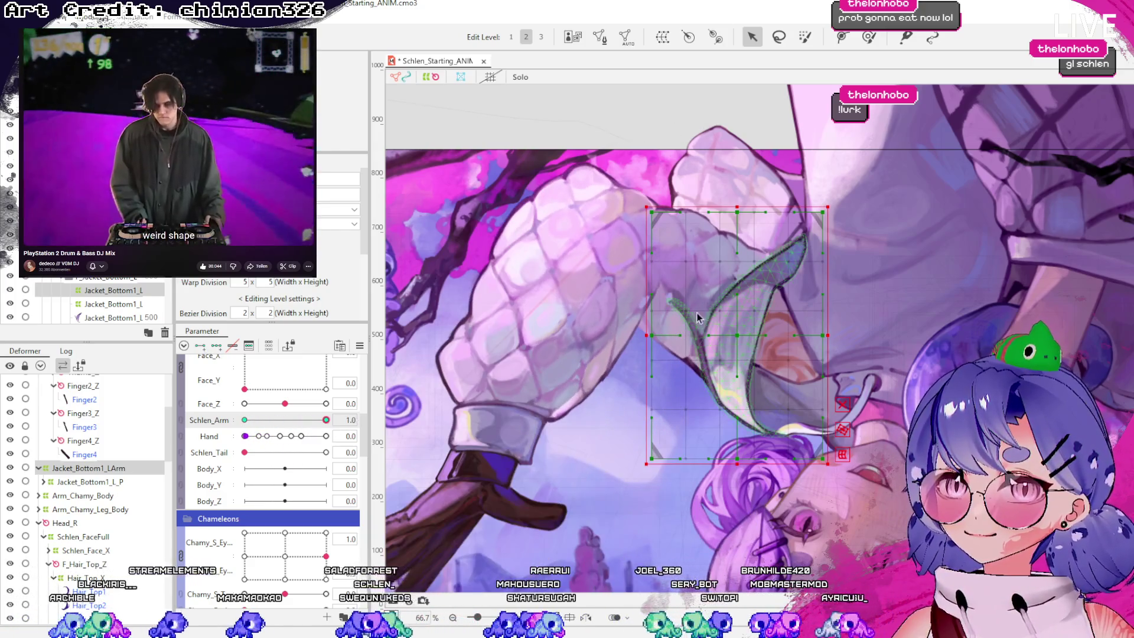
scroll(638, 353, "up", 2)
mouse_move(637, 349)
left_mouse_down()
mouse_move(645, 319)
mouse_move(633, 325)
left_mouse_up()
left_click(326, 420)
mouse_move(326, 420)
left_mouse_down()
mouse_move(245, 420)
mouse_move(327, 420)
left_mouse_up()
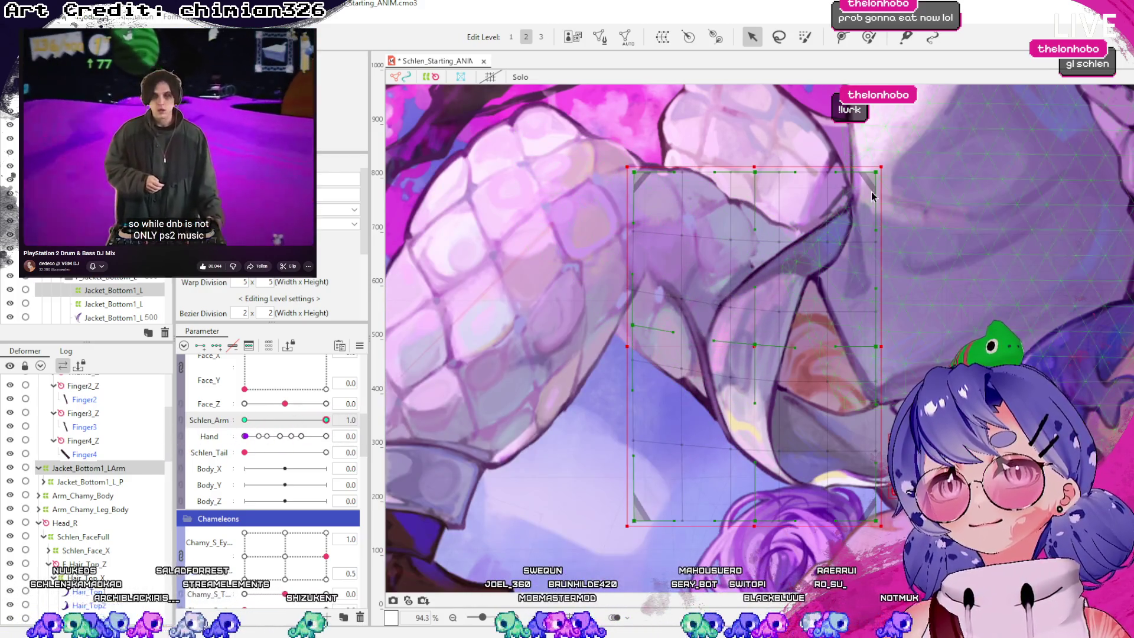
Select the grid's upper-right points, then scrub Schlen_Arm between 0 and 1 to test the cuff
left_click(869, 37)
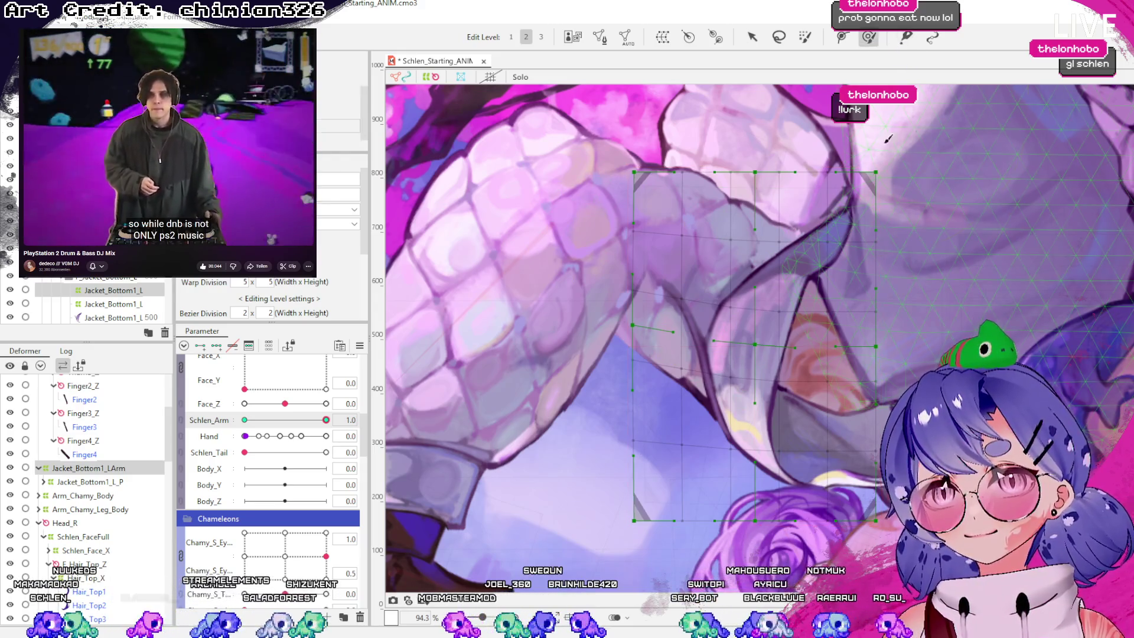
left_click_drag(874, 177, 881, 219)
key("Escape")
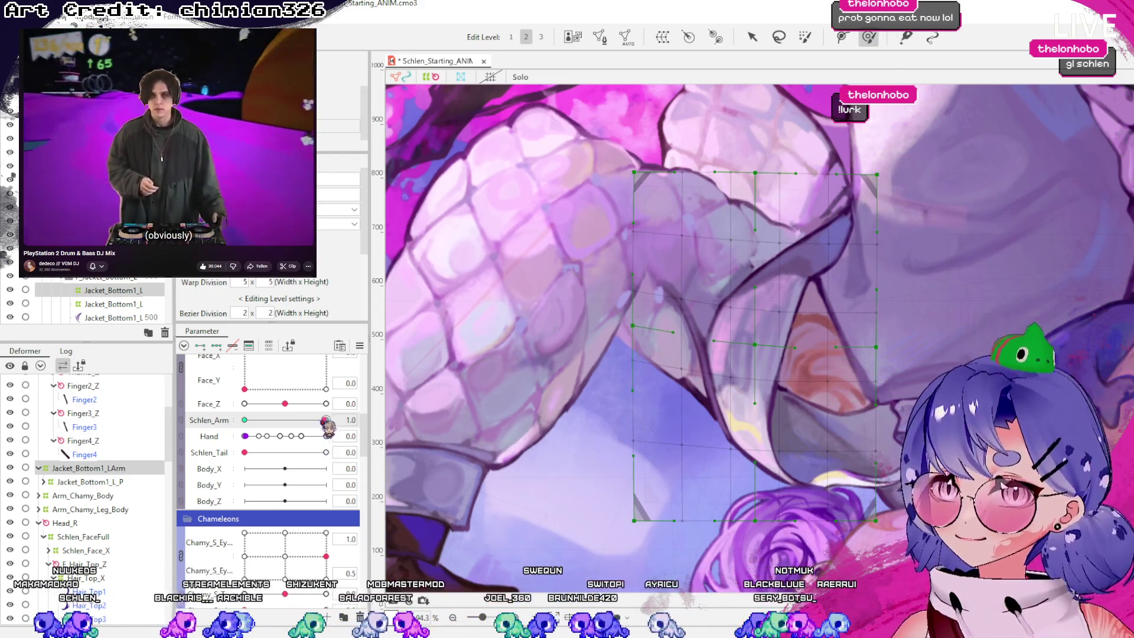
left_click_drag(326, 420, 244, 420)
key("ctrl+z")
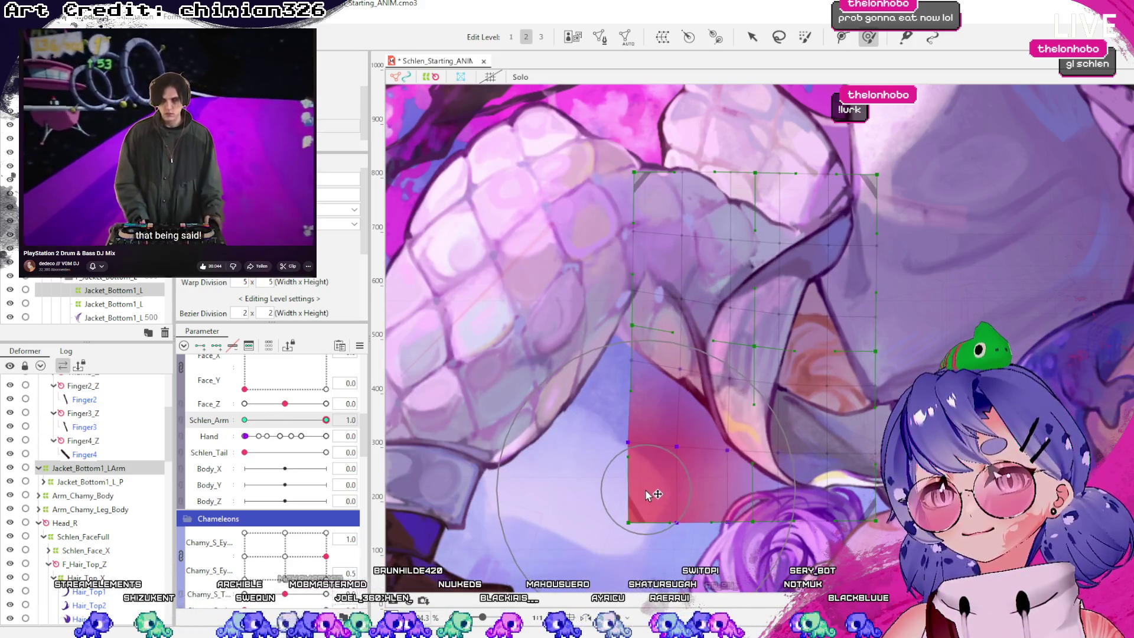
mouse_move(326, 420)
left_mouse_down()
mouse_move(304, 420)
mouse_move(326, 420)
left_mouse_up()
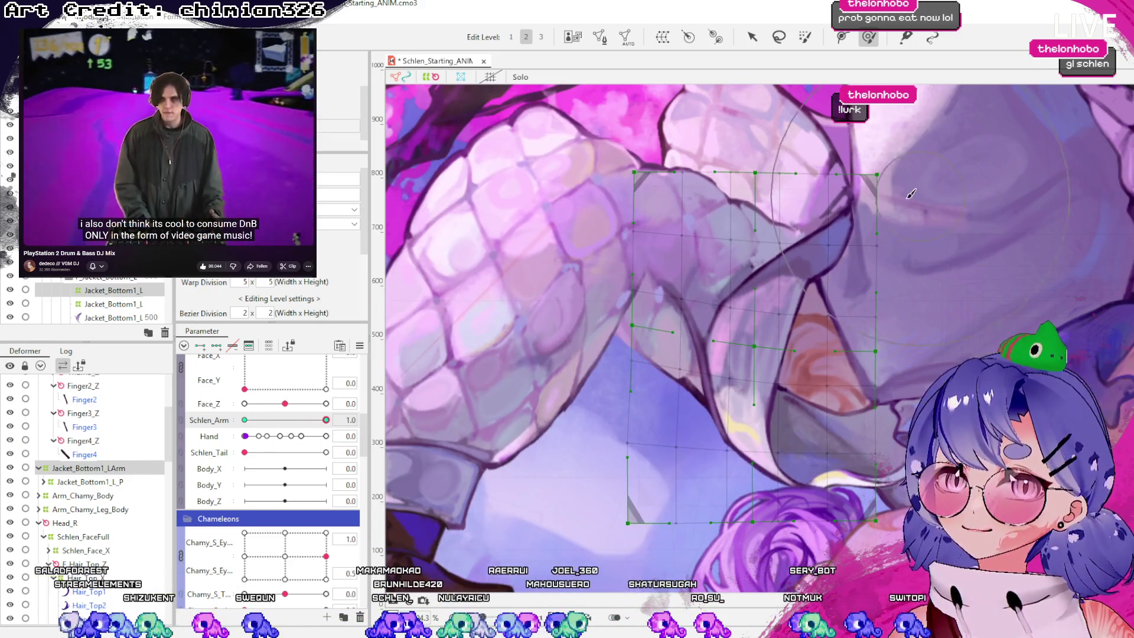
mouse_move(326, 420)
left_mouse_down()
mouse_move(245, 420)
mouse_move(326, 420)
left_mouse_up()
key("ctrl+0")
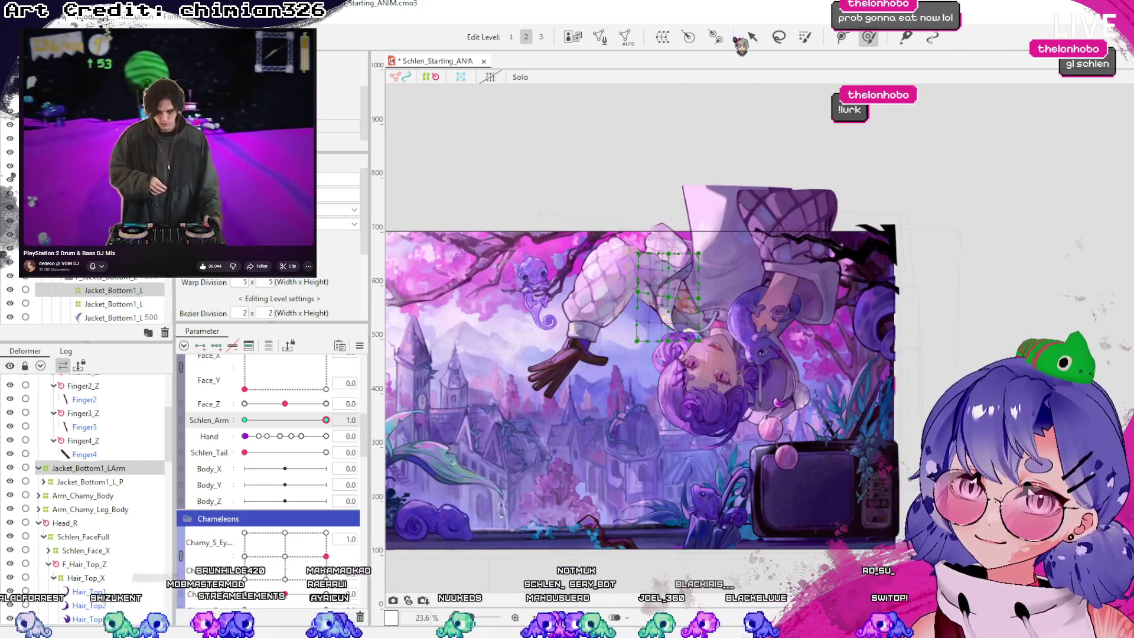
Compare the rest and swung arm poses, then save the project
left_click(752, 37)
scroll(536, 346, "up", 2)
left_click(626, 490)
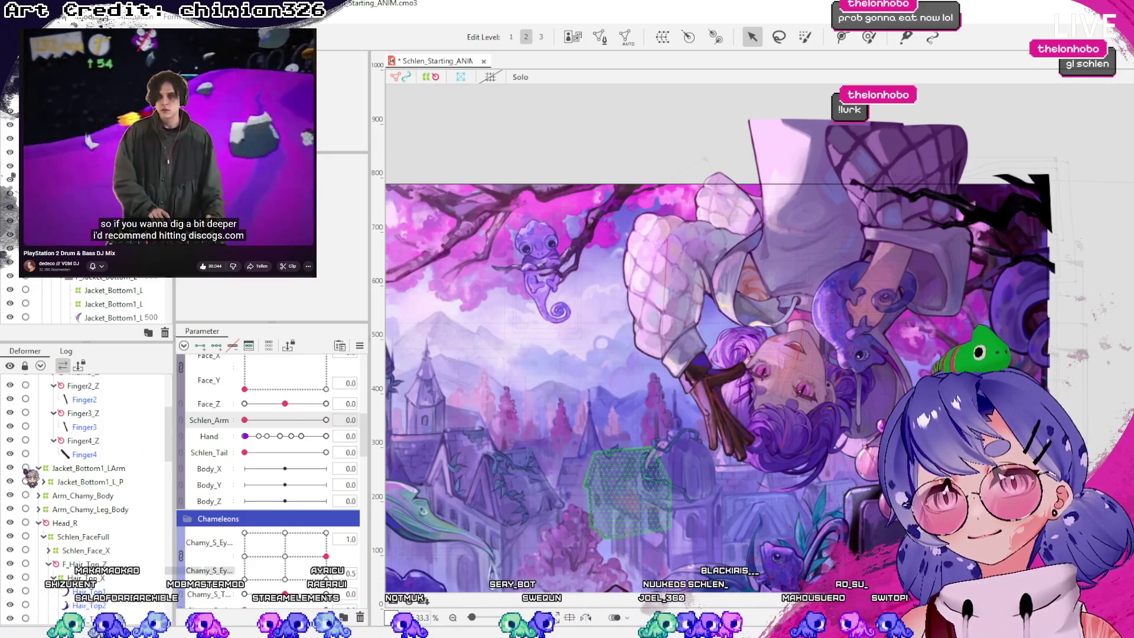
key("ctrl+z")
key("ctrl+y")
key("ctrl+z")
key("ctrl+y")
key("ctrl+z")
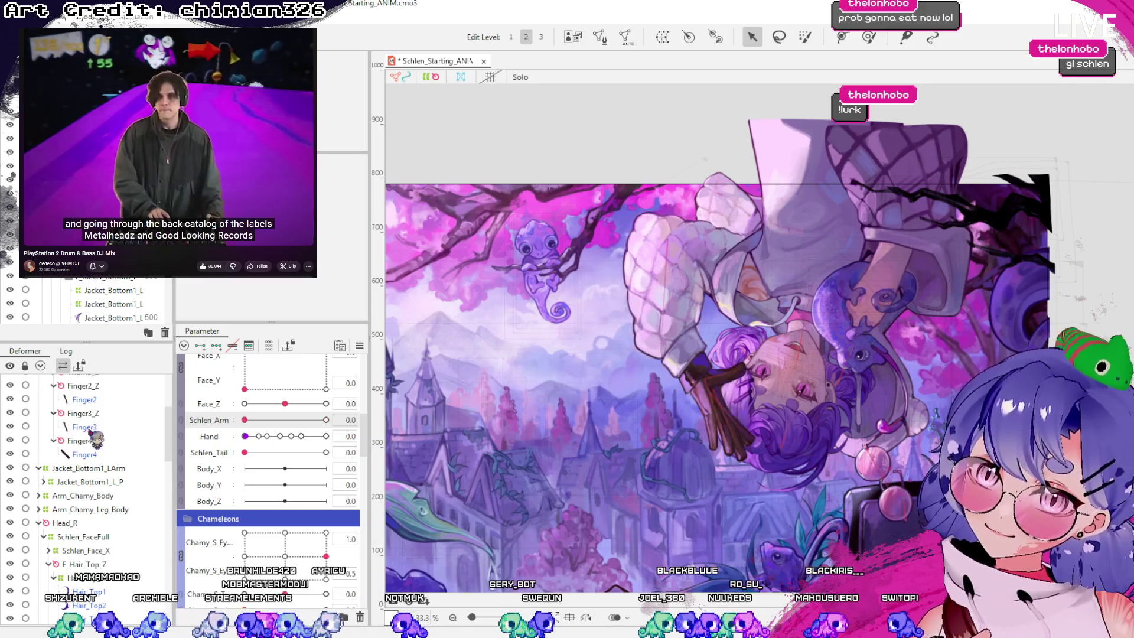
key("ctrl+y")
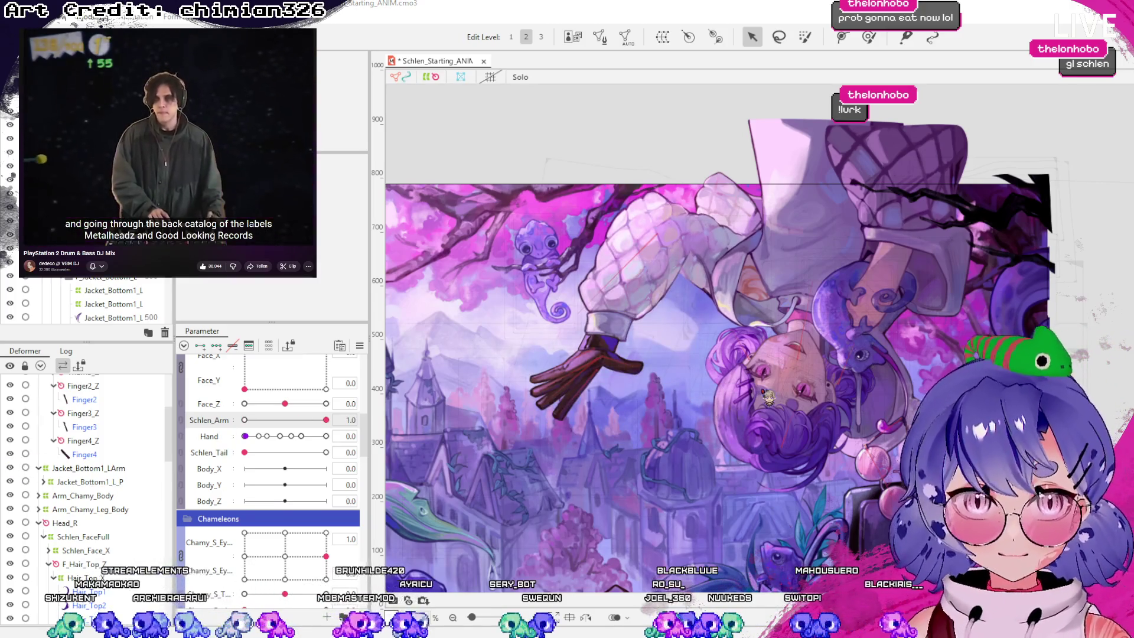
key("ctrl+s")
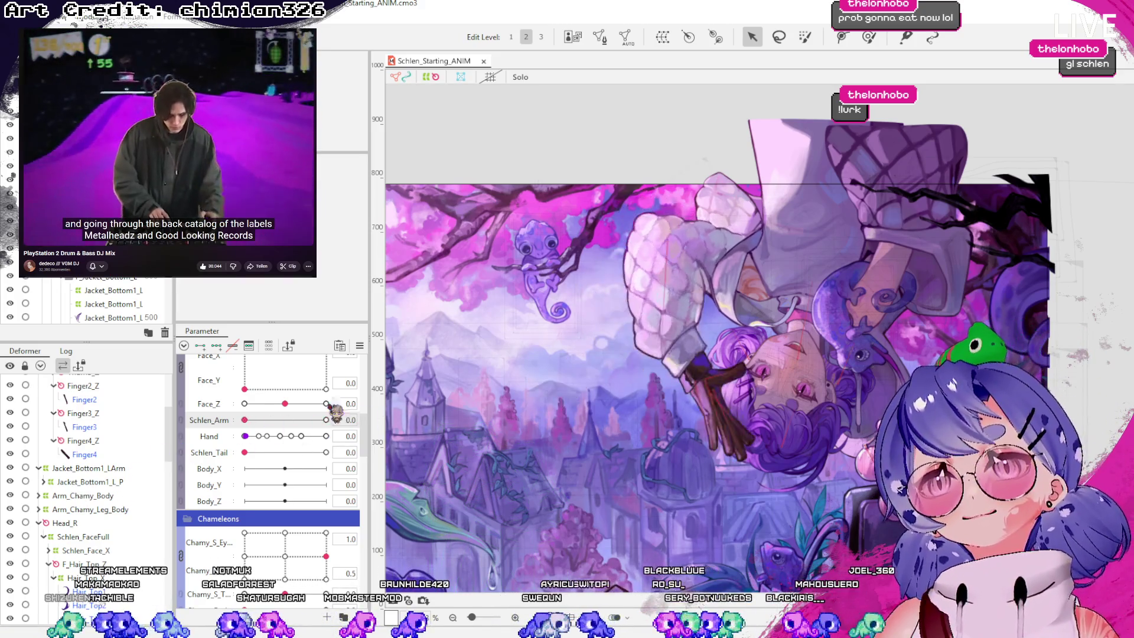
Test the Schlen_Arm swing and move Jacket_Bottom1_LArm next to F_Hand_Z in the hierarchy
left_click_drag(326, 420, 244, 420)
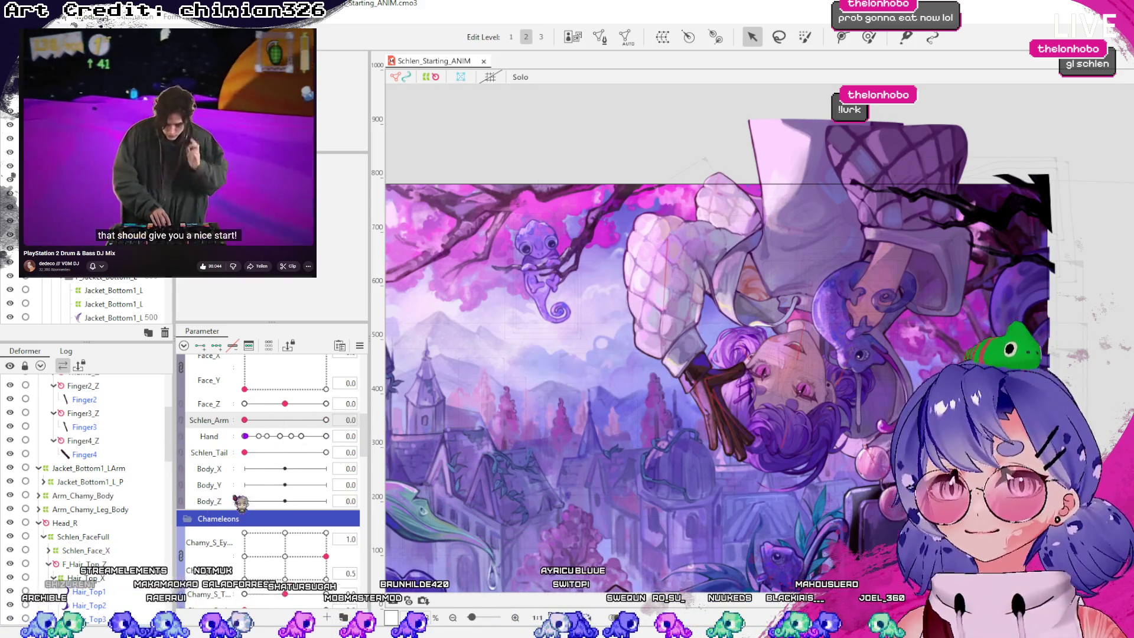
left_click_drag(245, 420, 326, 420)
scroll(91, 458, "up", 3)
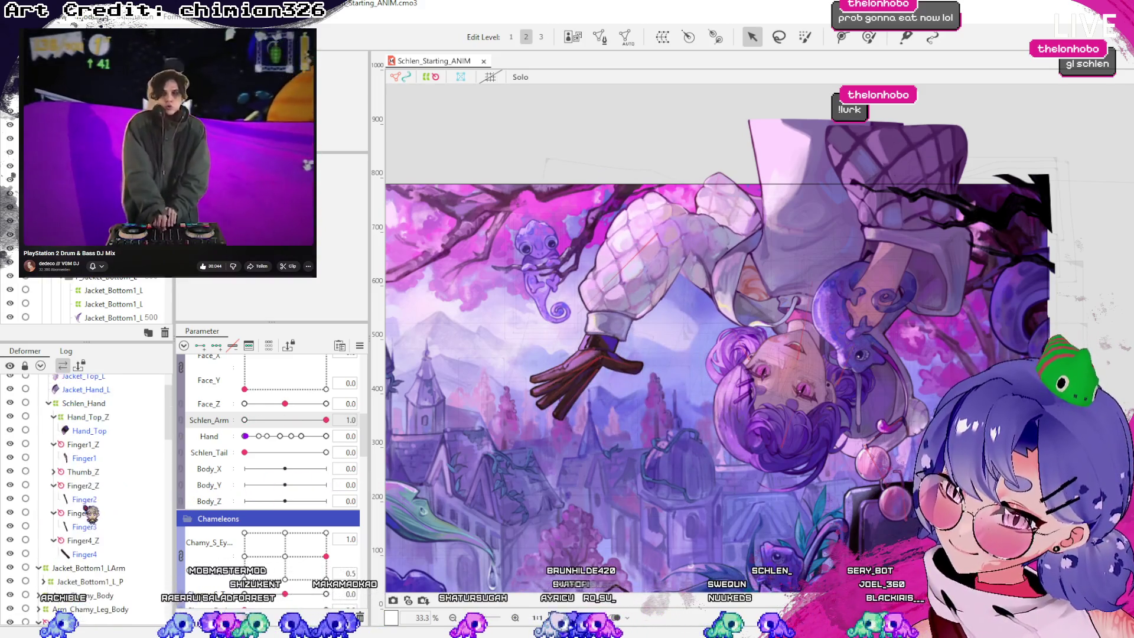
scroll(92, 512, "up", 2)
left_click(68, 397)
left_click(39, 395)
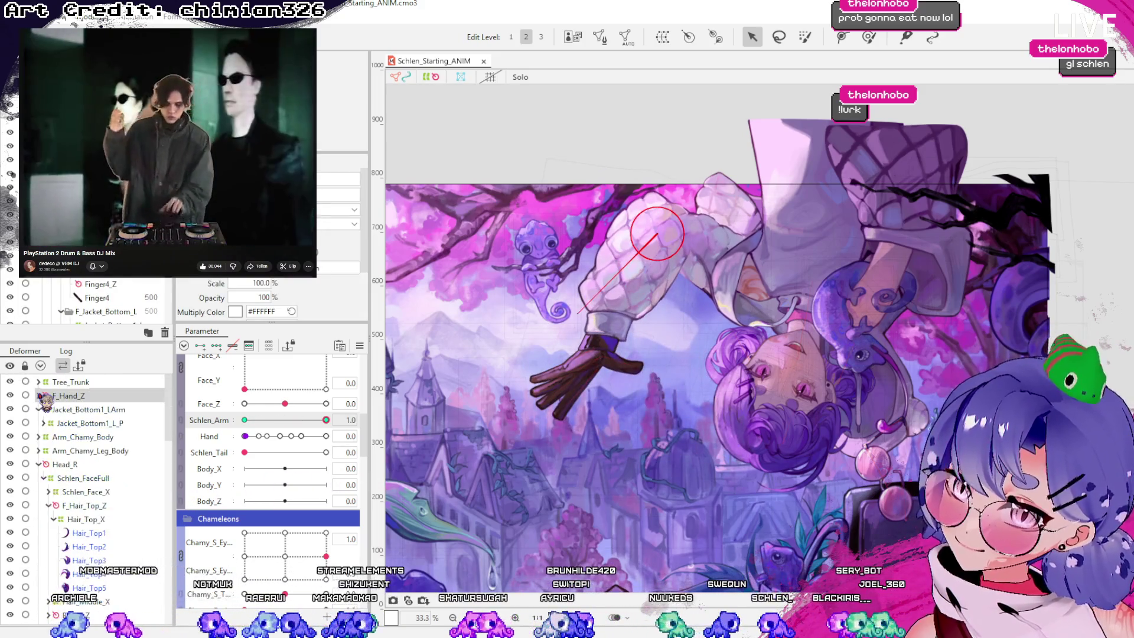
left_click(68, 410)
mouse_move(45, 415)
left_mouse_down()
mouse_move(105, 419)
mouse_move(70, 408)
mouse_move(86, 402)
left_mouse_up()
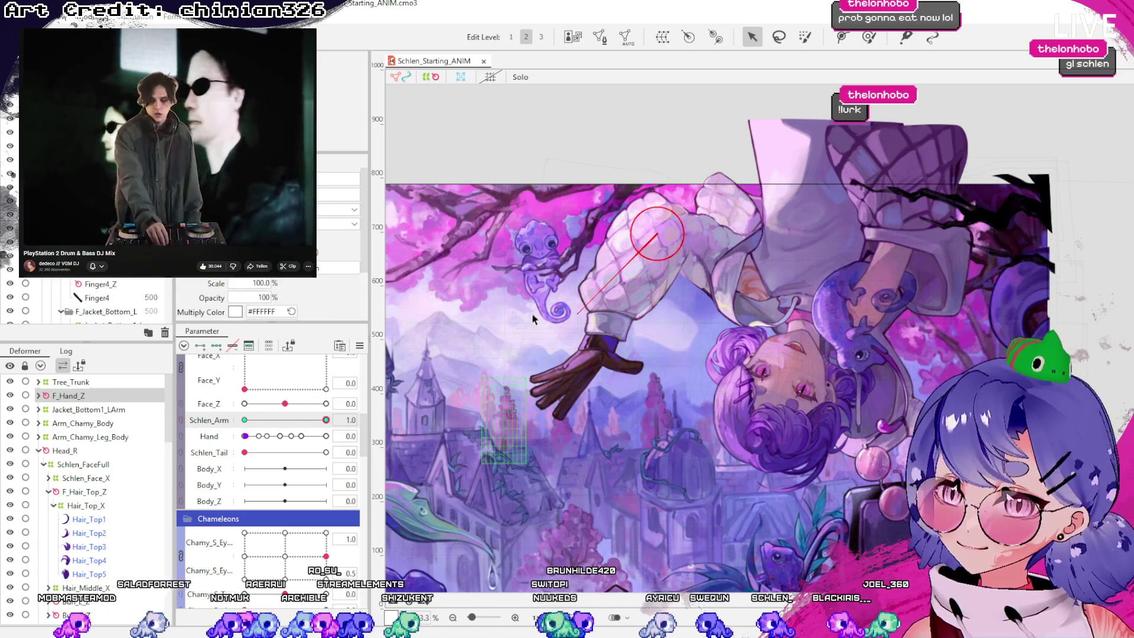
Wrap Jacket_Bottom2_L, F_Hand_Z and Jacket_Bottom1_LArm in a new Arm_Emphasis warp deformer
left_click(697, 260)
scroll(81, 525, "down", 5)
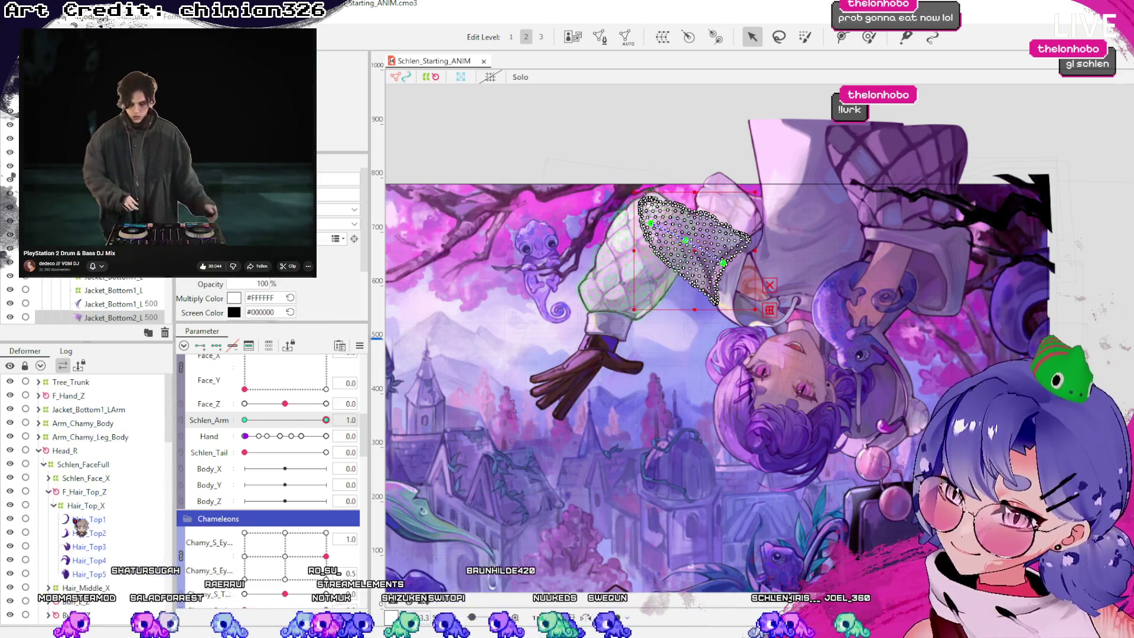
left_click(70, 398)
left_click(85, 409, "ctrl")
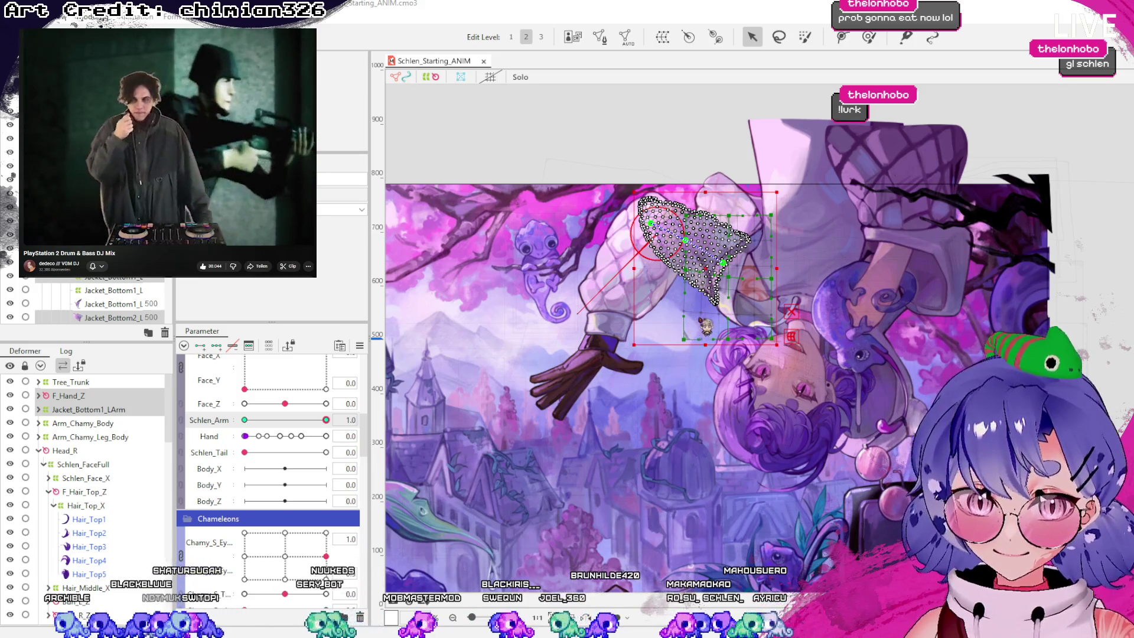
key("Return")
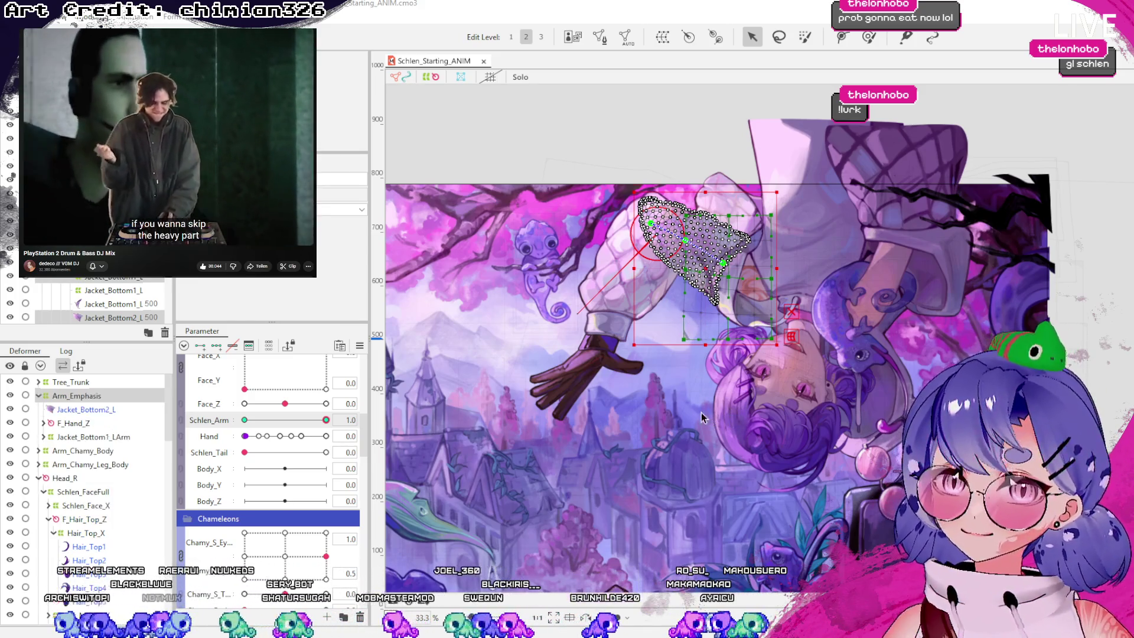
Set Schlen_Arm2 to 1.0 and brush-deform the sleeve mesh for that pose
mouse_move(326, 420)
left_mouse_down()
mouse_move(277, 420)
mouse_move(326, 420)
left_mouse_up()
left_click(245, 436)
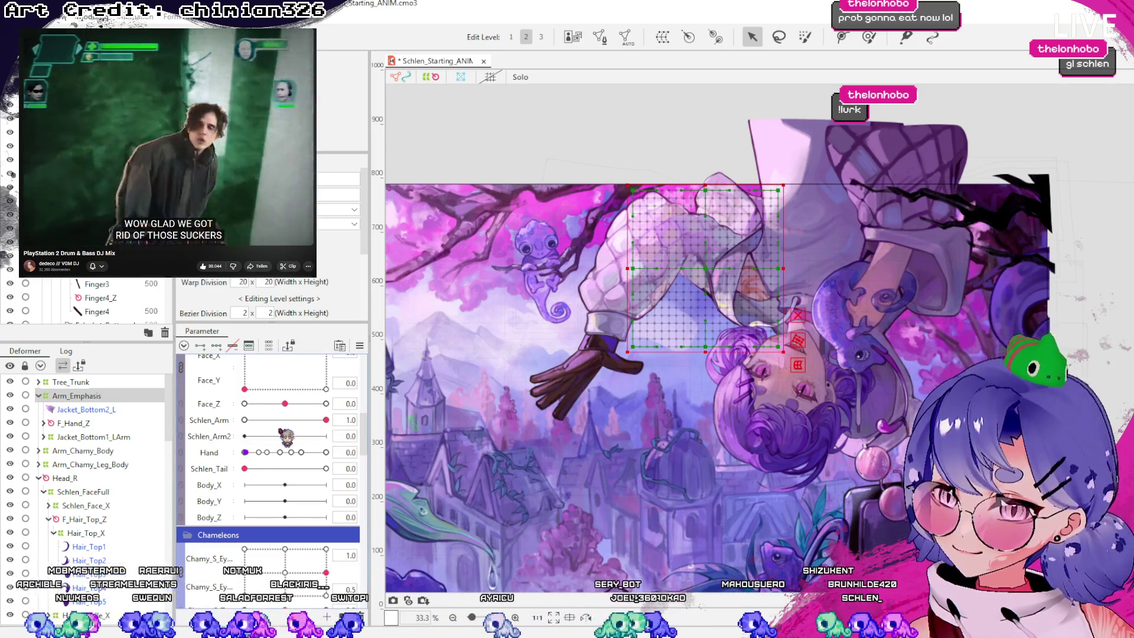
left_click_drag(245, 436, 378, 442)
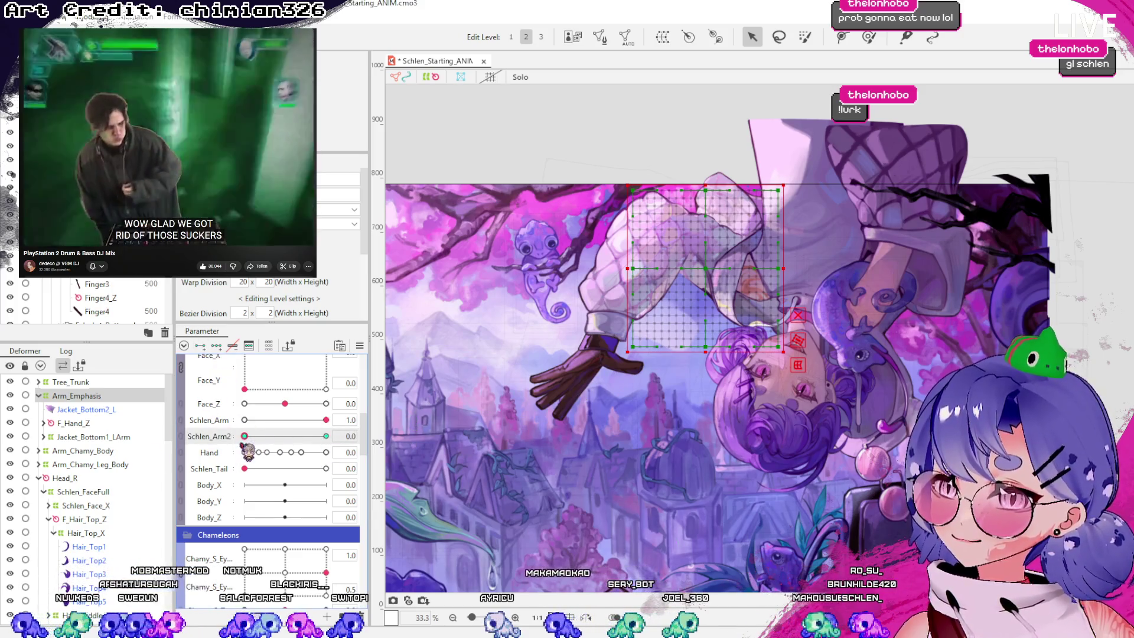
left_click_drag(245, 436, 392, 449)
scroll(718, 231, "up", 2)
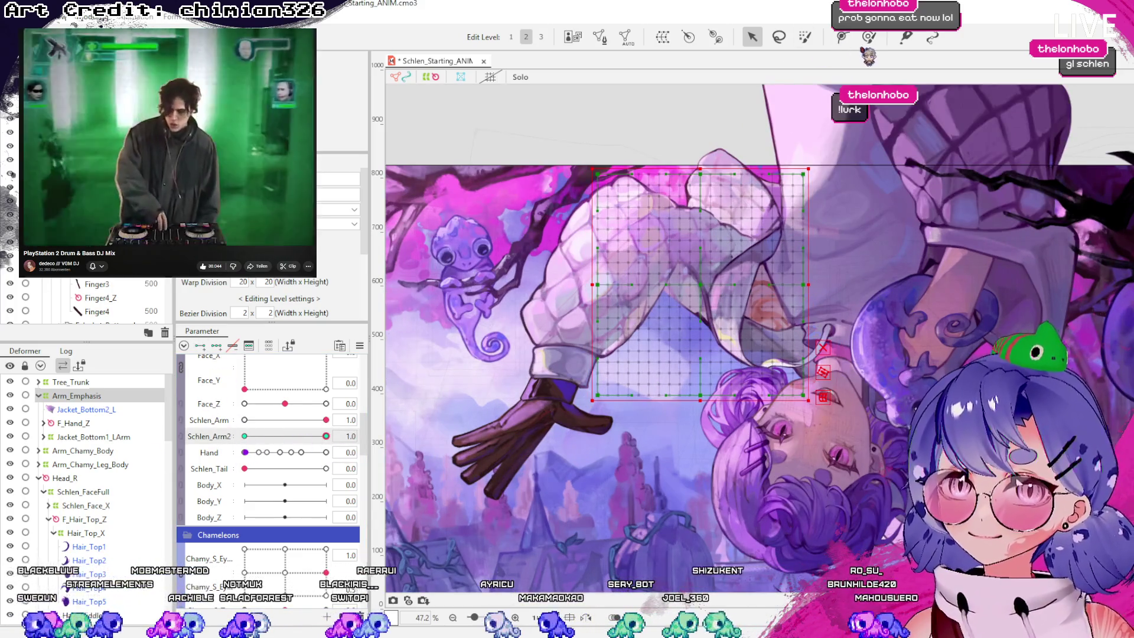
left_click(868, 37)
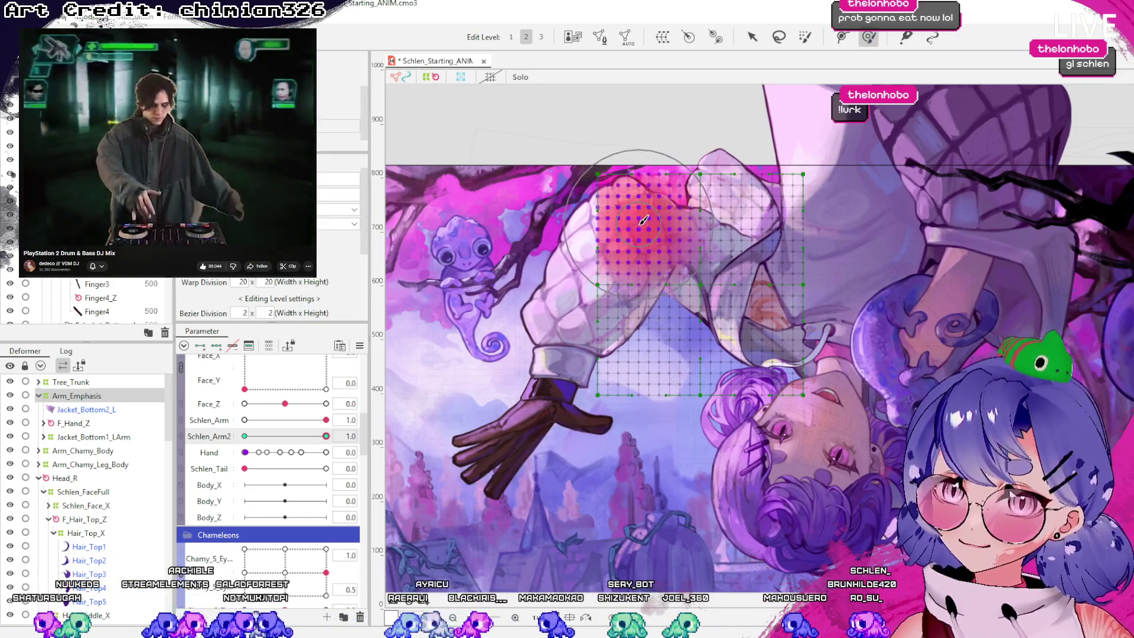
key("v")
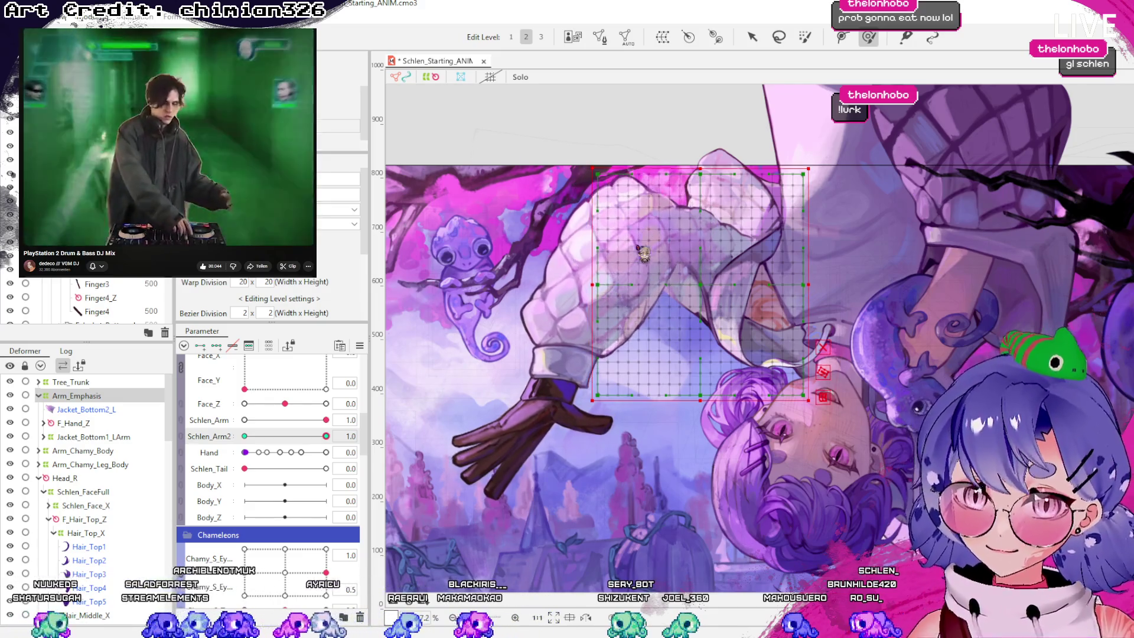
left_click(326, 437)
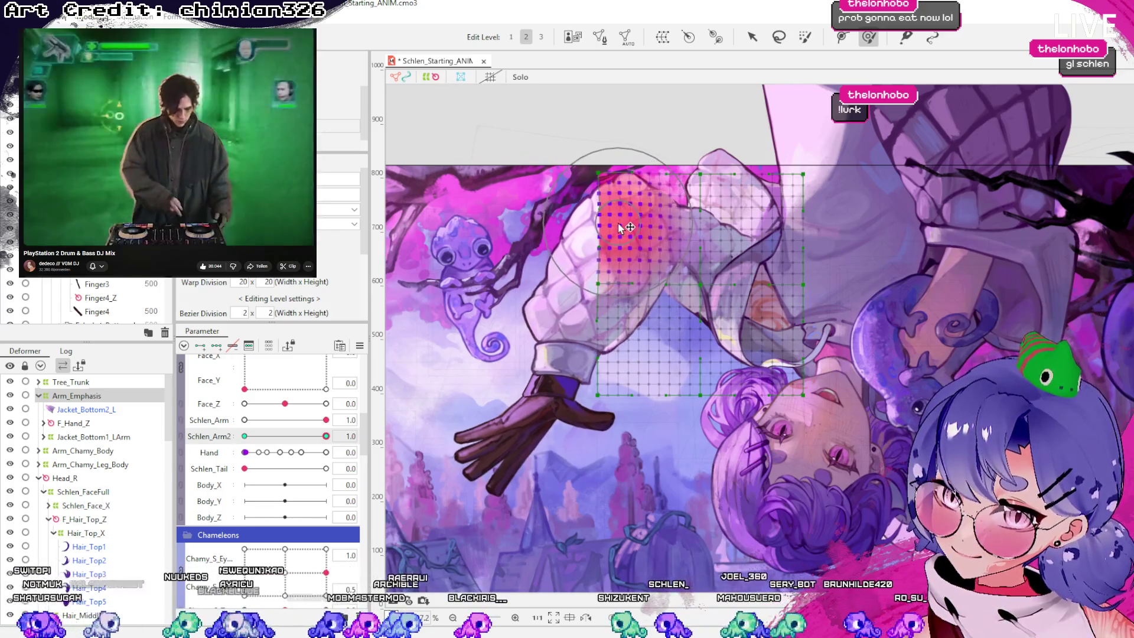
With Schlen_Arm at 0 and Schlen_Arm2 at 1.0, reshape the sleeve near the hand, then test both sliders
left_click_drag(325, 420, 245, 420)
mouse_move(326, 437)
left_mouse_down()
mouse_move(248, 437)
mouse_move(355, 437)
mouse_move(244, 437)
mouse_move(331, 420)
left_mouse_up()
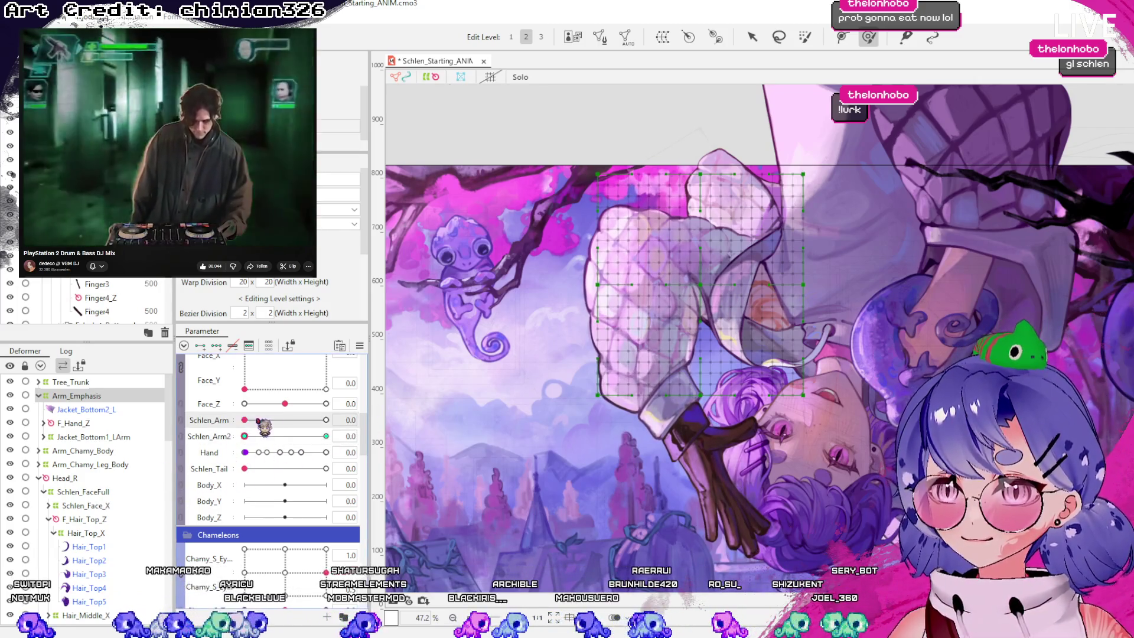
left_click_drag(264, 437, 330, 437)
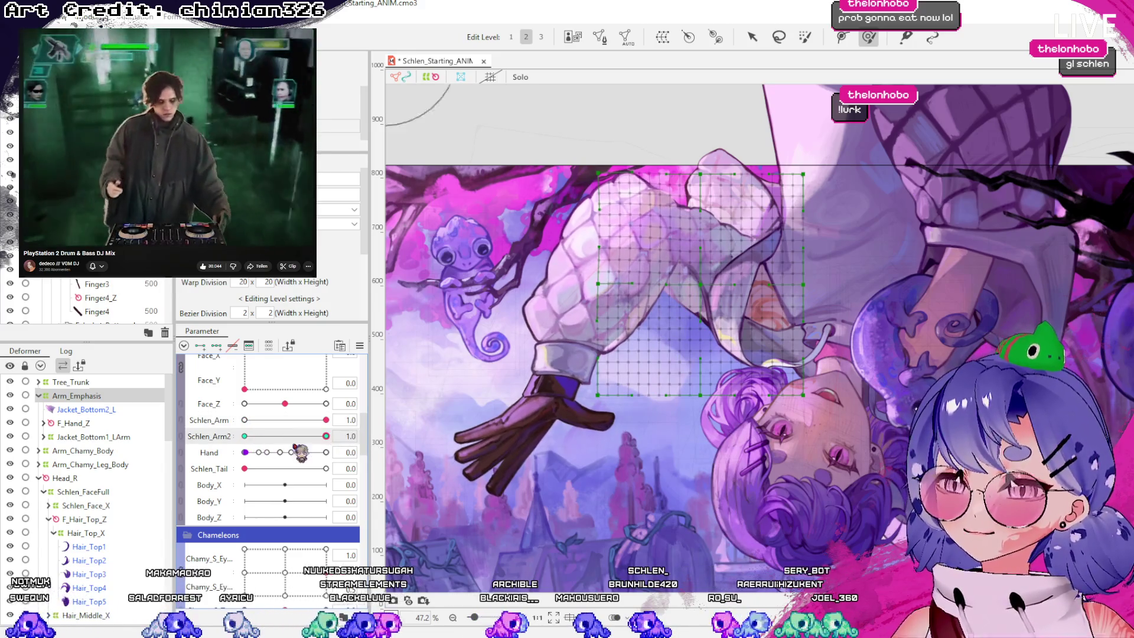
left_click_drag(717, 254, 531, 354)
mouse_move(326, 436)
left_mouse_down()
mouse_move(272, 436)
mouse_move(326, 436)
left_mouse_up()
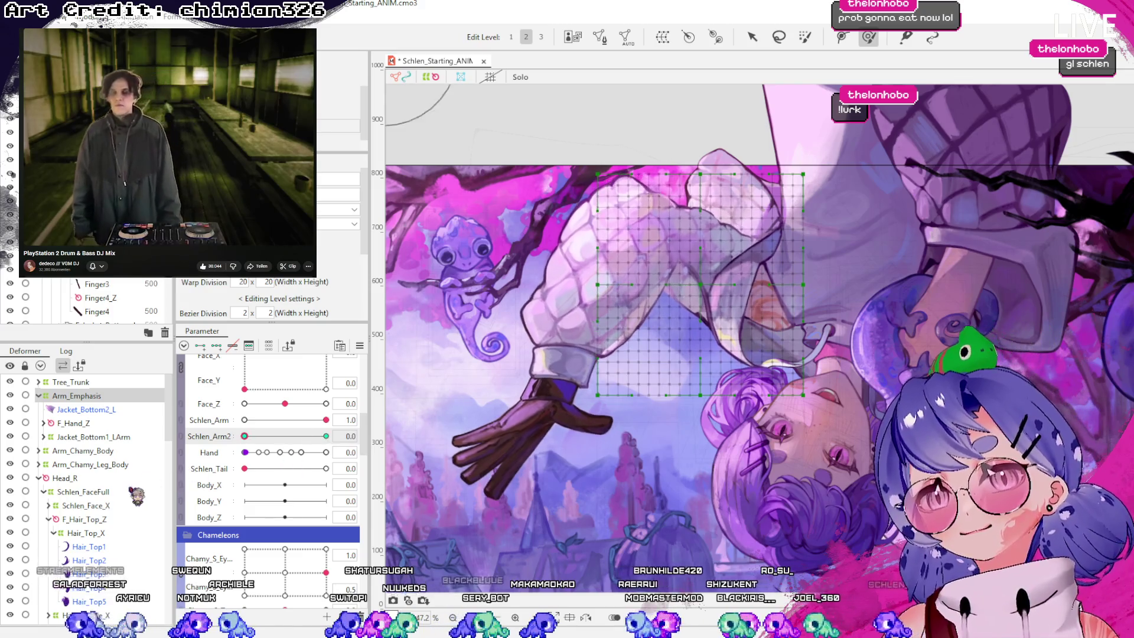
left_click(244, 436)
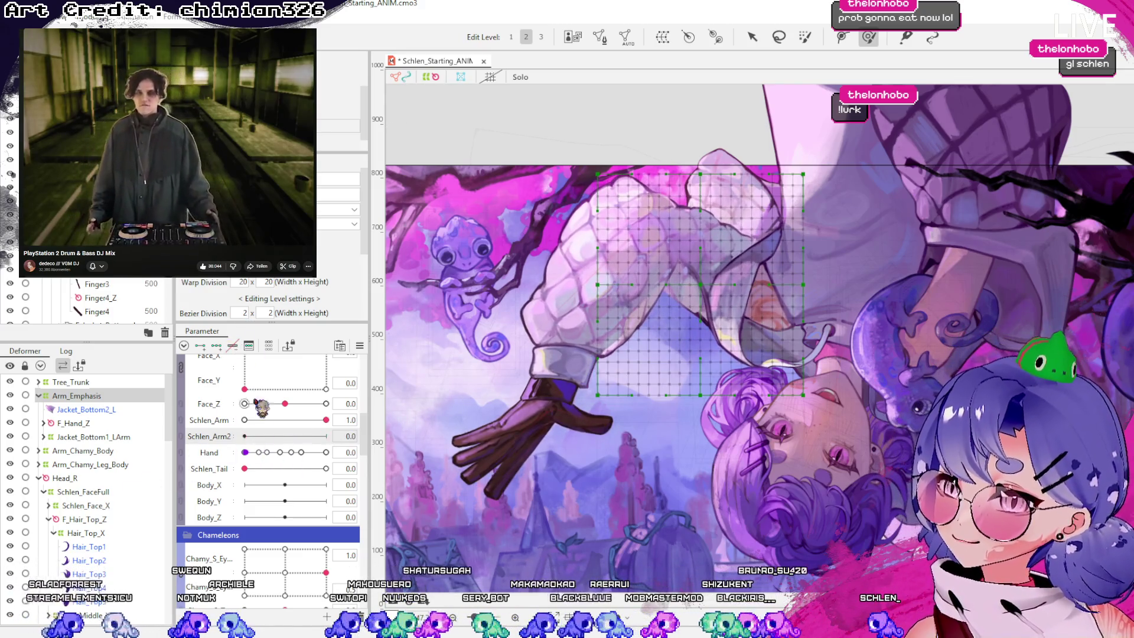
mouse_move(326, 420)
left_mouse_down()
mouse_move(208, 449)
mouse_move(334, 424)
left_mouse_up()
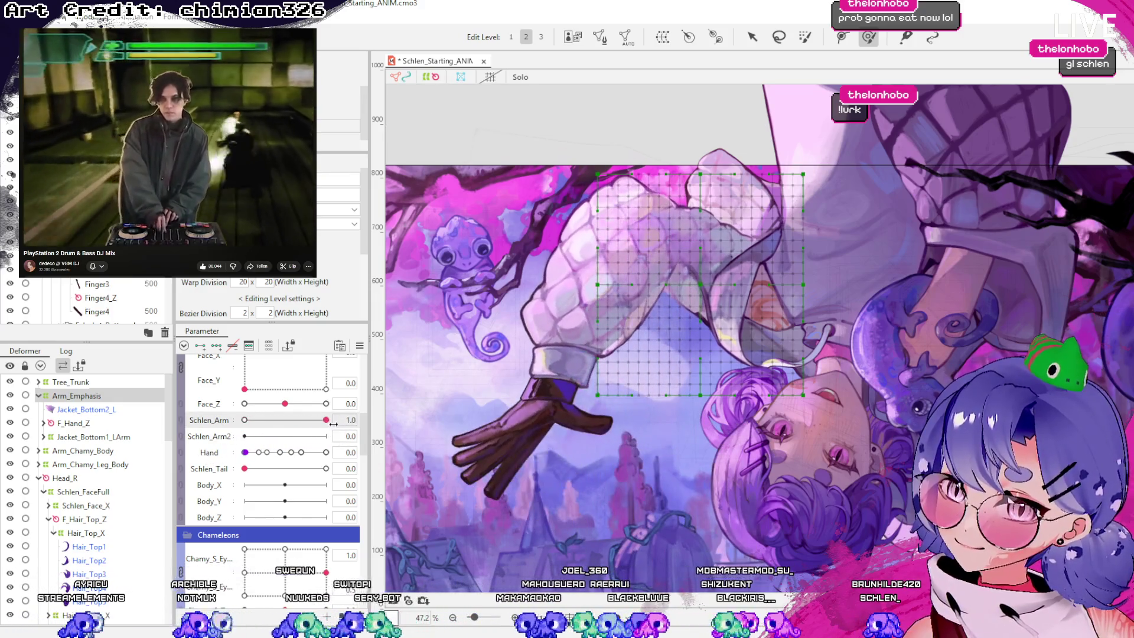
left_click(98, 410)
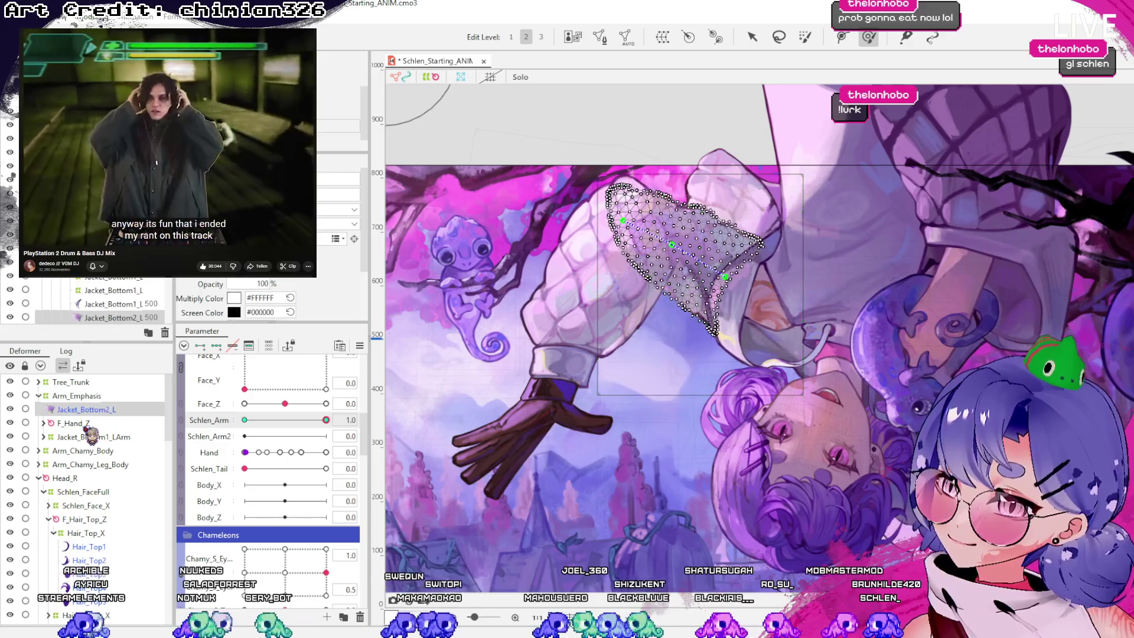
Select the Arm_Shake warp under F_Hand_Z and add the parent warp deformer Arm_Shake2
left_click(88, 423)
left_click(43, 423)
left_click(81, 437)
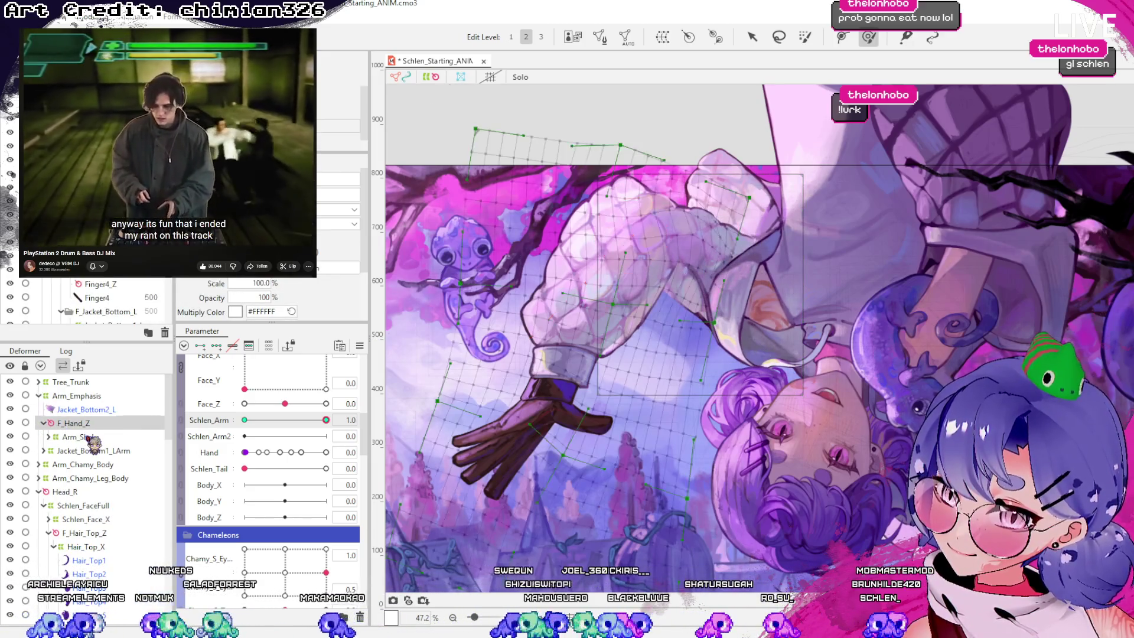
scroll(667, 303, "down", 2)
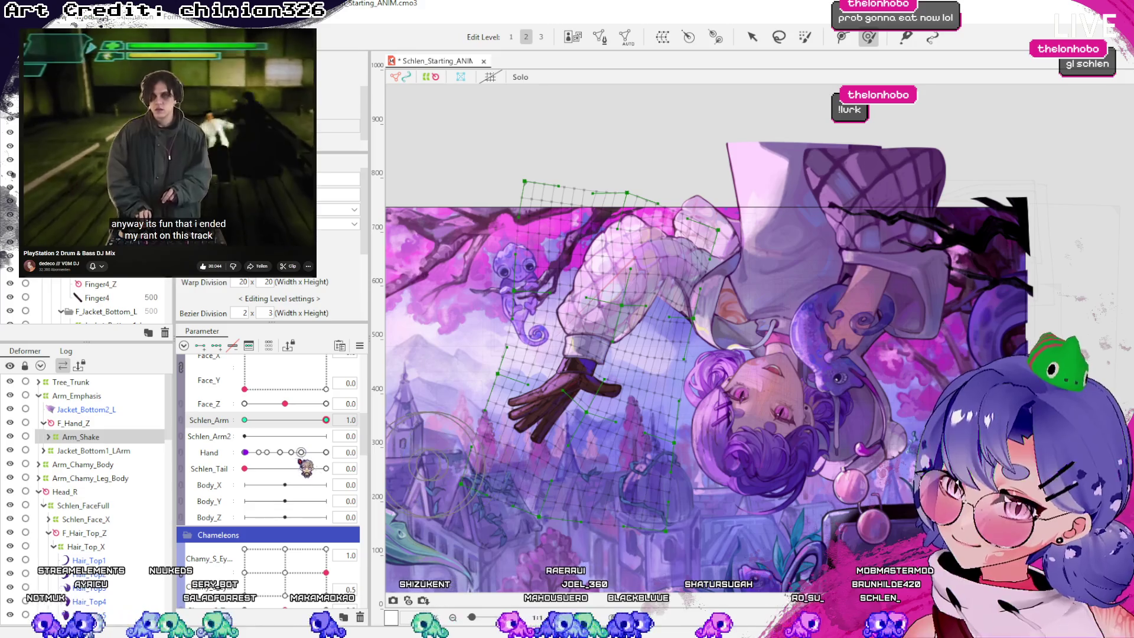
left_click(89, 423)
left_click(95, 437)
left_click(88, 452)
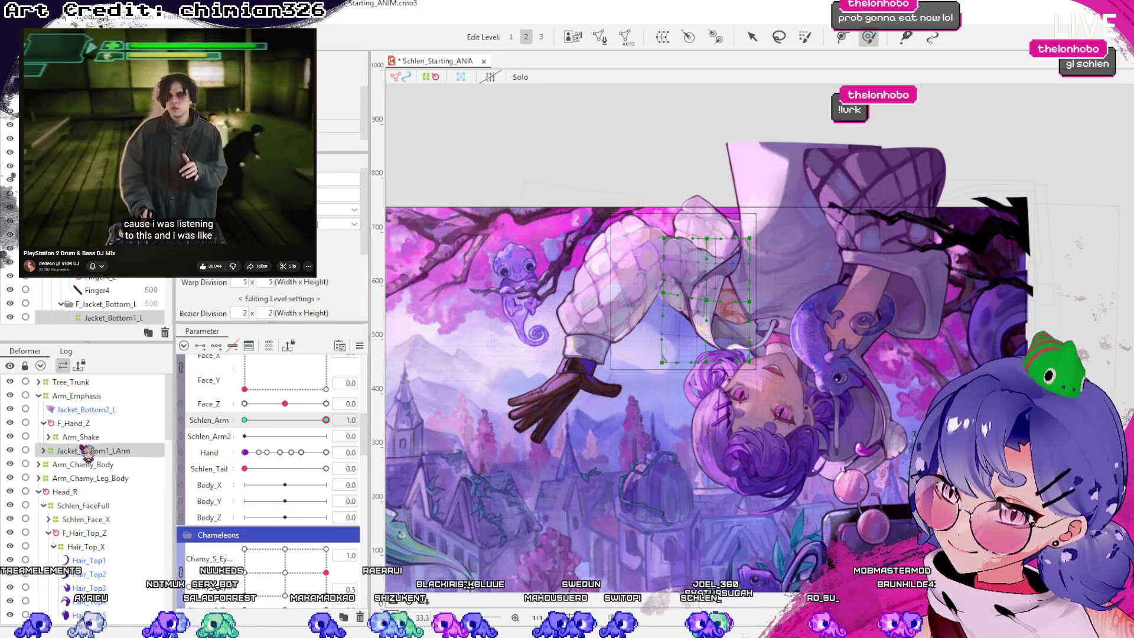
left_click(122, 436)
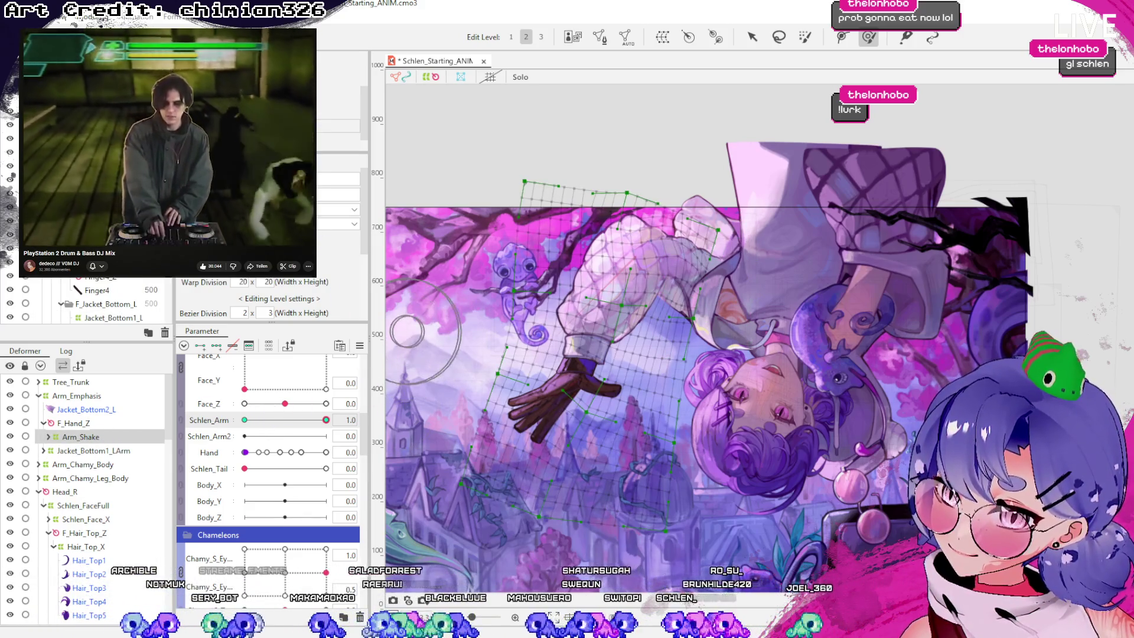
key("v")
left_click(662, 38)
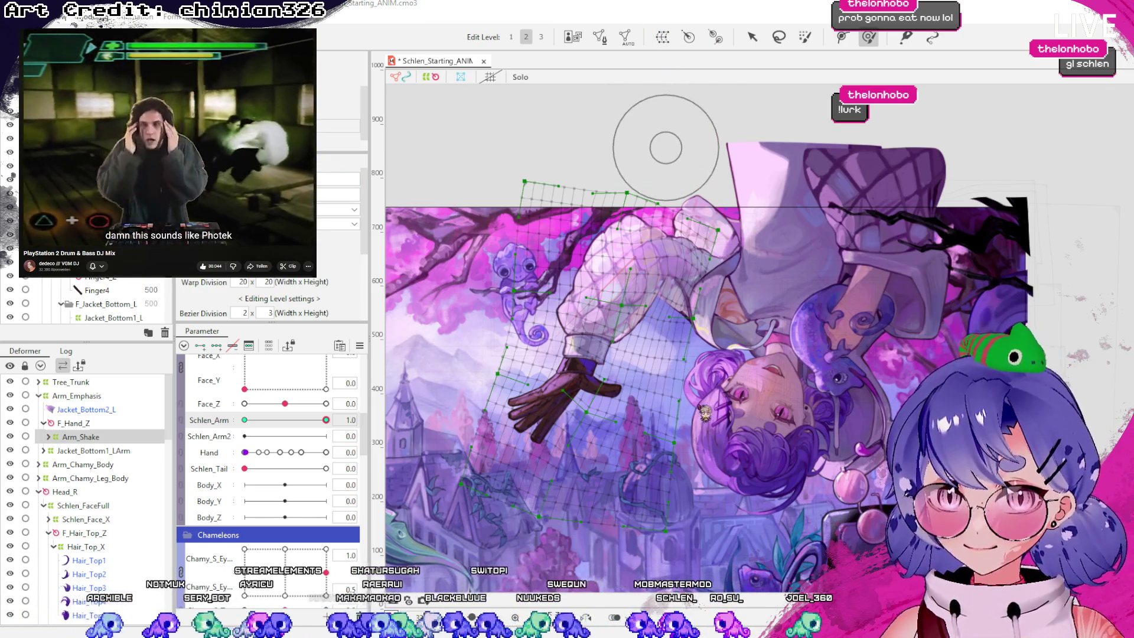
key("ctrl+z")
key("ctrl+z")
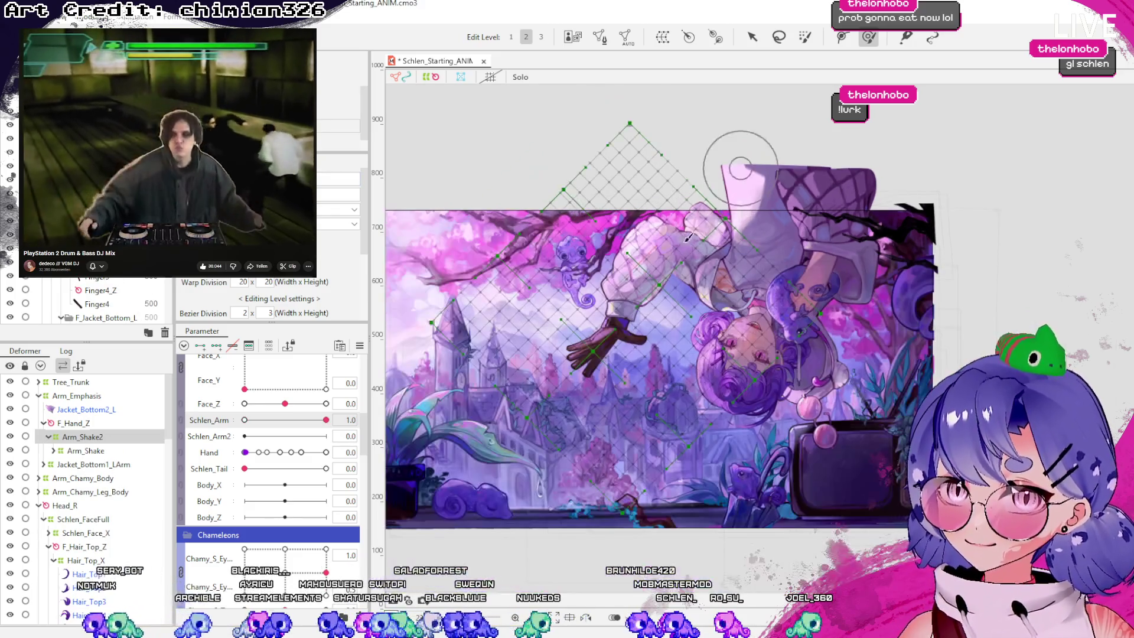
Rotate the Arm_Shake2 mesh to match the upside-down arm's angle
left_click(752, 36)
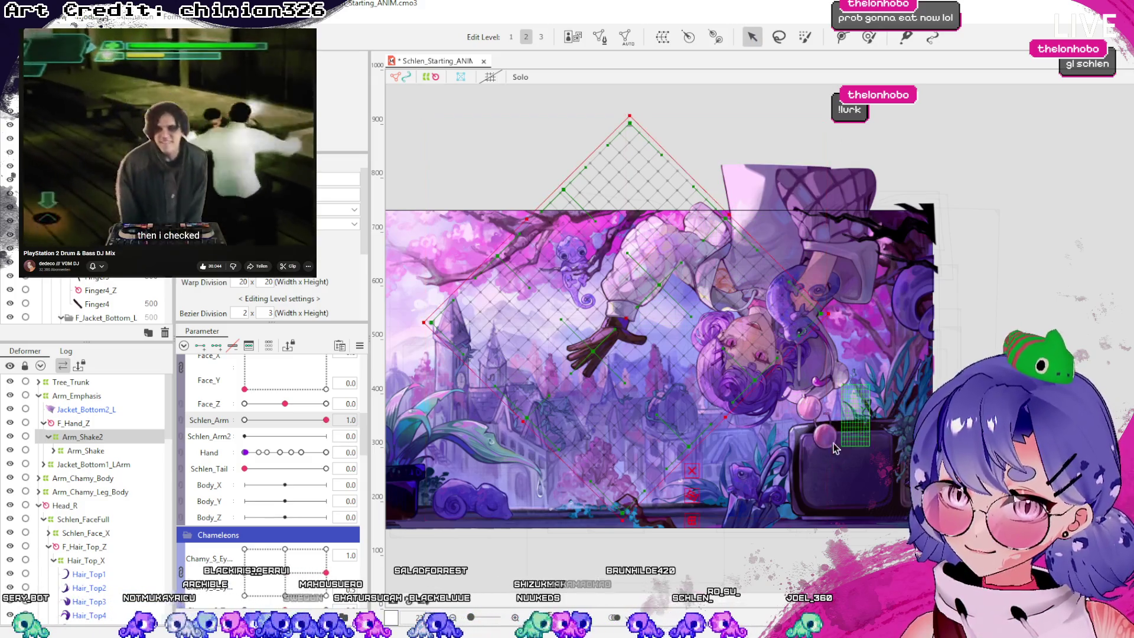
mouse_move(326, 420)
left_mouse_down()
mouse_move(277, 420)
mouse_move(286, 433)
mouse_move(466, 436)
left_mouse_up()
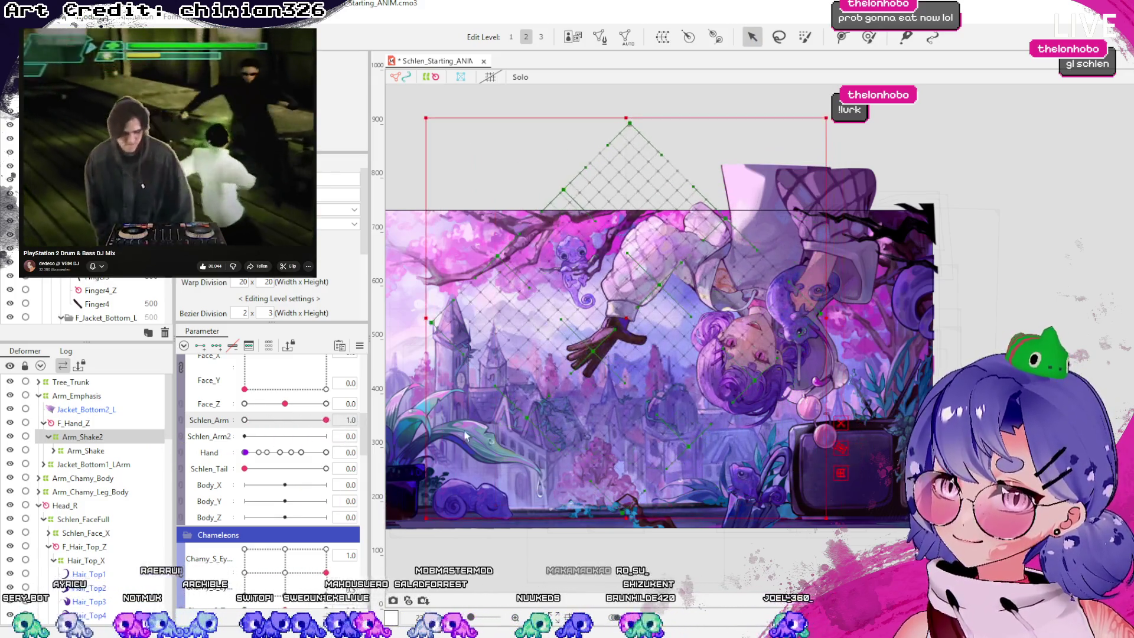
left_click(826, 117)
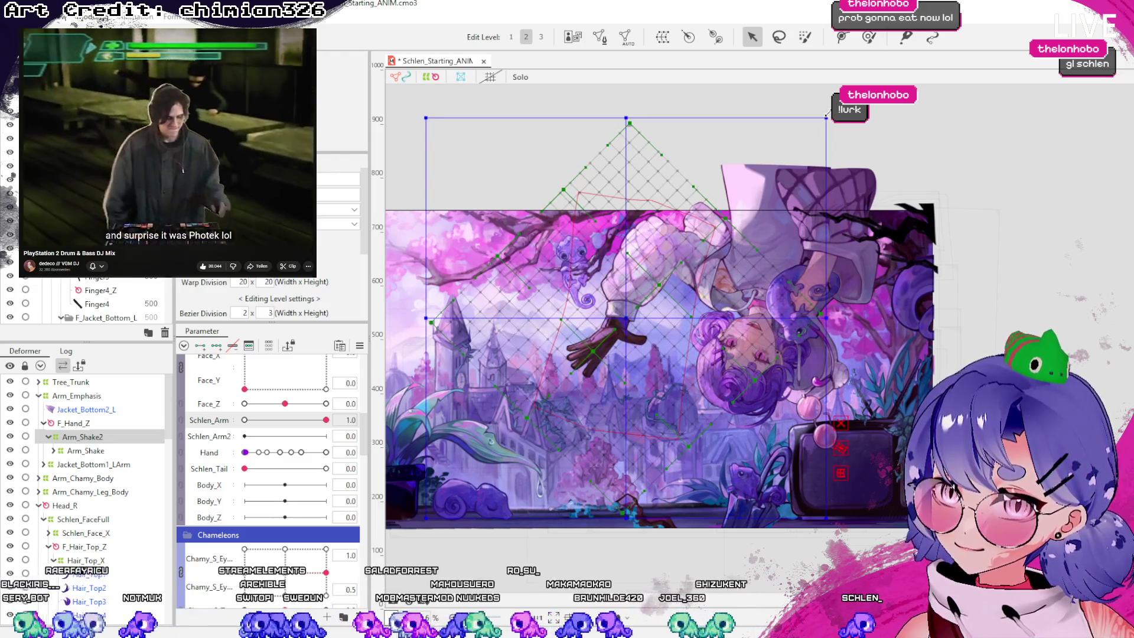
mouse_move(828, 110)
left_mouse_down()
mouse_move(785, 89)
mouse_move(655, 64)
left_mouse_up()
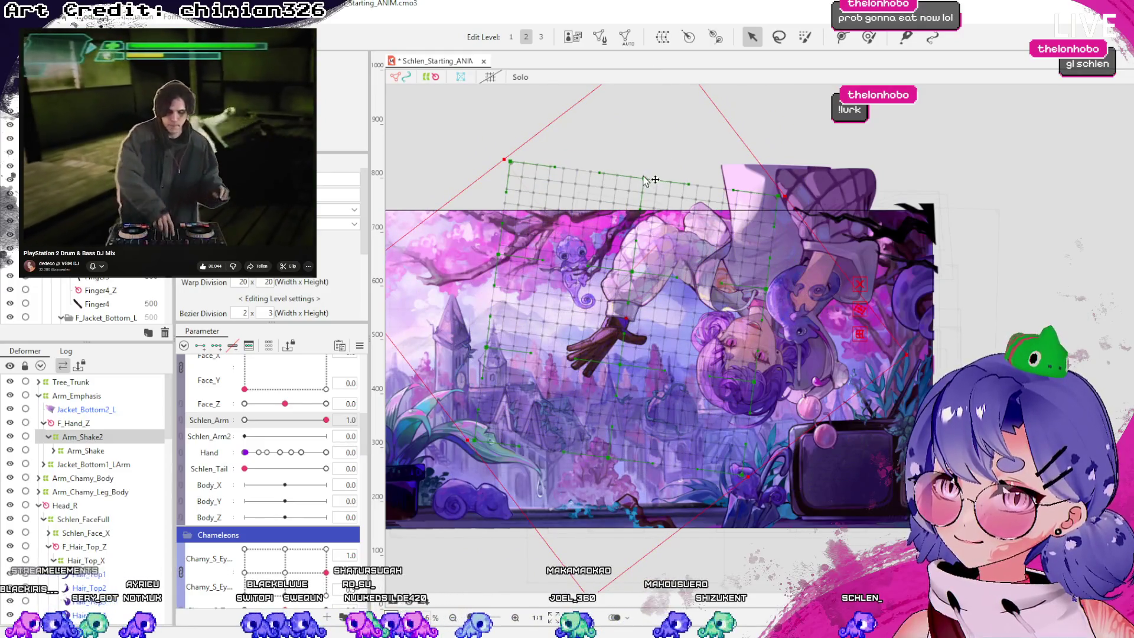
scroll(738, 278, "down", 2)
scroll(656, 236, "up", 2)
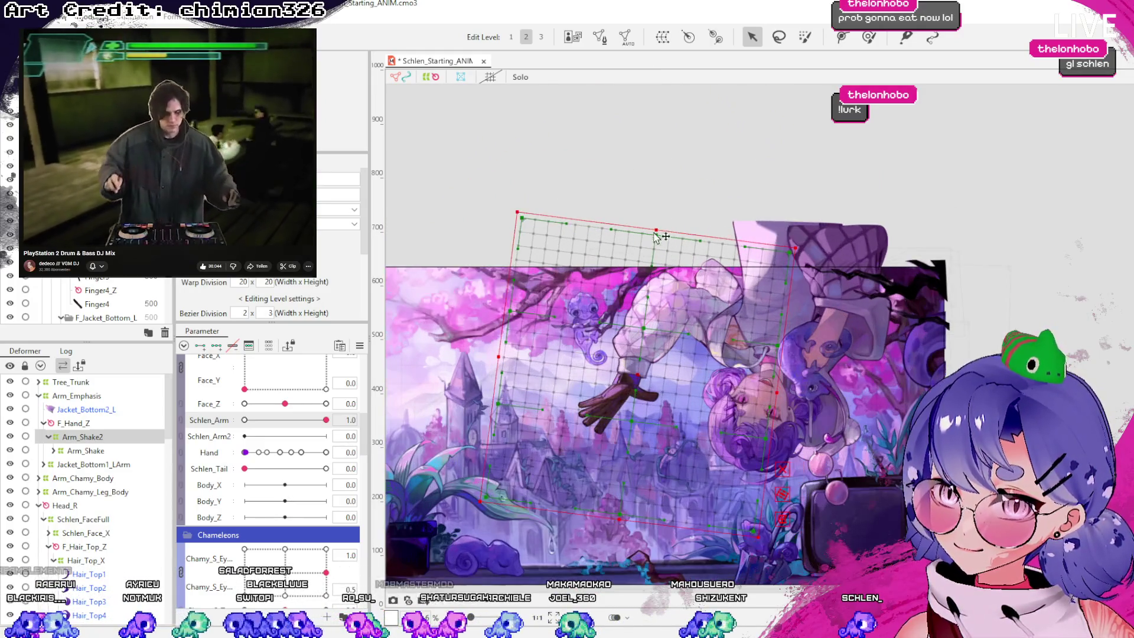
Tighten Arm_Shake2's top, bottom and side edges around the arm at Schlen_Arm 0
left_click_drag(656, 228, 656, 235)
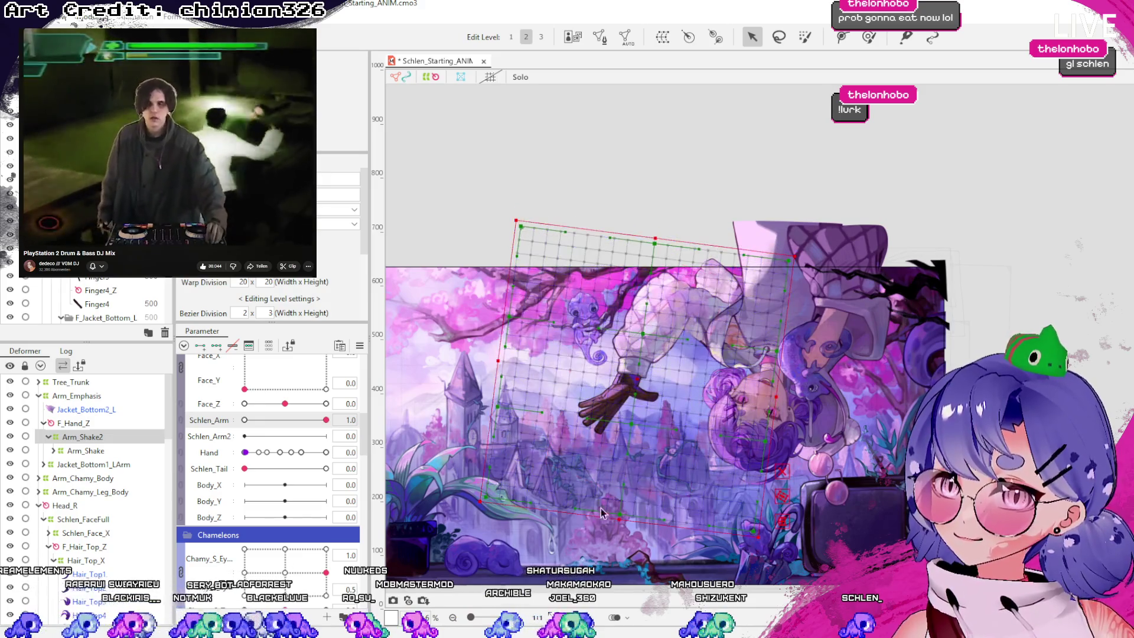
left_click_drag(613, 516, 613, 512)
left_click_drag(515, 357, 547, 357)
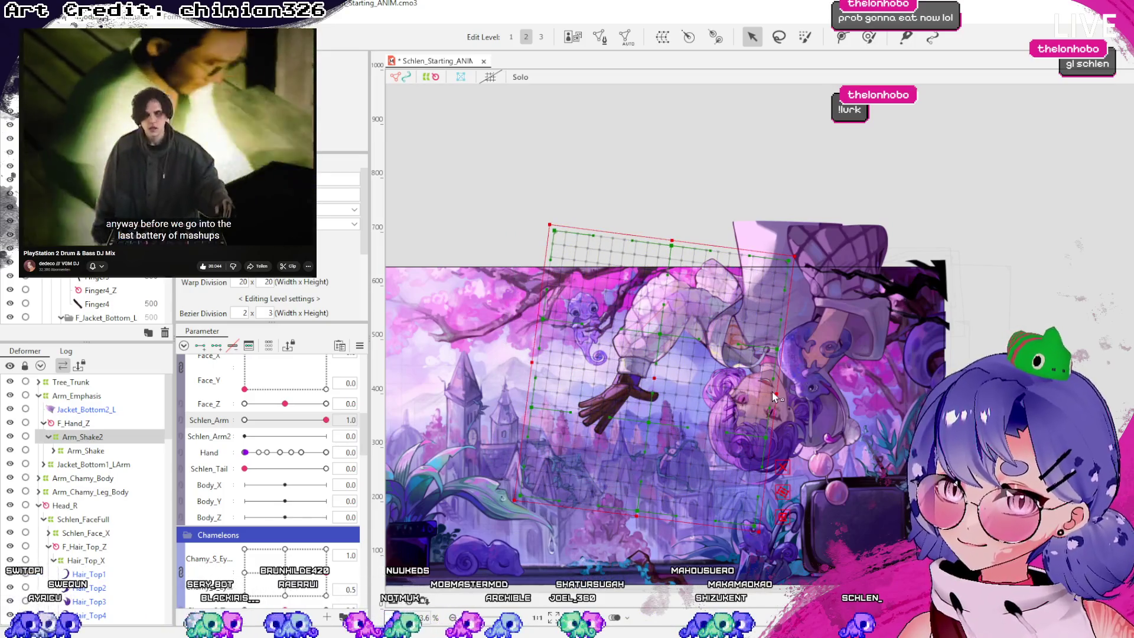
left_click_drag(326, 420, 244, 420)
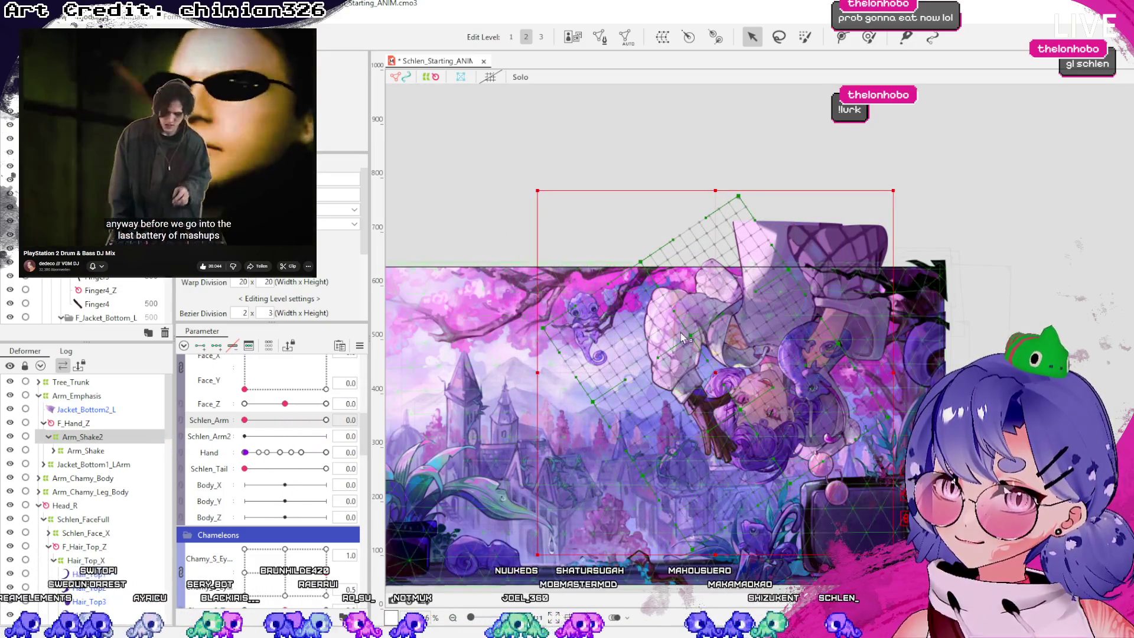
left_click(693, 235)
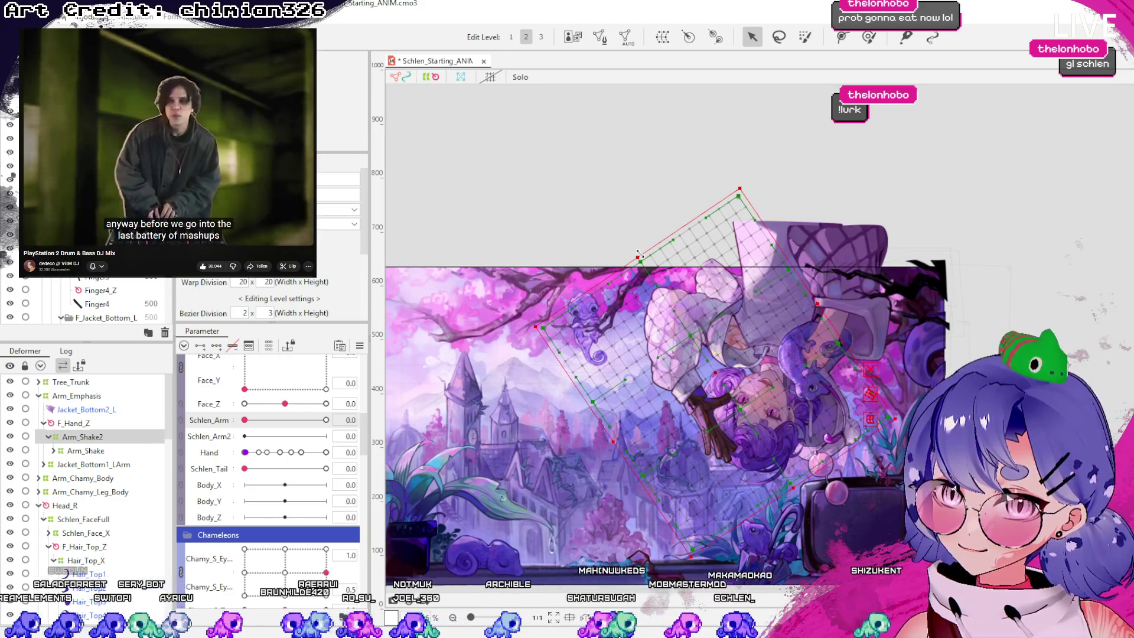
left_click_drag(820, 300, 792, 319)
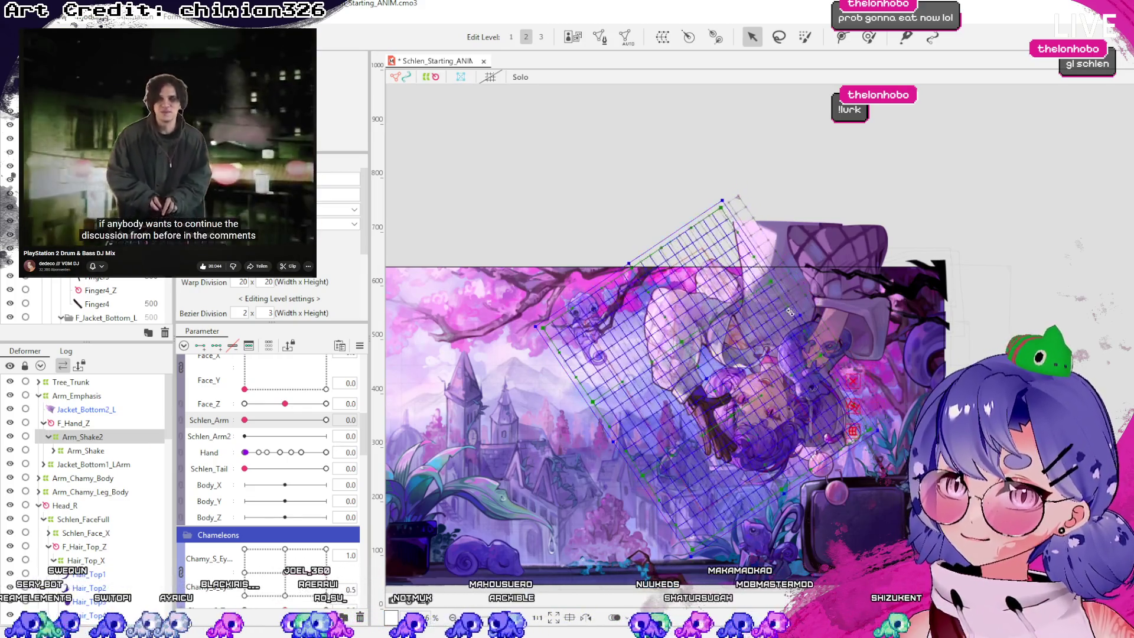
left_click_drag(614, 443, 619, 441)
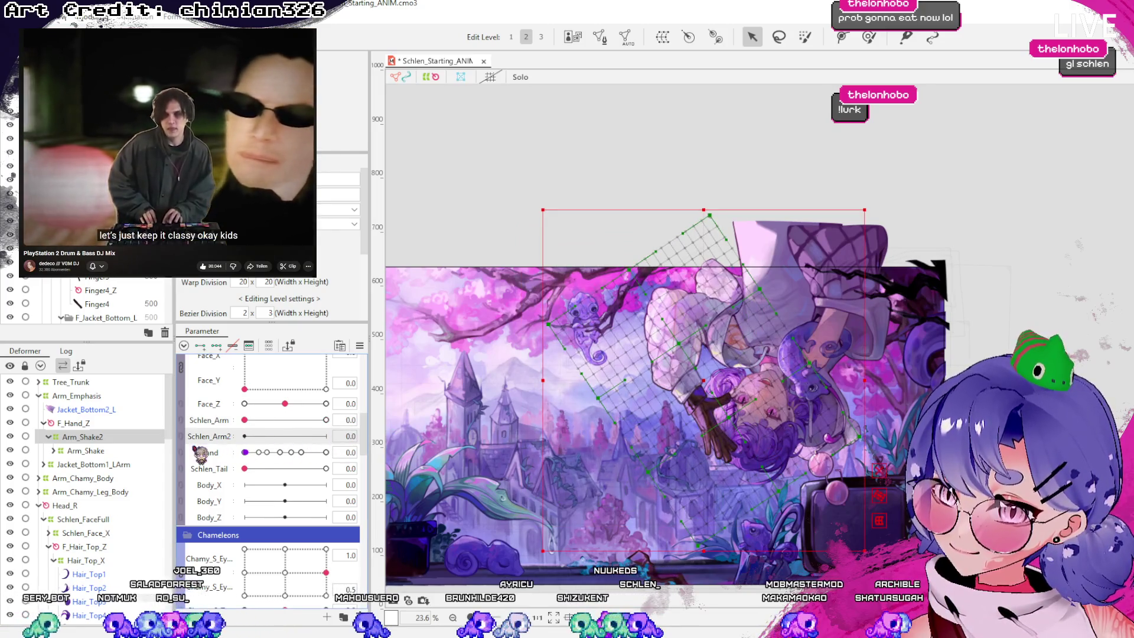
Brush-deform the Arm_Shake2 grid around the arm at Schlen_Arm2 1.0, comparing against 0
left_click_drag(246, 437, 747, 424)
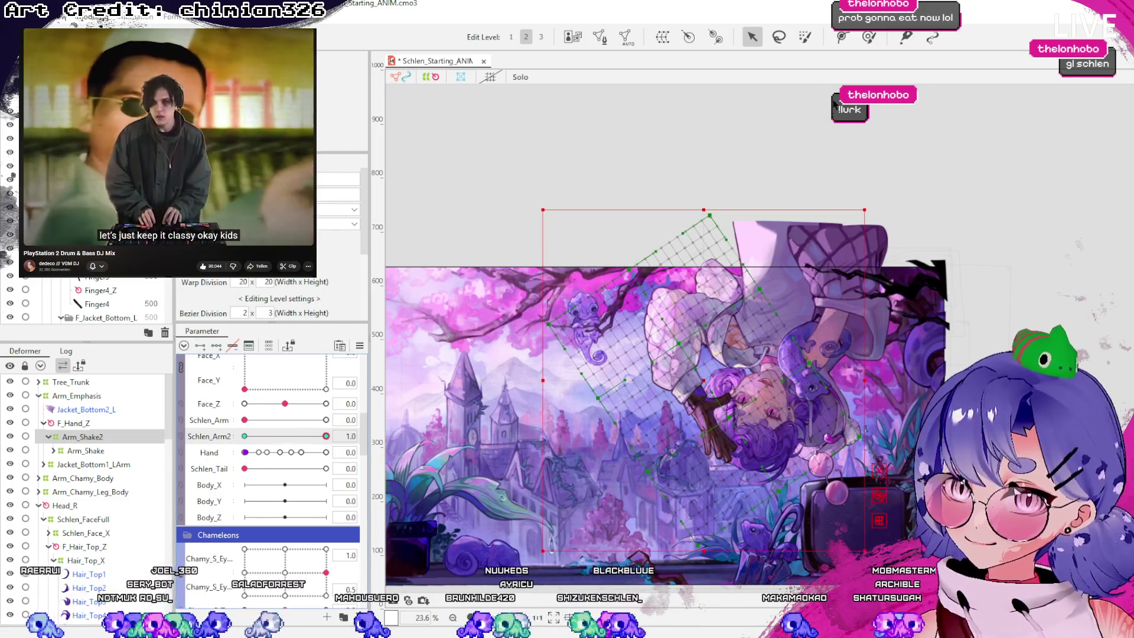
left_click(869, 38)
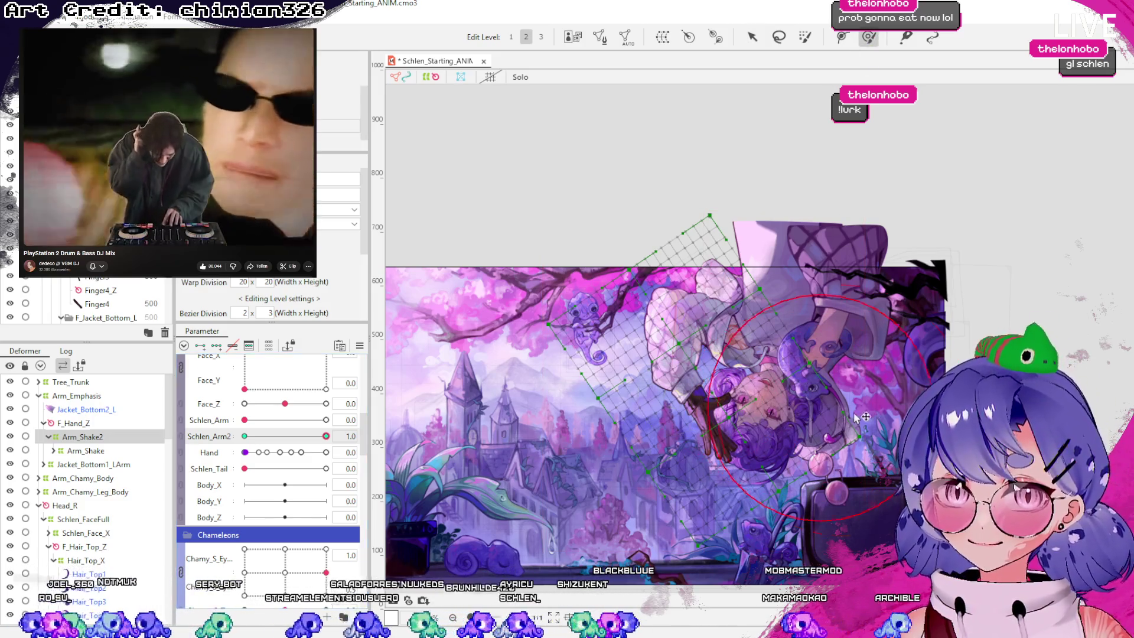
mouse_move(695, 402)
left_mouse_down()
mouse_move(650, 407)
mouse_move(738, 462)
left_mouse_up()
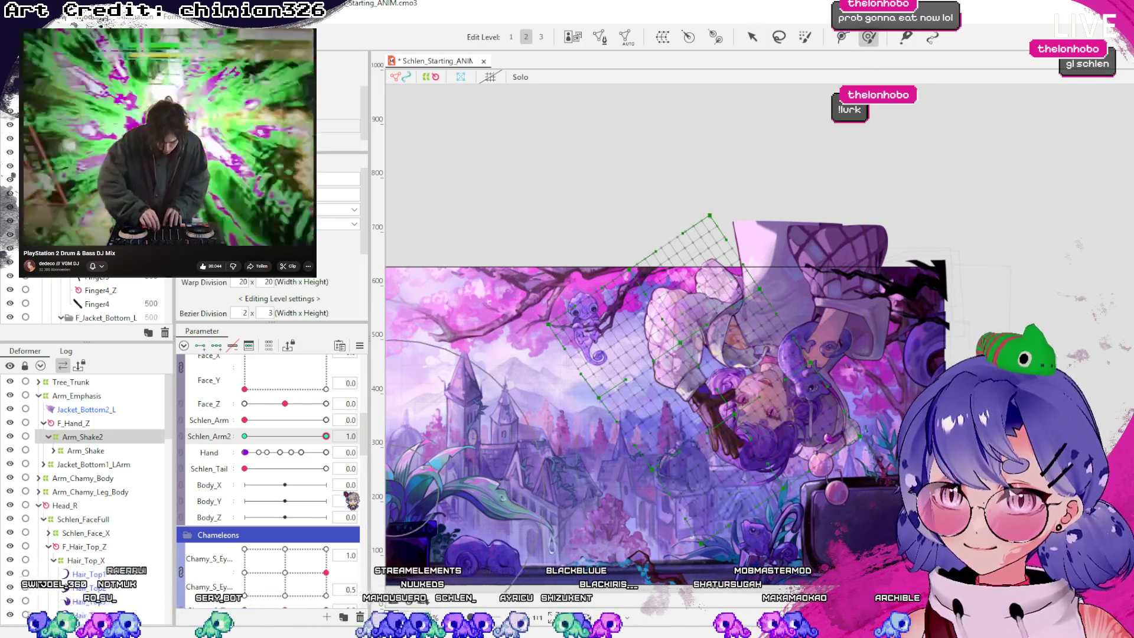
left_click_drag(326, 436, 244, 436)
left_click(326, 436)
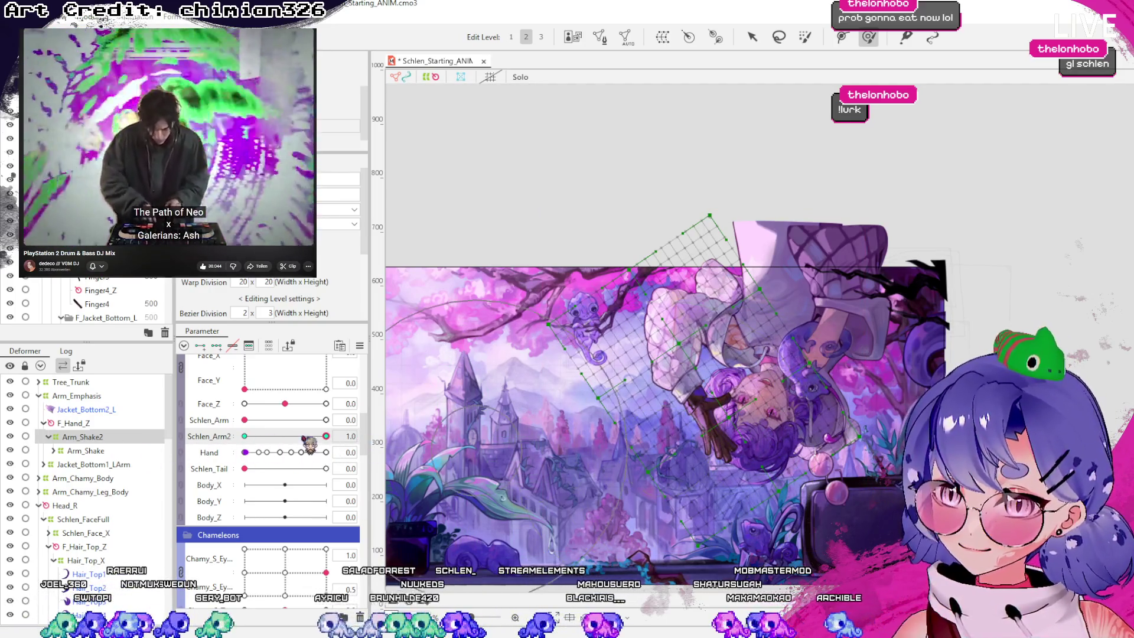
mouse_move(807, 441)
left_mouse_down()
mouse_move(708, 472)
mouse_move(638, 542)
left_mouse_up()
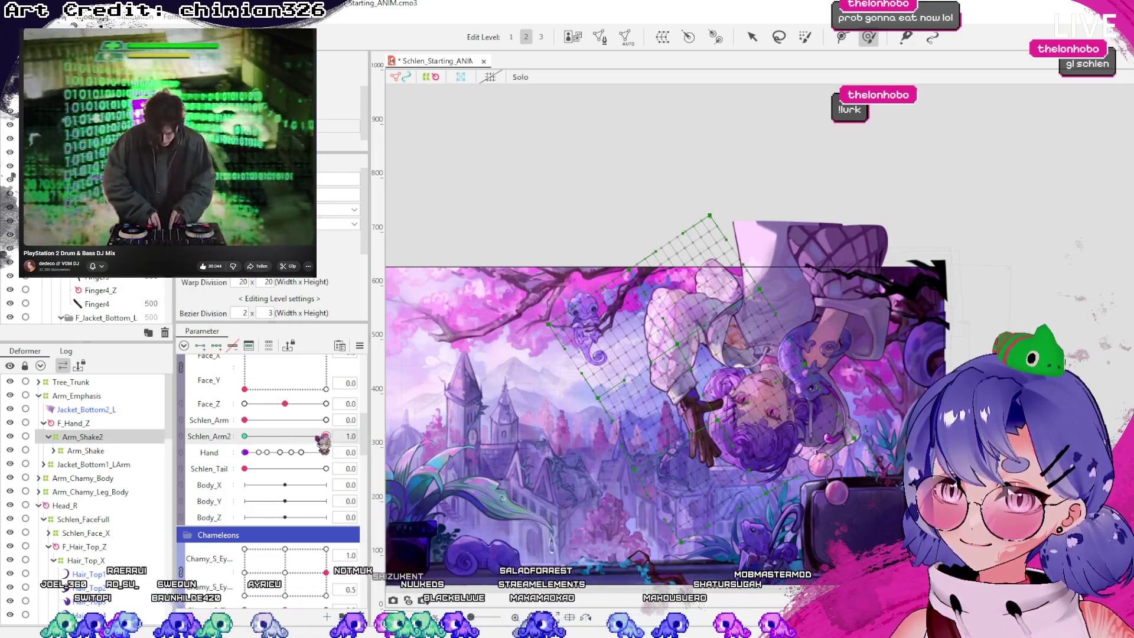
left_click_drag(591, 356, 561, 331)
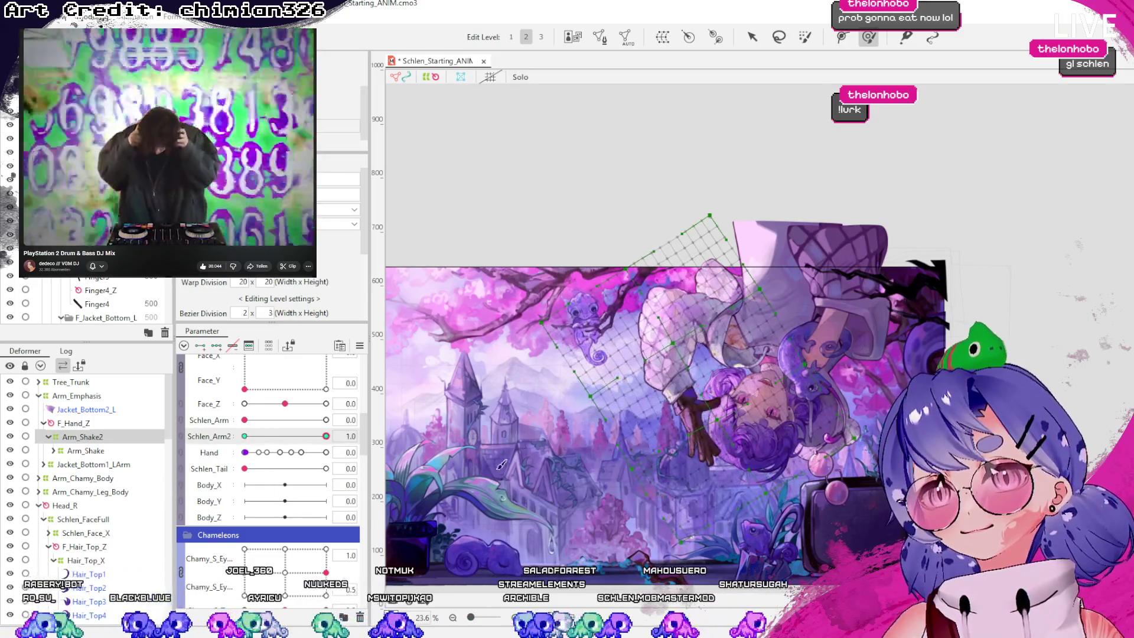
scroll(709, 295, "up", 10)
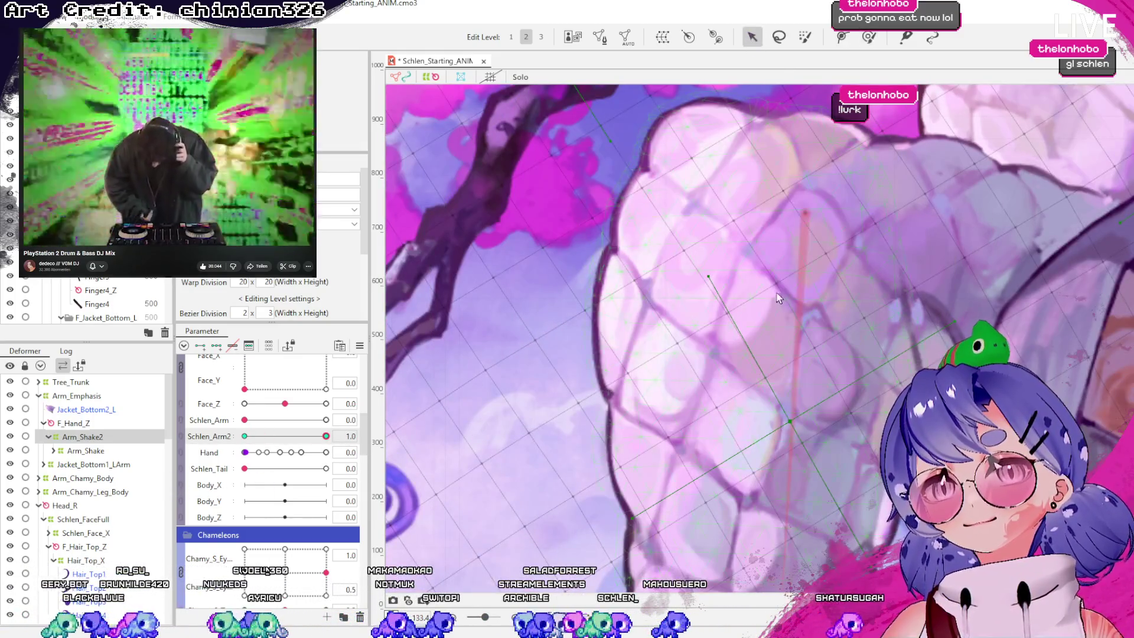
Nudge the deformer slightly right, then swing Schlen_Arm and Schlen_Arm2 between 0 and 1
scroll(779, 299, "down", 5)
left_click_drag(825, 418, 826, 419)
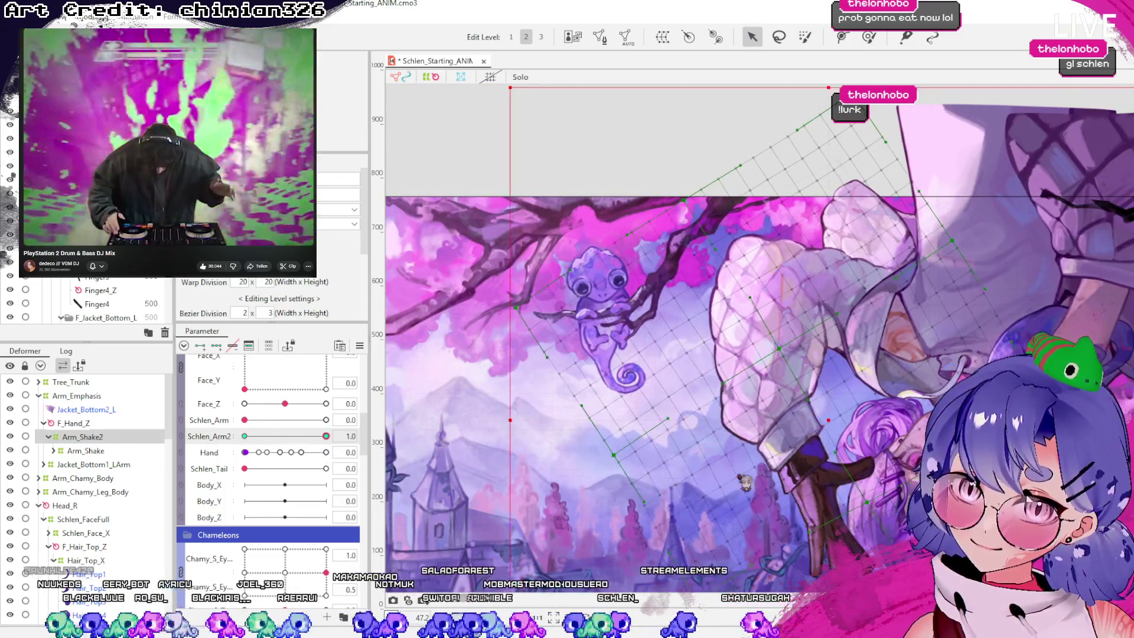
key("Right")
left_click_drag(314, 438, 44, 463)
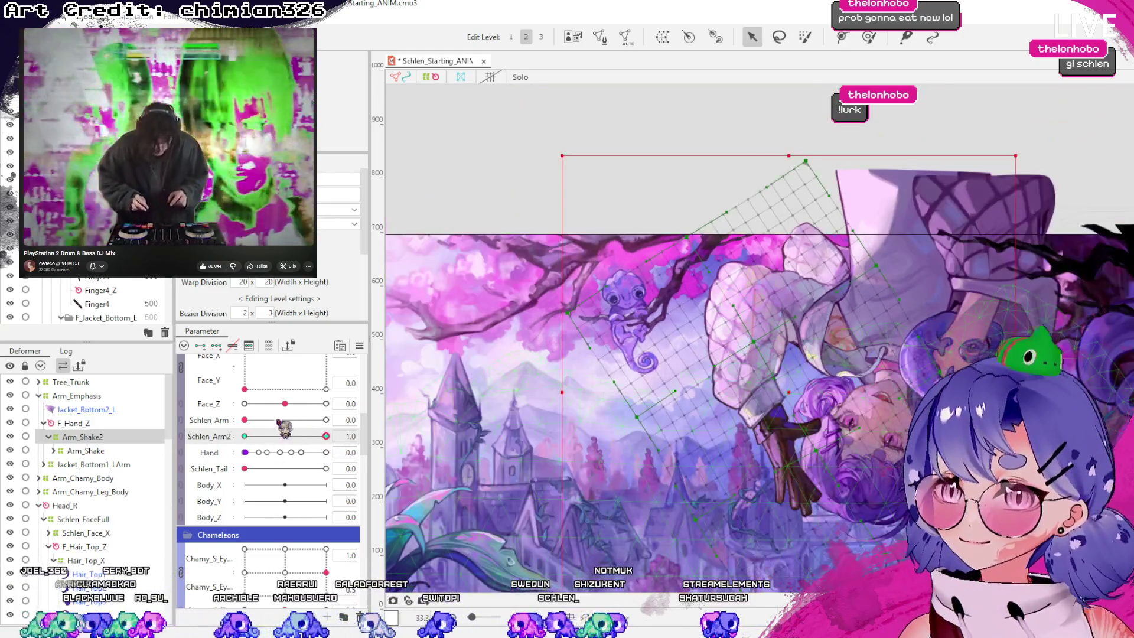
left_click(240, 436)
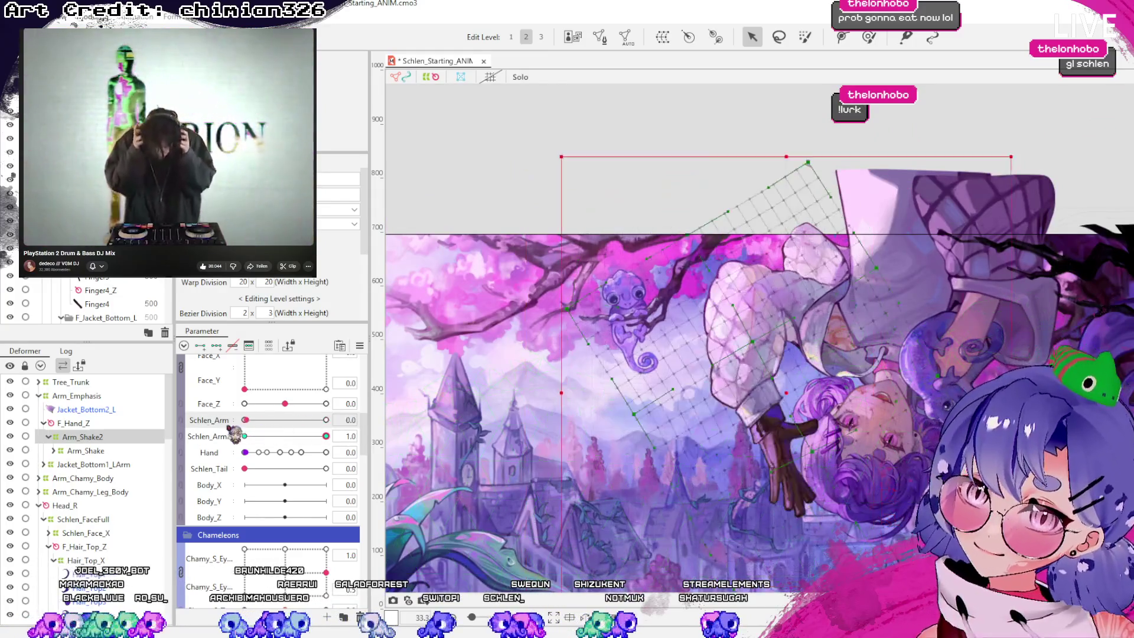
left_click(239, 436)
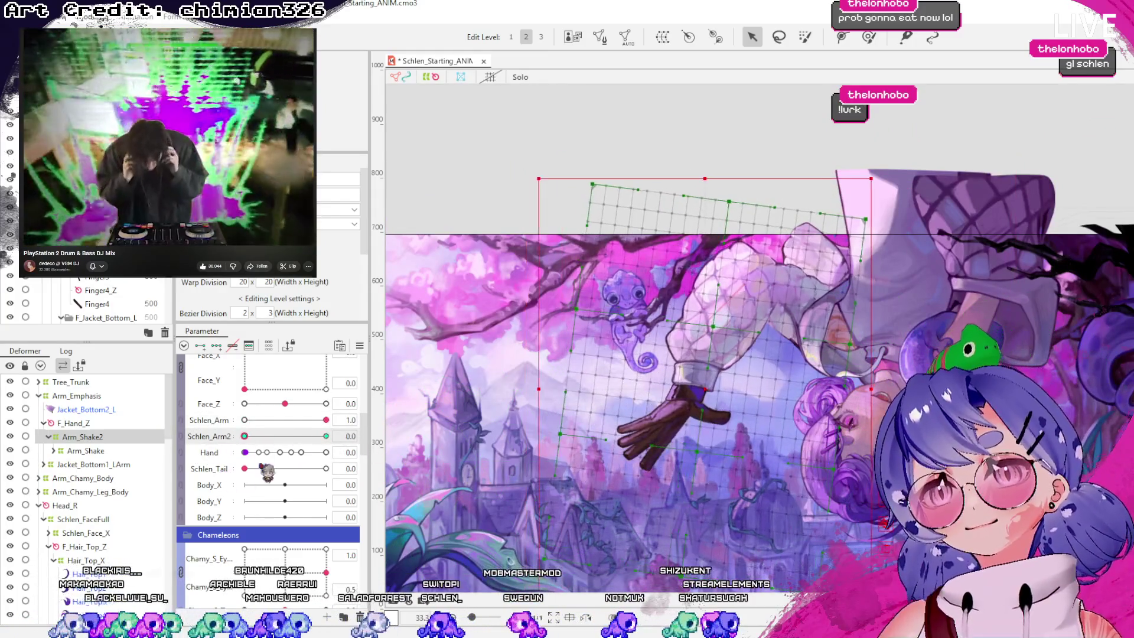
left_click(244, 420)
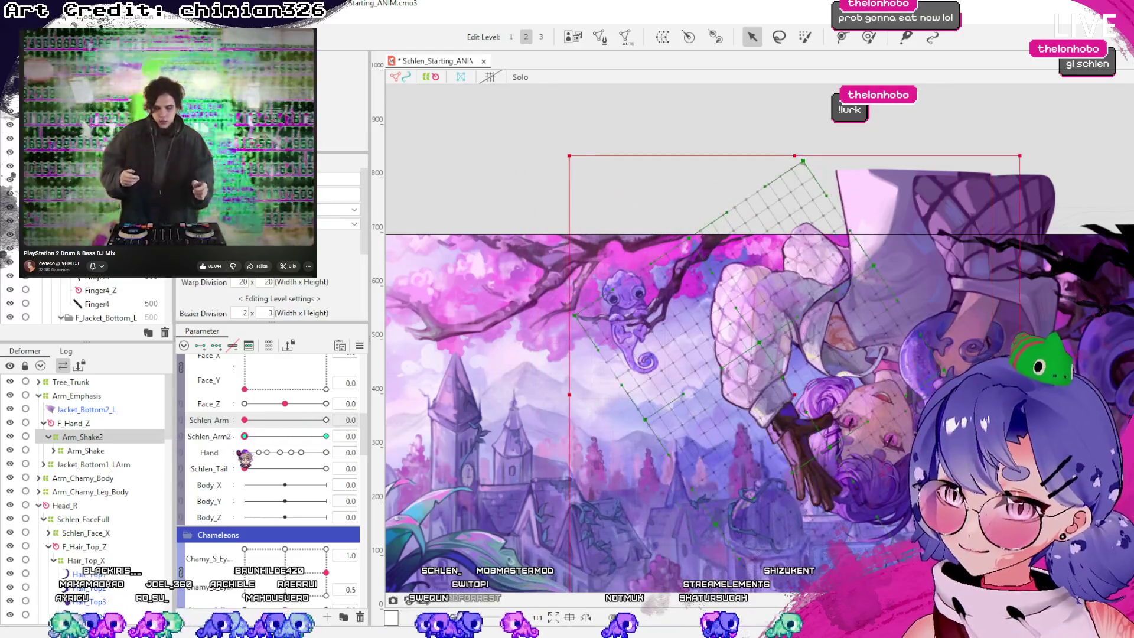
mouse_move(275, 424)
left_mouse_down()
mouse_move(326, 420)
mouse_move(277, 420)
mouse_move(308, 420)
mouse_move(284, 420)
mouse_move(293, 420)
mouse_move(264, 440)
mouse_move(326, 440)
left_mouse_up()
mouse_move(210, 452)
left_mouse_down()
mouse_move(313, 449)
mouse_move(67, 448)
left_mouse_up()
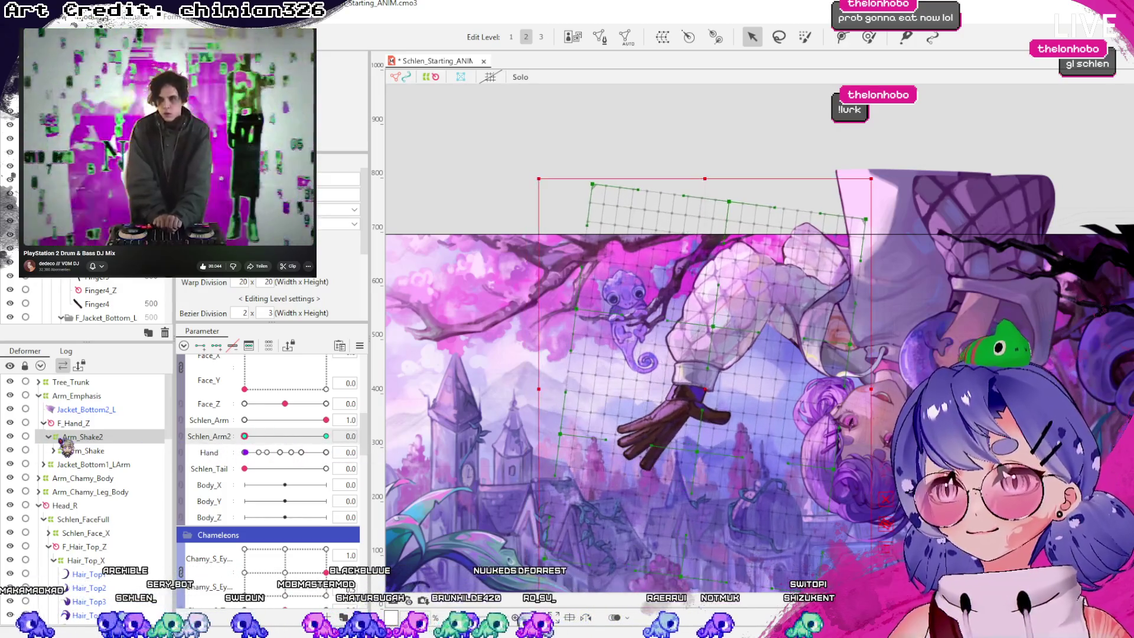
Select the Arm_Emphasis warp deformer and set Schlen_Arm2 to 1.0
left_click(89, 424)
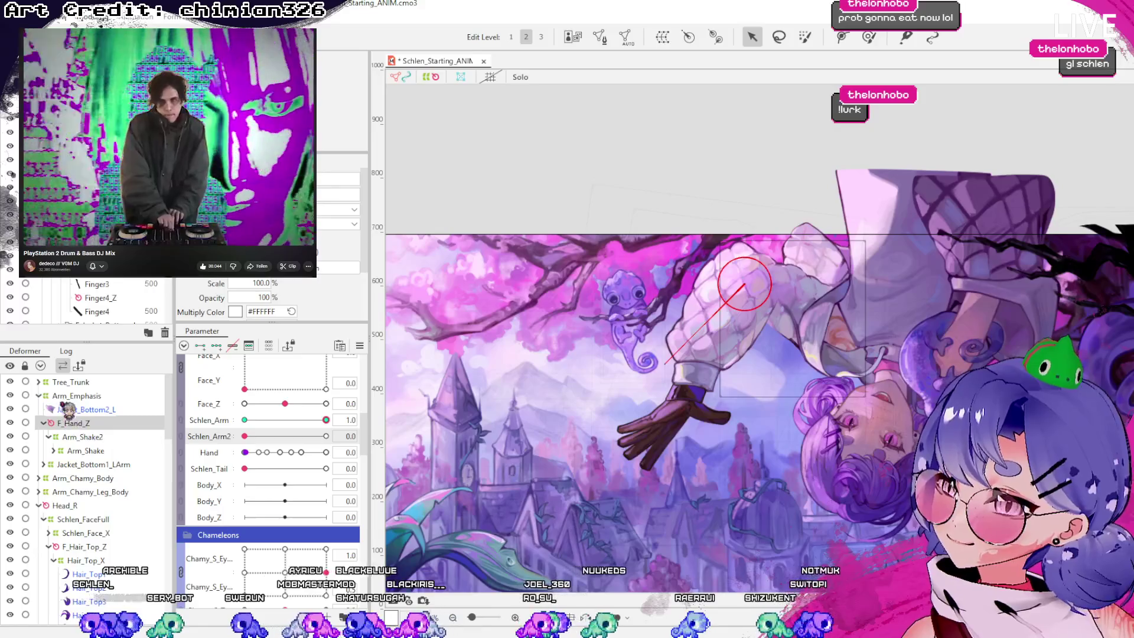
left_click(65, 396)
left_click(39, 395)
left_click(109, 409)
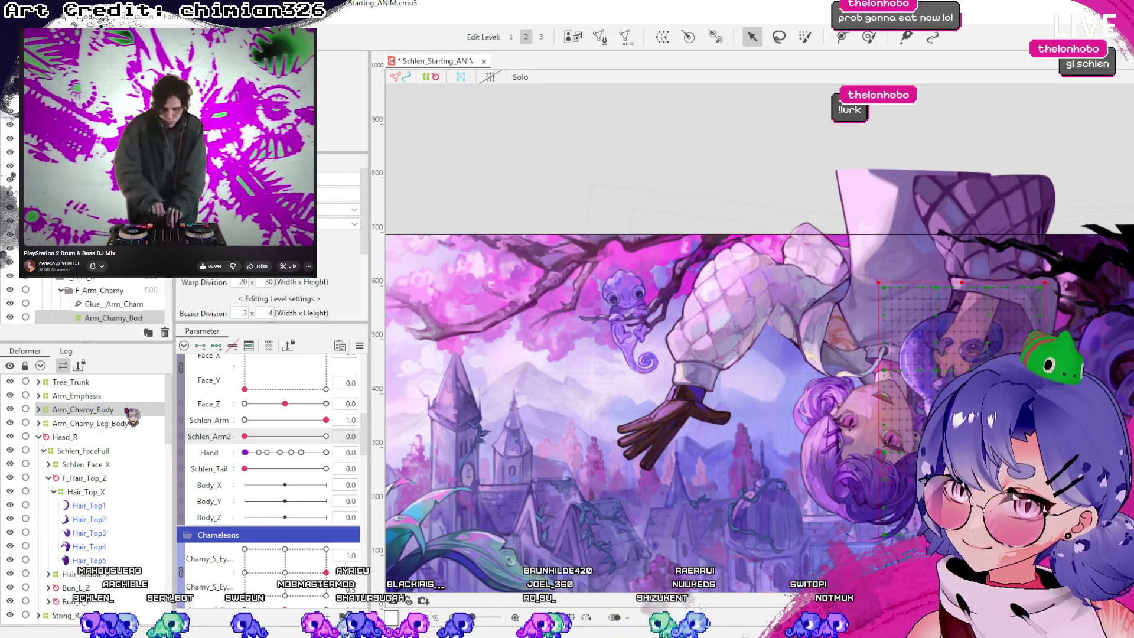
left_click(110, 424)
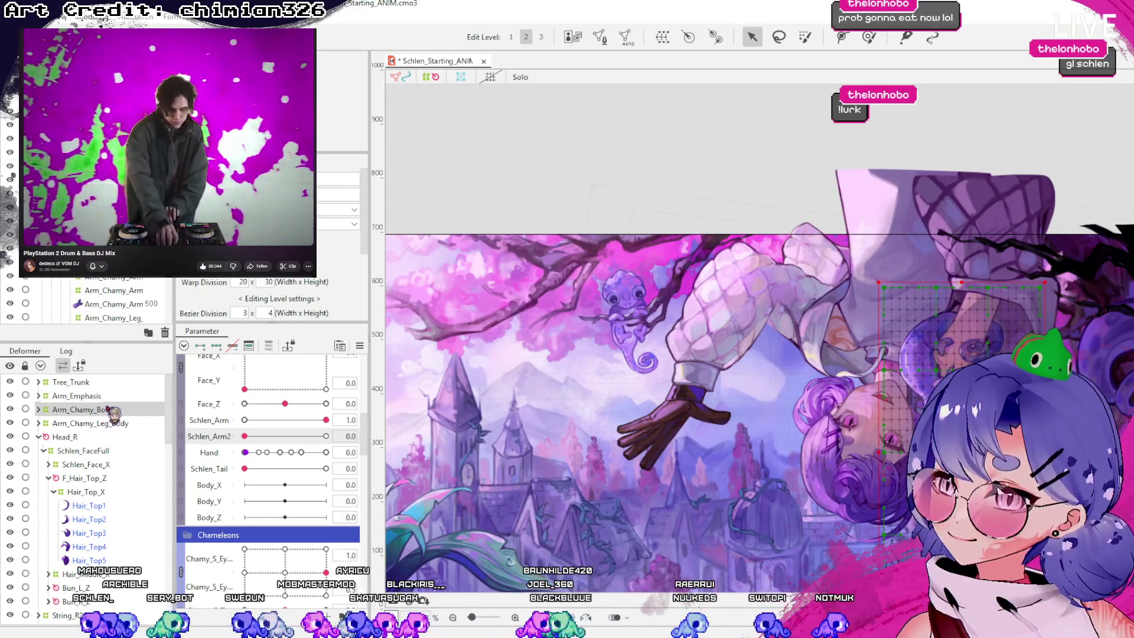
left_click(109, 397)
left_click_drag(265, 437, 326, 436)
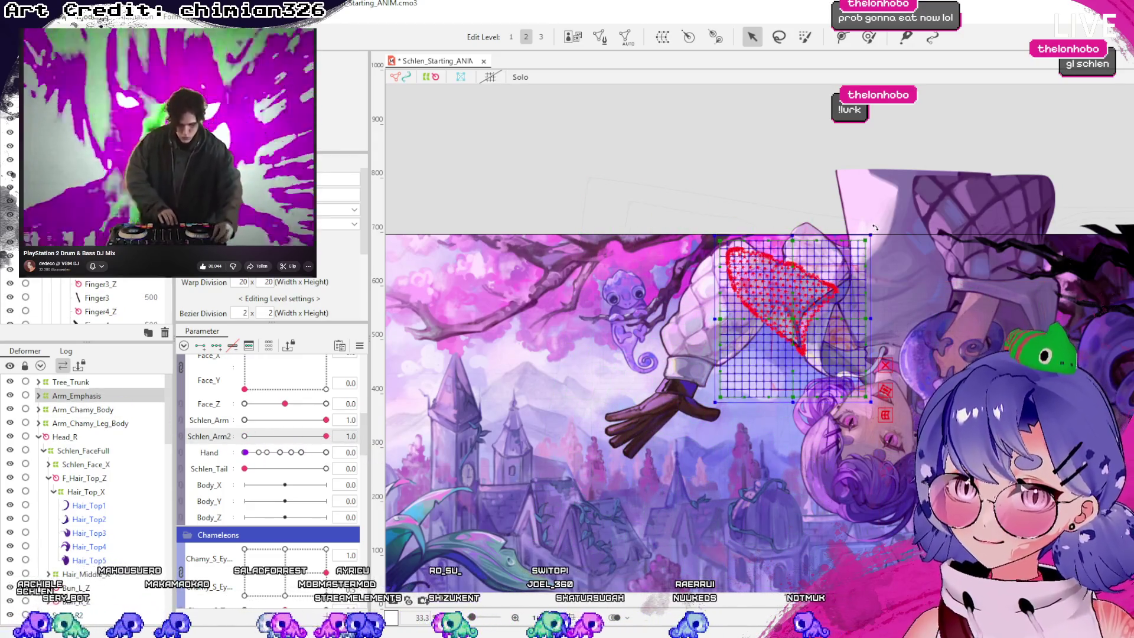
Rotate and stretch the Arm_Emphasis grid along the sleeve, then undo back to upright
left_click_drag(875, 227, 869, 283)
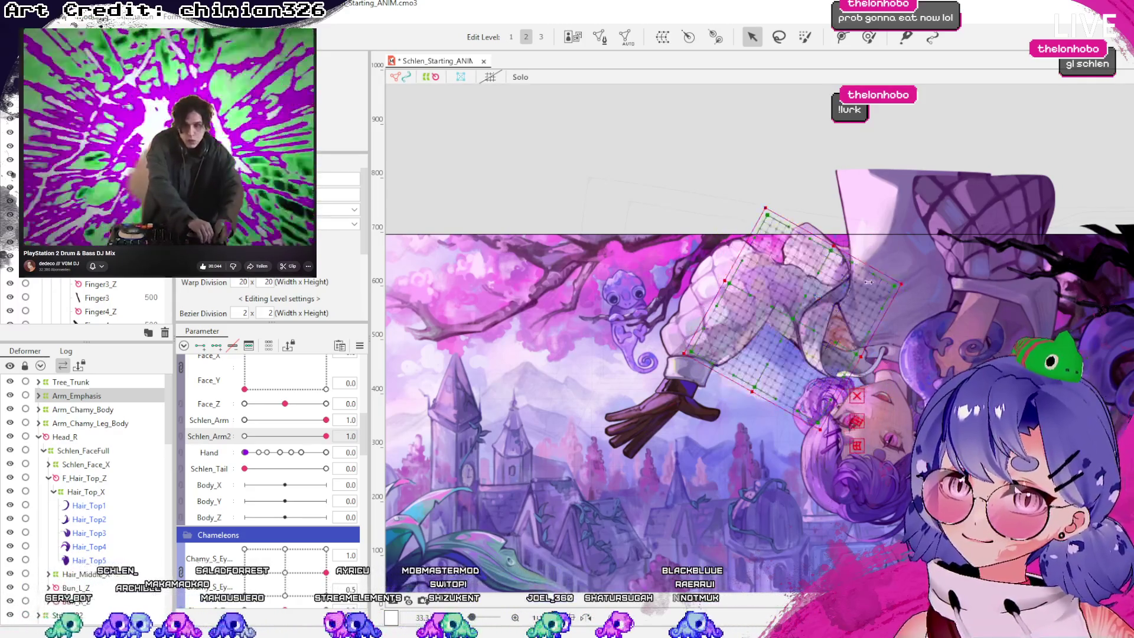
left_click_drag(725, 278, 687, 254)
left_click_drag(862, 353, 901, 380)
left_click_drag(834, 243, 848, 235)
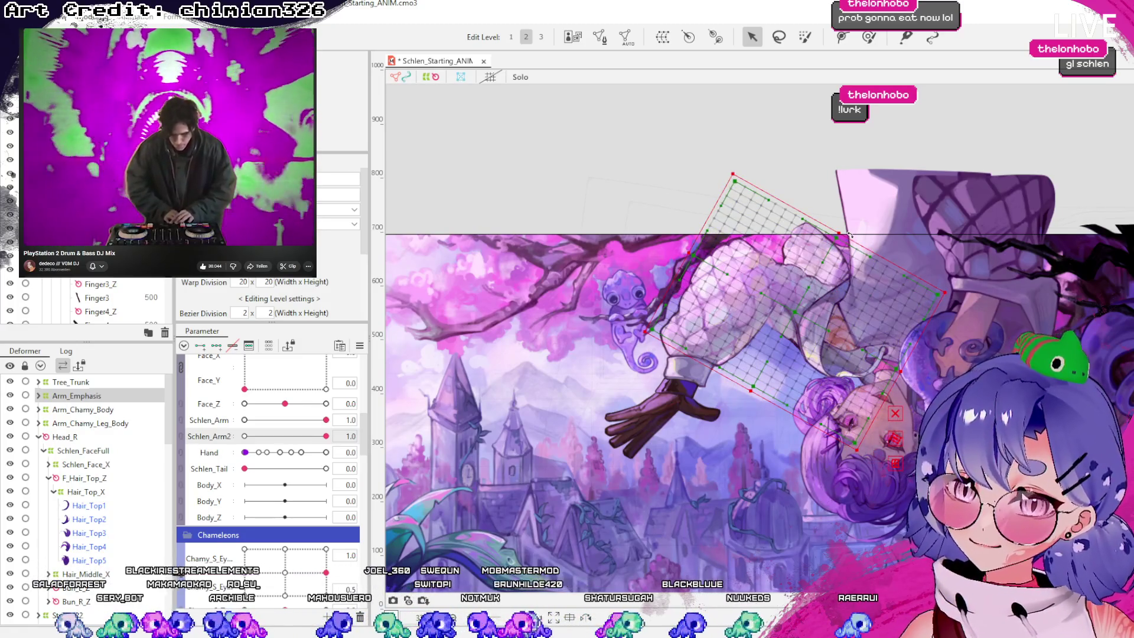
key("ctrl+z")
key("ctrl+z")
key("ctrl+z")
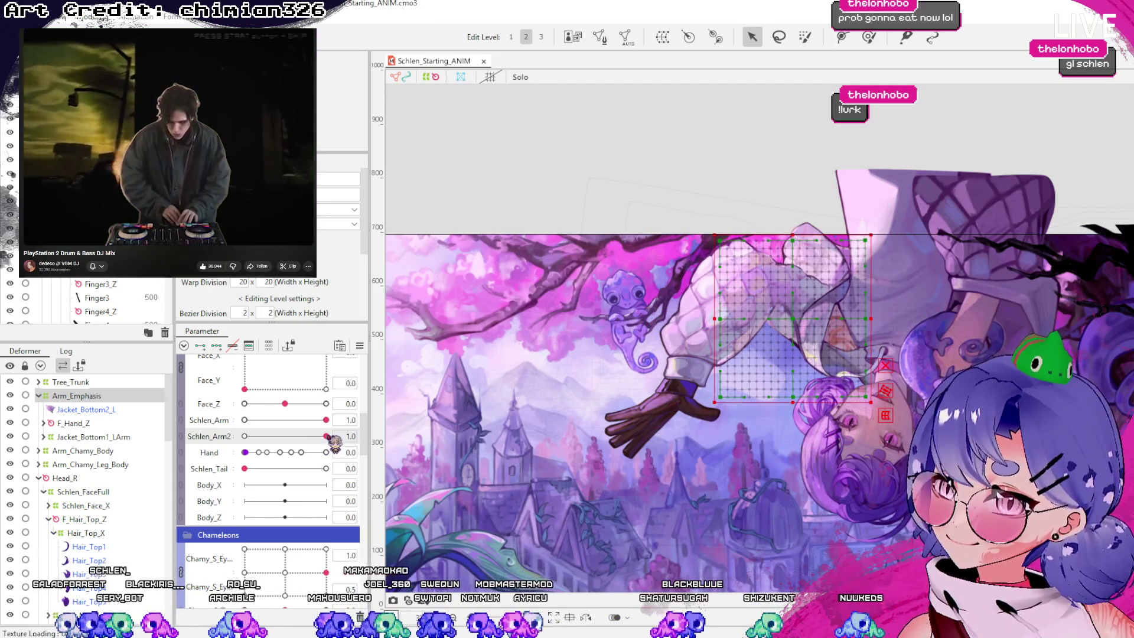
Scrub Schlen_Arm2, set Schlen_Arm to 1.0 to recheck the swing, and save Schlen_Starting_ANIM
left_click_drag(329, 437, 178, 455)
left_click_drag(244, 436, 327, 436)
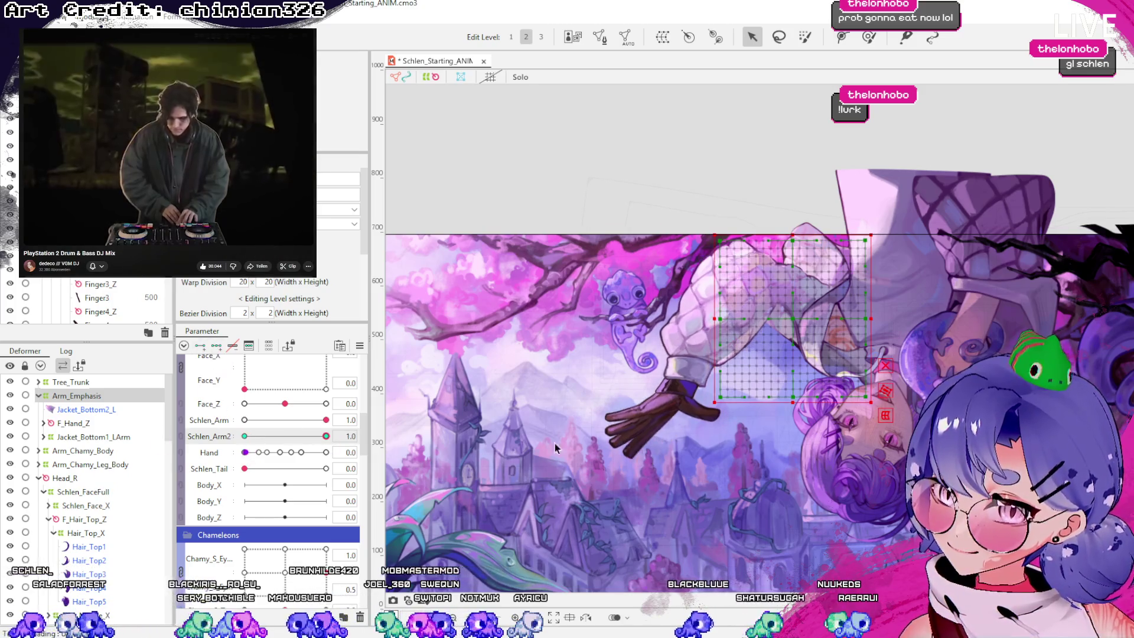
left_click(868, 36)
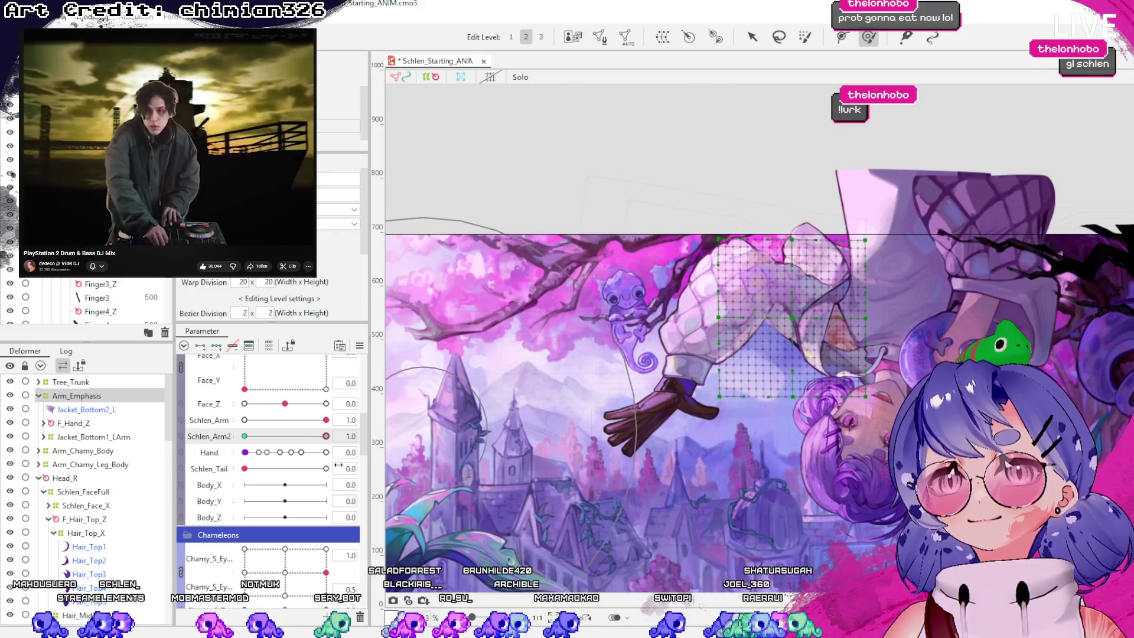
mouse_move(326, 437)
left_mouse_down()
mouse_move(103, 487)
mouse_move(235, 463)
mouse_move(130, 490)
mouse_move(207, 457)
mouse_move(158, 514)
mouse_move(528, 456)
left_mouse_up()
mouse_move(335, 440)
left_mouse_down()
mouse_move(165, 444)
mouse_move(50, 471)
mouse_move(354, 452)
mouse_move(241, 472)
mouse_move(409, 449)
left_mouse_up()
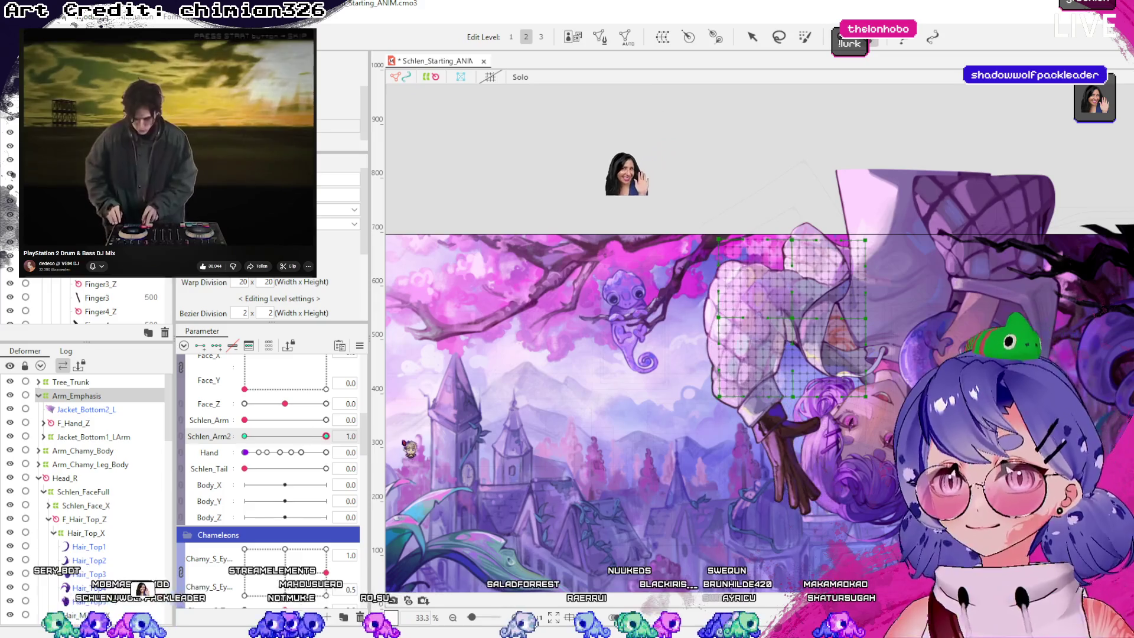
mouse_move(245, 420)
left_mouse_down()
mouse_move(317, 438)
mouse_move(164, 484)
mouse_move(480, 423)
left_mouse_up()
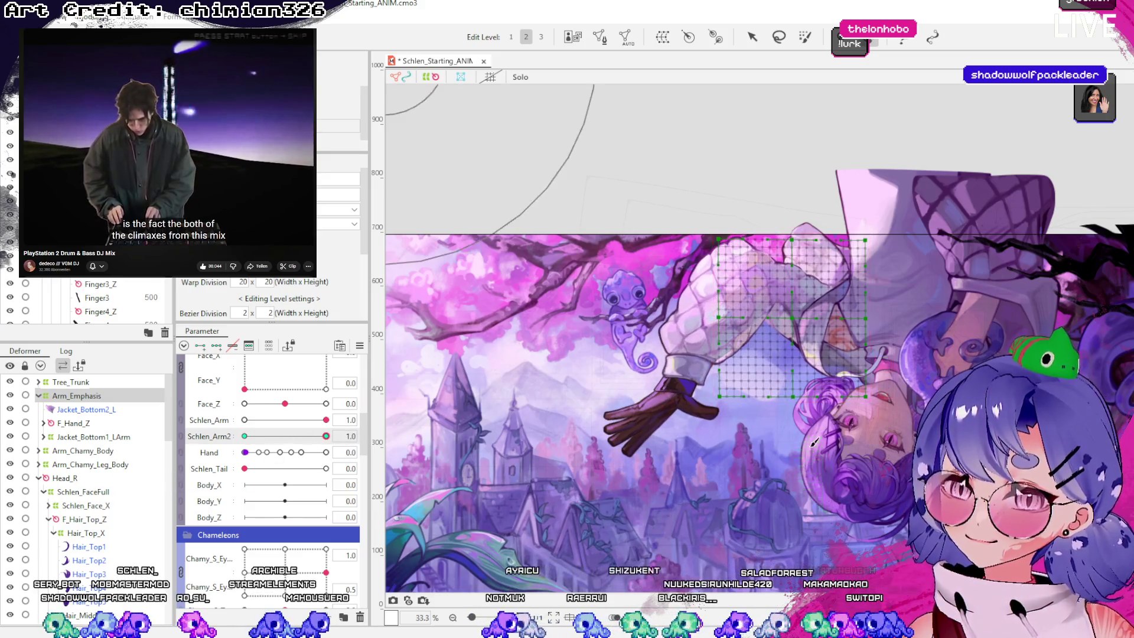
left_click(790, 425)
key("ctrl+s")
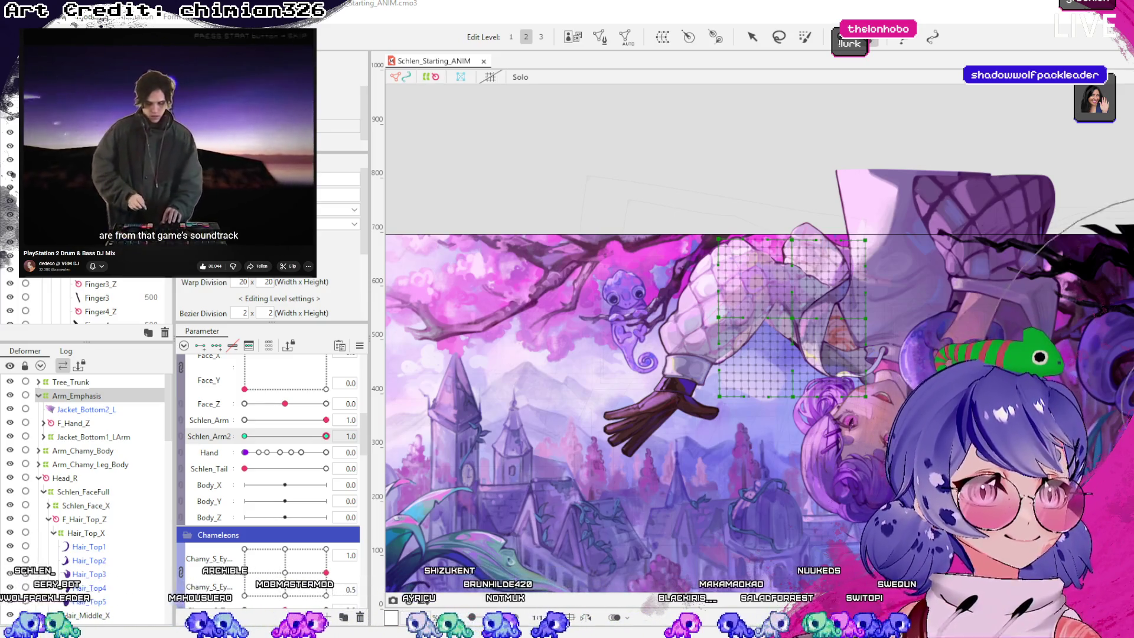
scroll(588, 363, "down", 3)
Fit, zoom and pan around the posed scene to look it over
key("v")
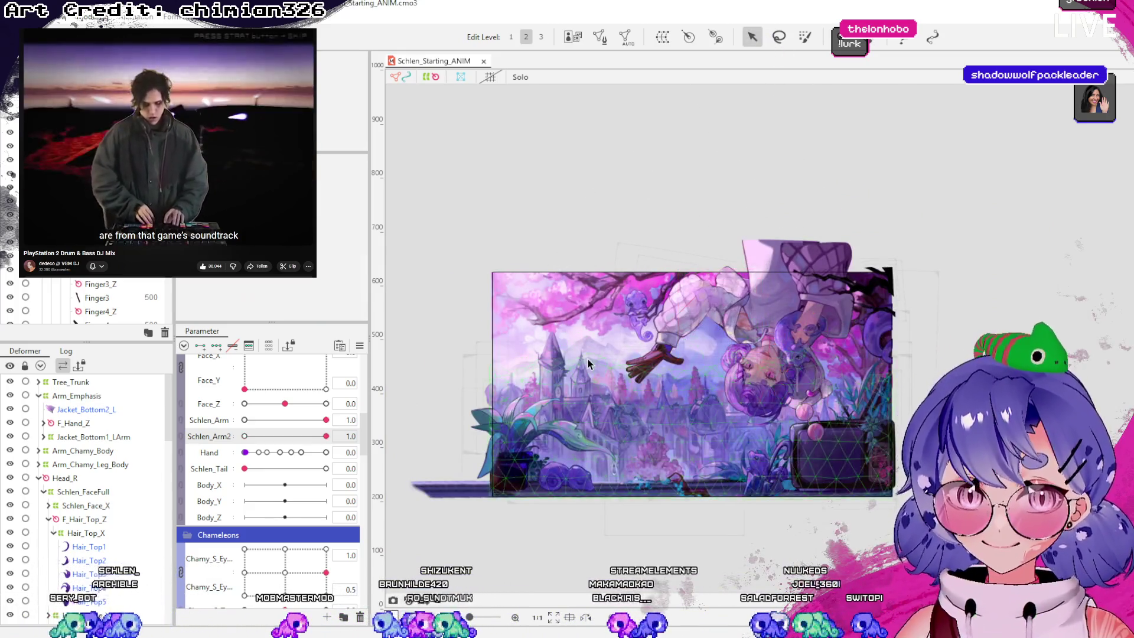
scroll(587, 364, "up", 3)
left_click_drag(628, 358, 632, 357)
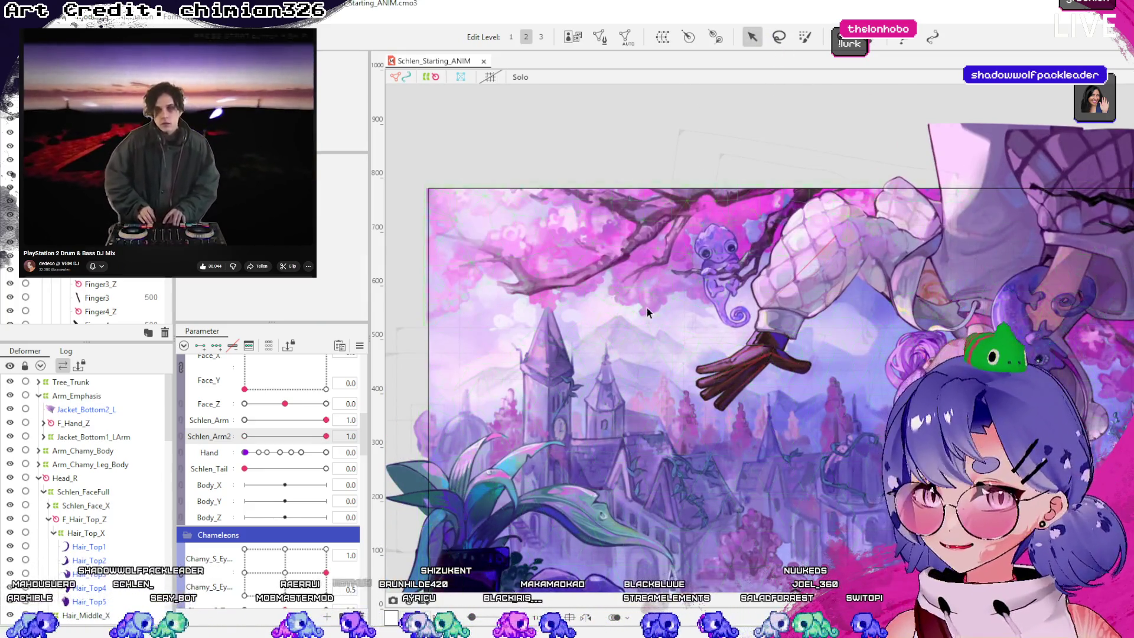
scroll(647, 307, "down", 1)
scroll(796, 365, "up", 5)
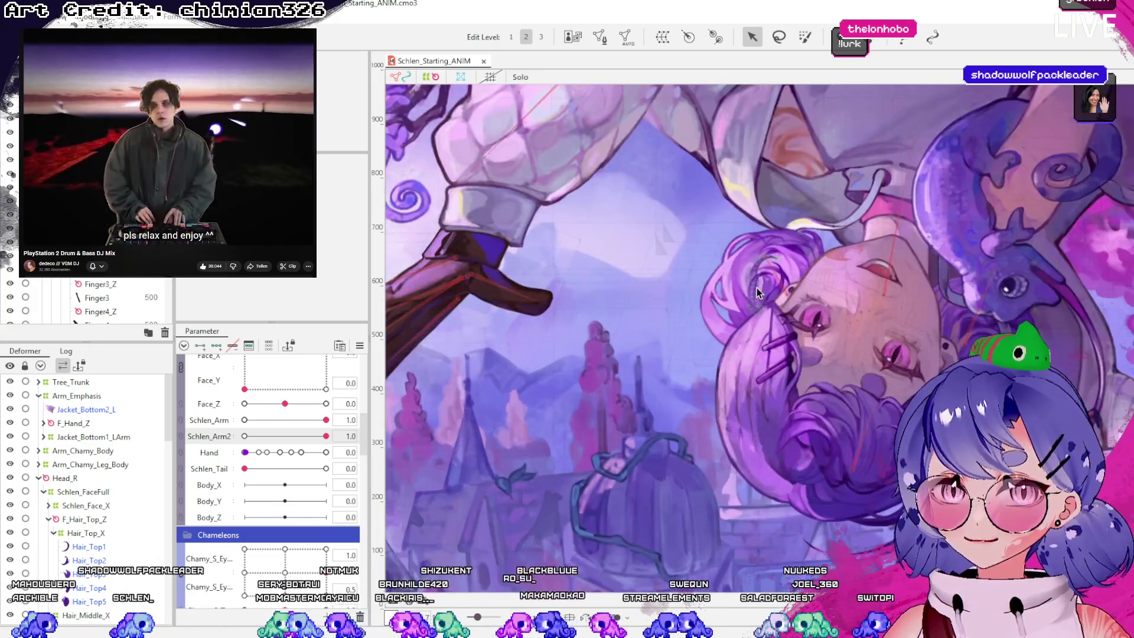
scroll(754, 318, "down", 2)
scroll(747, 335, "up", 2)
left_click(534, 414)
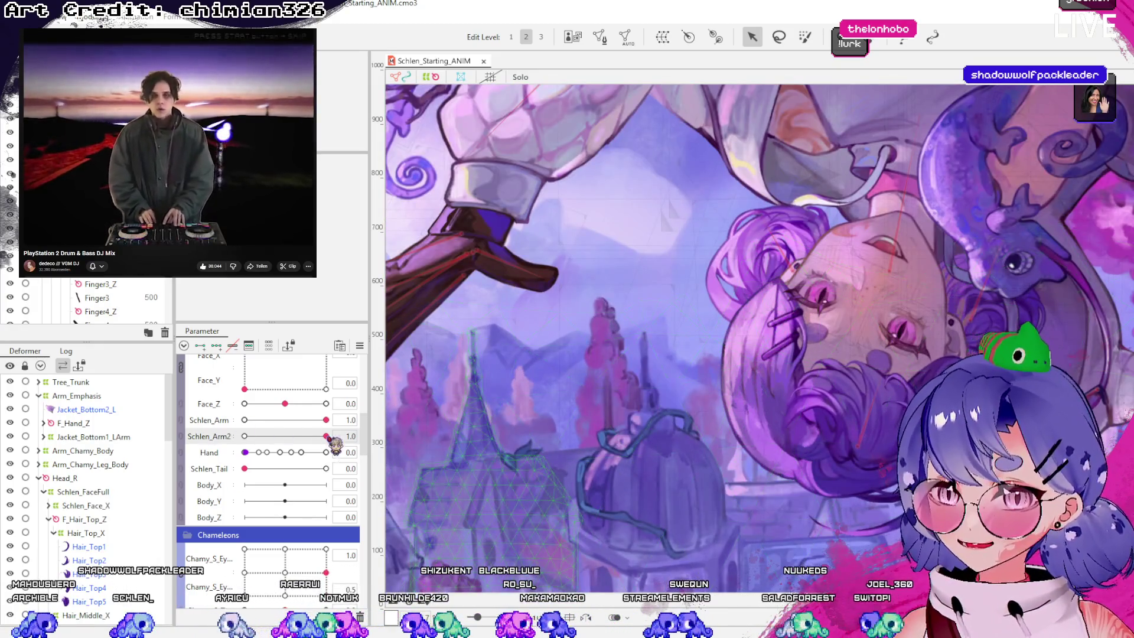
left_click(626, 468)
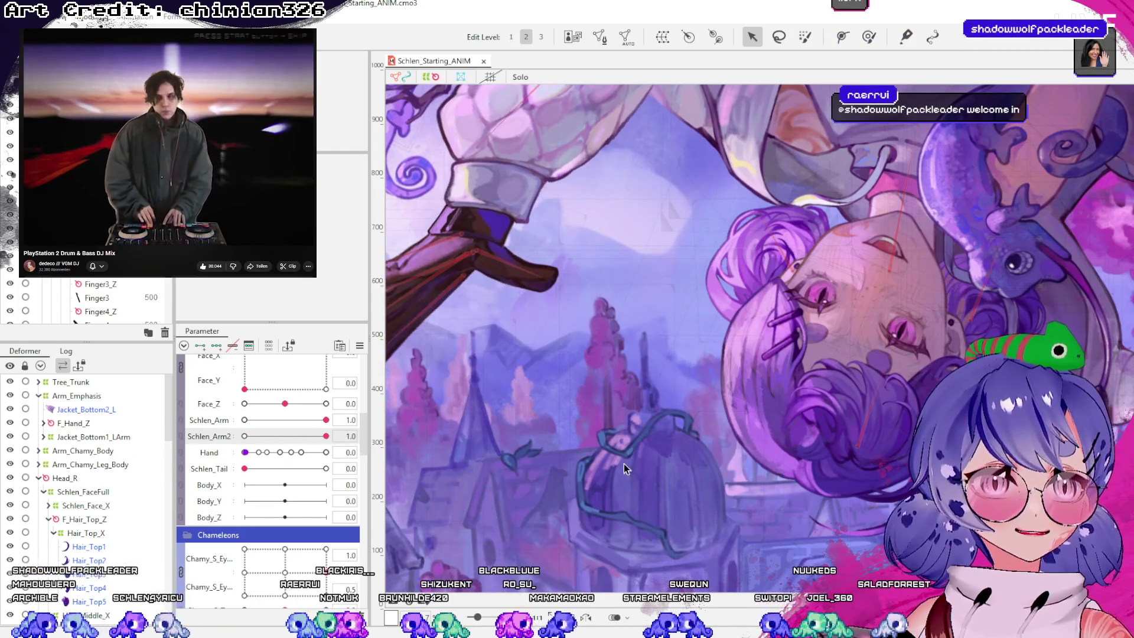
scroll(626, 468, "down", 2)
Scrub Schlen_Arm and Schlen_Arm2 back to 1.0, then select the Jacket_Top_L sleeve mesh
mouse_move(326, 420)
left_mouse_down()
mouse_move(283, 420)
mouse_move(326, 420)
mouse_move(255, 437)
mouse_move(326, 436)
mouse_move(215, 443)
left_mouse_up()
mouse_move(326, 420)
left_mouse_down()
mouse_move(230, 421)
mouse_move(326, 436)
mouse_move(260, 438)
mouse_move(244, 439)
mouse_move(353, 420)
left_mouse_up()
mouse_move(251, 438)
left_mouse_down()
mouse_move(389, 449)
mouse_move(256, 435)
left_mouse_up()
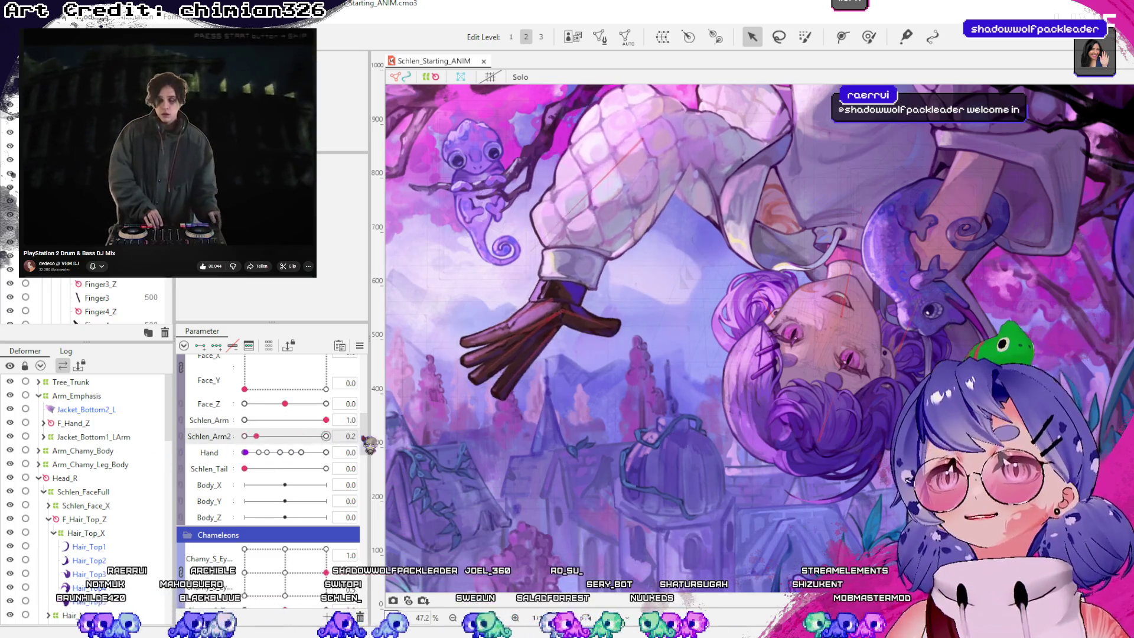
left_click_drag(369, 446, 355, 437)
left_click(590, 165)
scroll(591, 266, "up", 3)
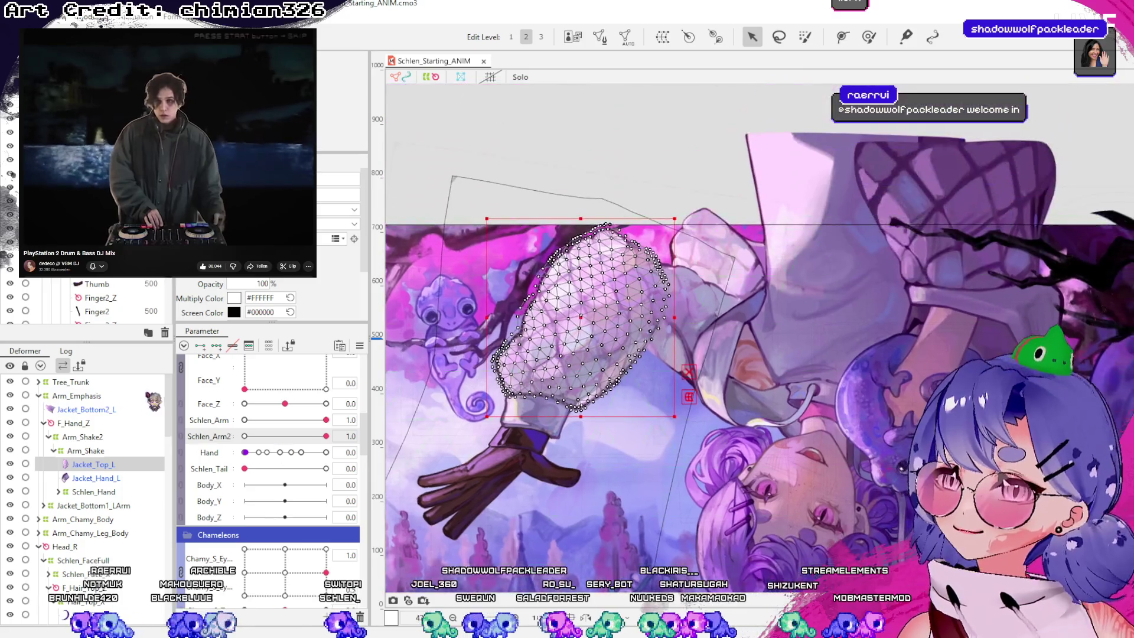
Select the Arm_Shake and Arm_Shake2 warp deformers, then the sleeve mesh on the arm
left_click(98, 451)
scroll(390, 396, "up", 3)
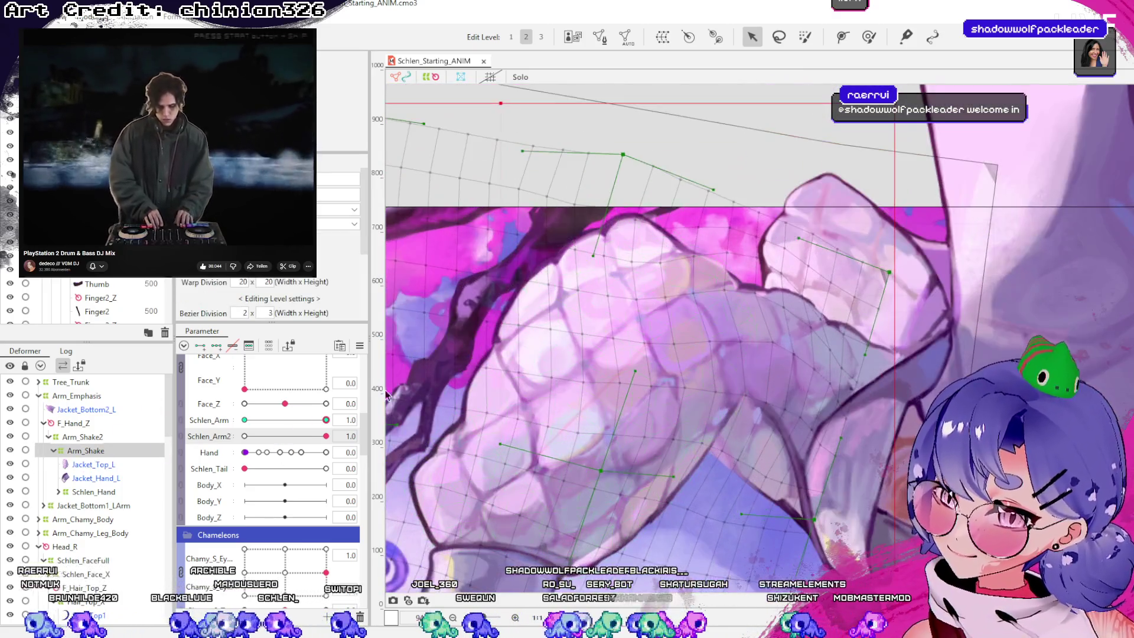
left_click(137, 437)
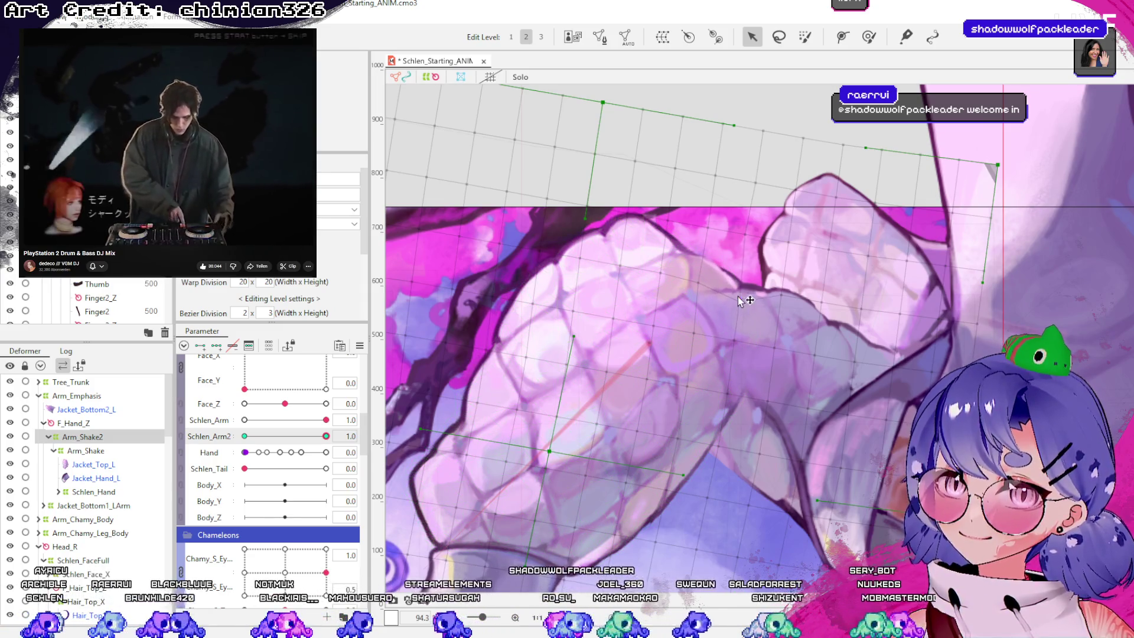
left_click(707, 238)
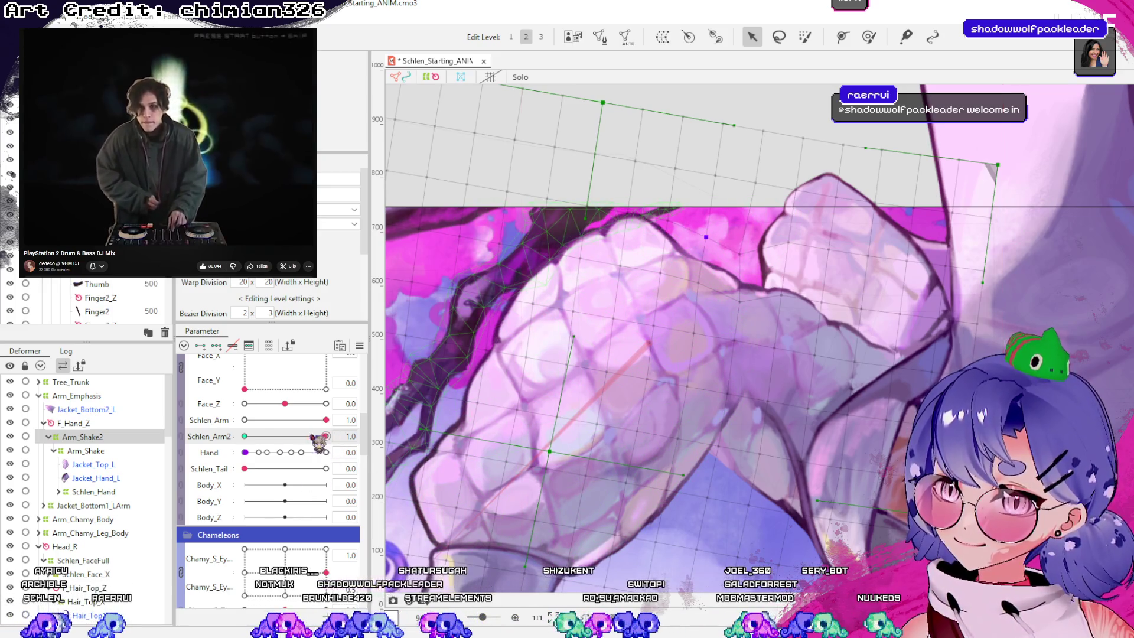
Compare arm poses by swinging Schlen_Arm and Schlen_Arm2 between 0 and 1.0
left_click(325, 437)
left_click_drag(326, 436, 244, 436)
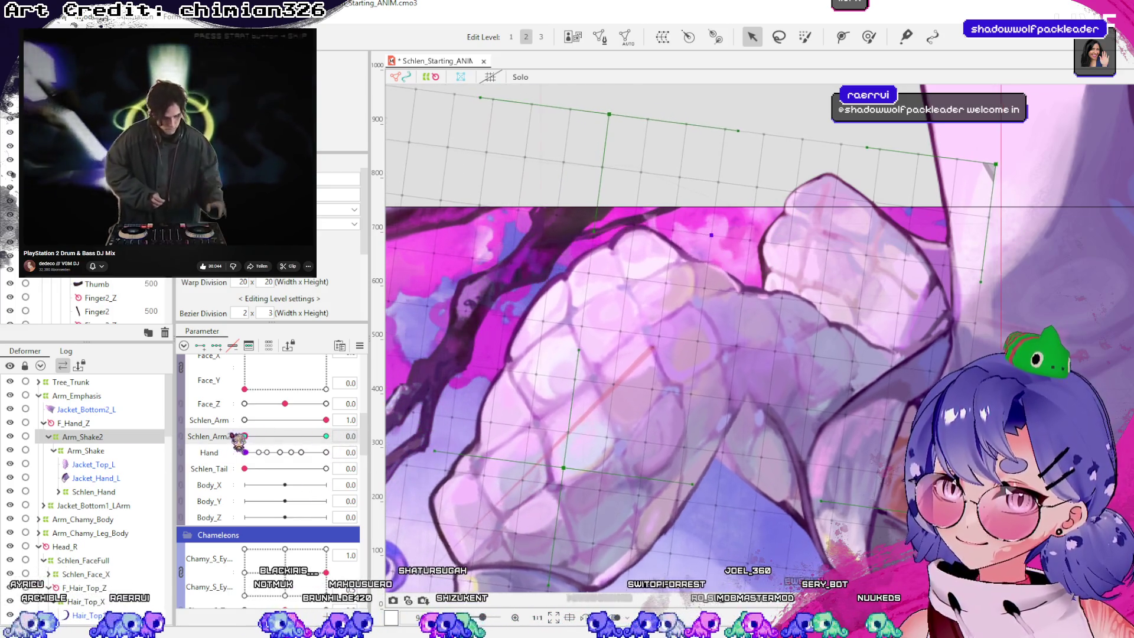
left_click_drag(326, 420, 244, 420)
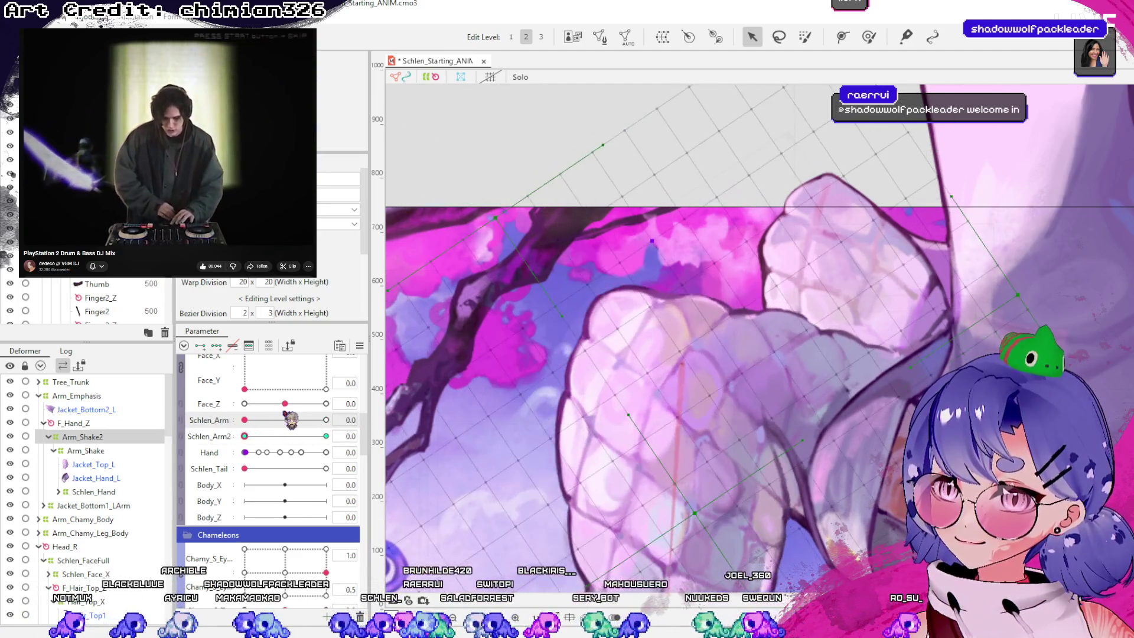
left_click_drag(277, 420, 355, 420)
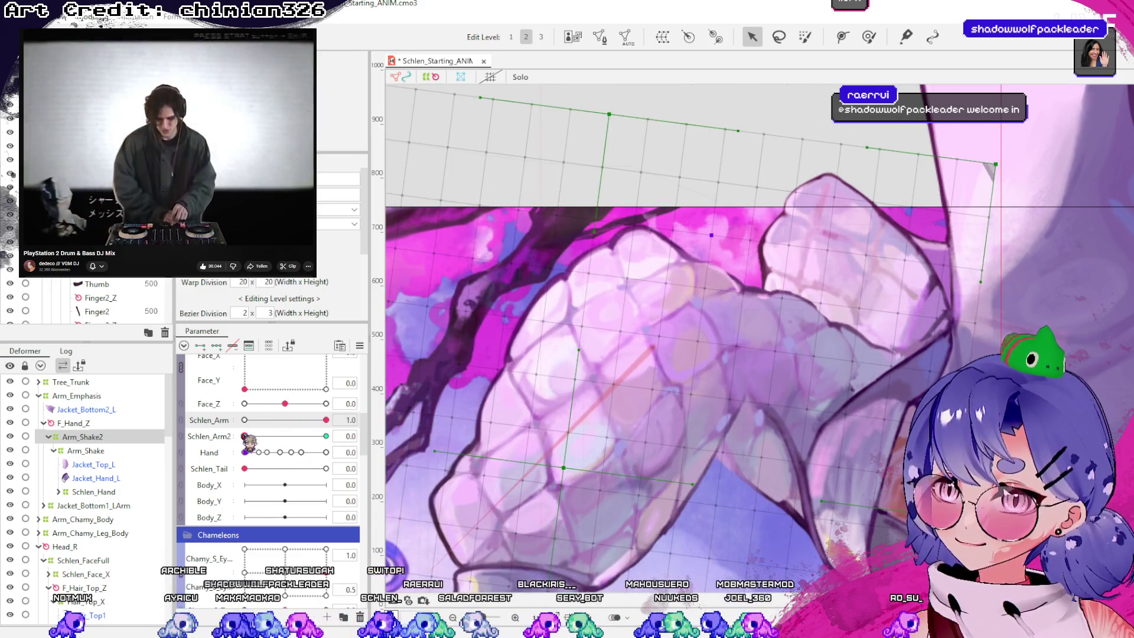
left_click_drag(248, 440, 417, 454)
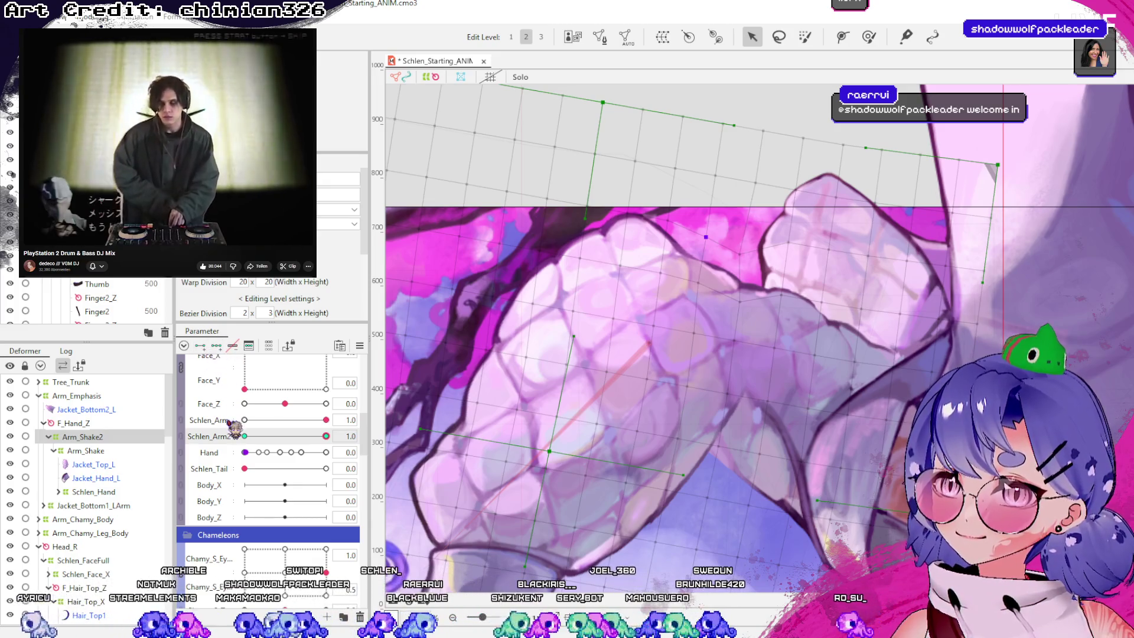
mouse_move(326, 423)
left_mouse_down()
mouse_move(242, 420)
mouse_move(373, 434)
mouse_move(279, 441)
mouse_move(399, 449)
mouse_move(242, 437)
left_mouse_up()
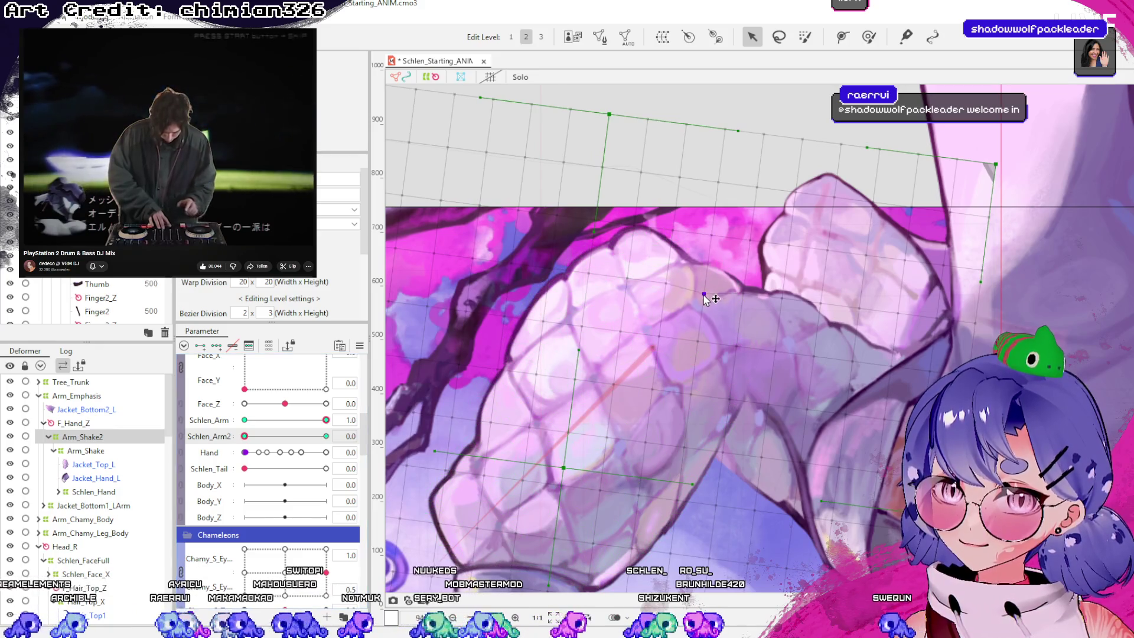
Reshape sleeve mesh points at the Schlen_Arm2 1.0 keyform, checking the deformation across its range
mouse_move(746, 296)
left_mouse_down()
mouse_move(750, 240)
mouse_move(749, 249)
left_mouse_up()
mouse_move(253, 443)
left_mouse_down()
mouse_move(378, 443)
mouse_move(205, 438)
left_mouse_up()
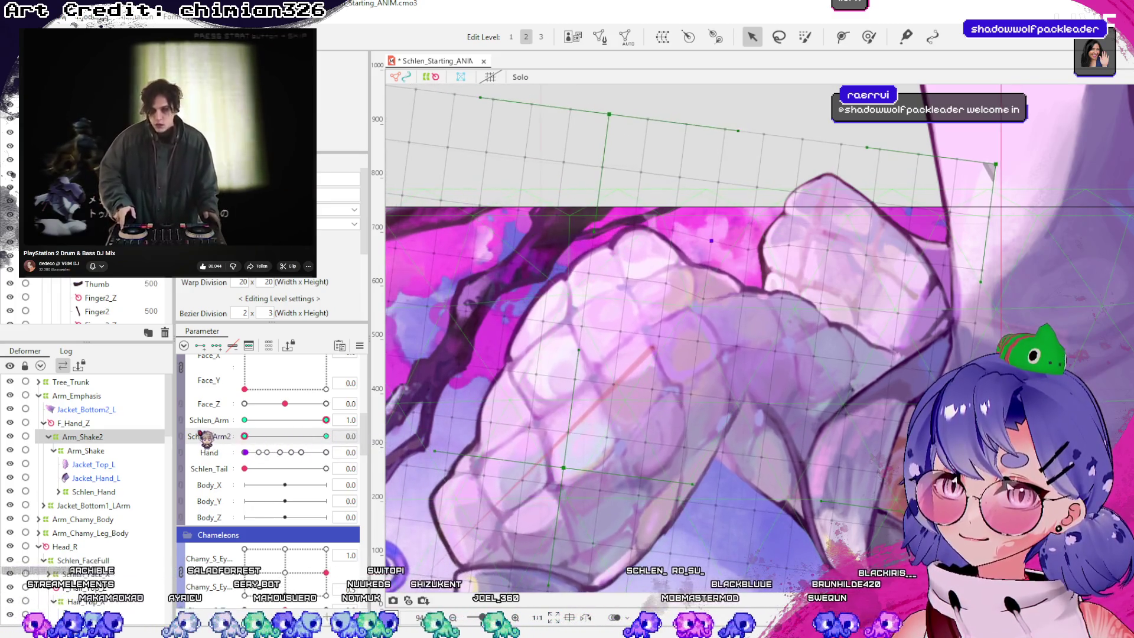
left_click(326, 436)
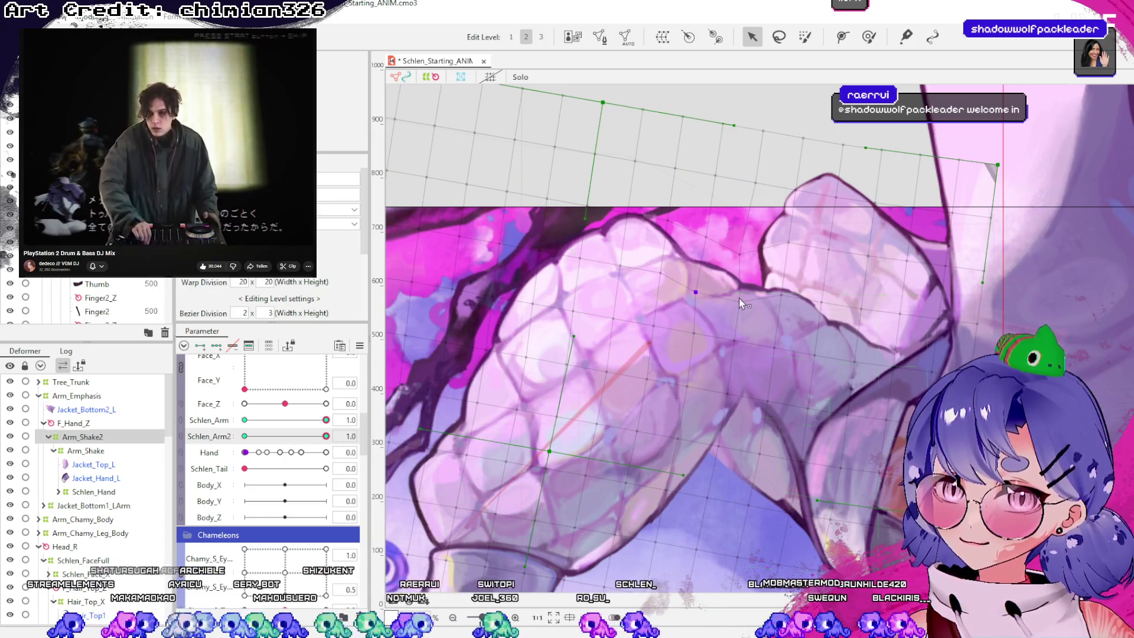
left_click_drag(741, 299, 745, 289)
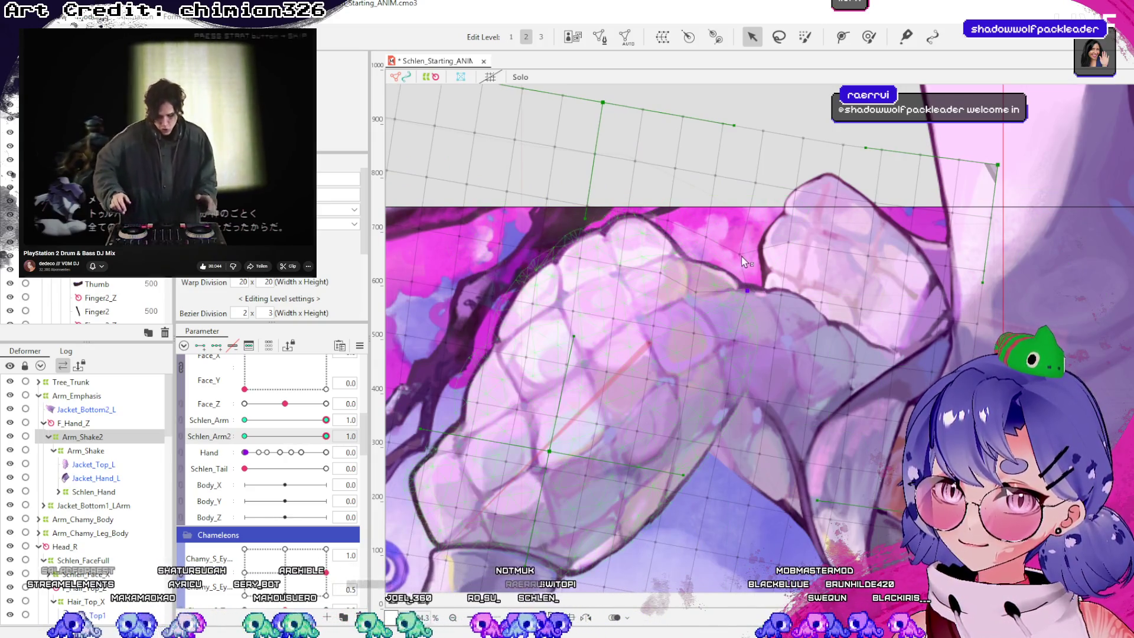
mouse_move(326, 436)
left_mouse_down()
mouse_move(295, 437)
mouse_move(378, 453)
mouse_move(295, 436)
mouse_move(245, 436)
mouse_move(301, 452)
mouse_move(245, 452)
left_mouse_up()
Check the Schlen_Arm 0 / Schlen_Arm2 1 pose, then link both into a 2D parameter
left_click(245, 420)
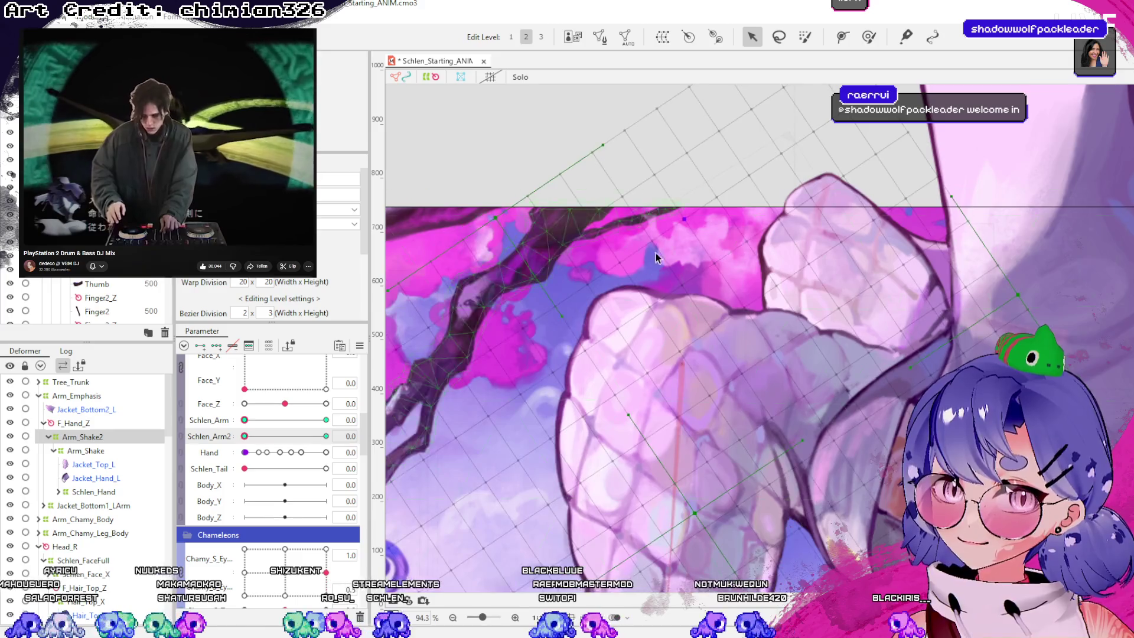
scroll(704, 249, "down", 3)
left_click(767, 101)
mouse_move(245, 436)
left_mouse_down()
mouse_move(326, 437)
mouse_move(254, 461)
mouse_move(284, 445)
mouse_move(264, 462)
left_mouse_up()
left_click(209, 420, "ctrl")
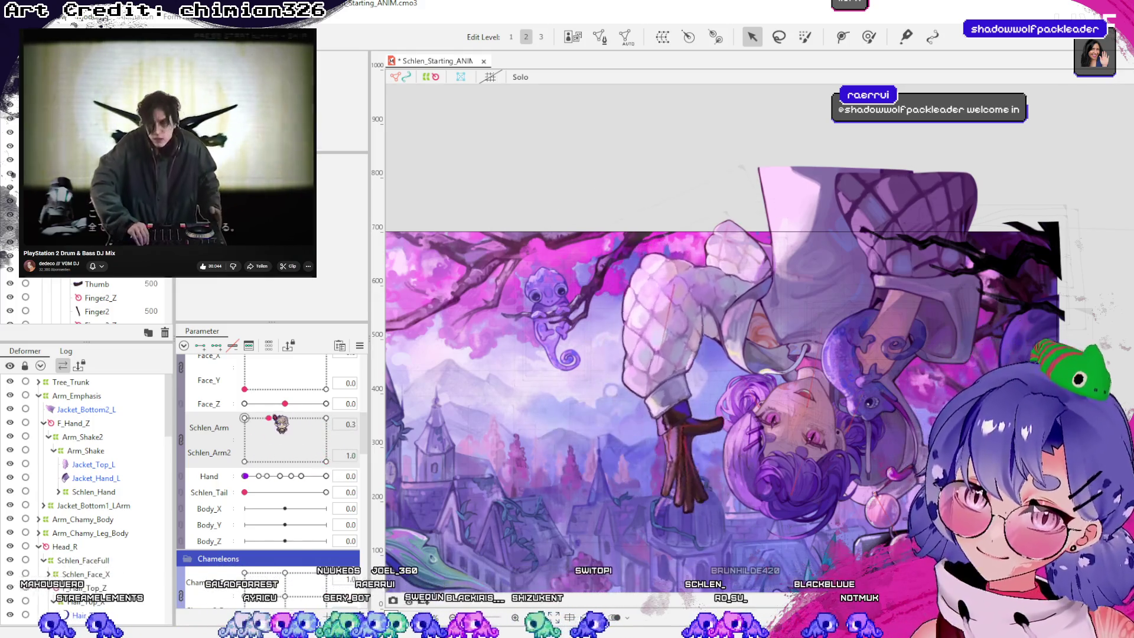
Drag the arm 2D pad to its bottom, mid-left and top-left extremes, with Hand raised to 0.7
mouse_move(287, 417)
left_mouse_down()
mouse_move(293, 480)
mouse_move(291, 423)
left_mouse_up()
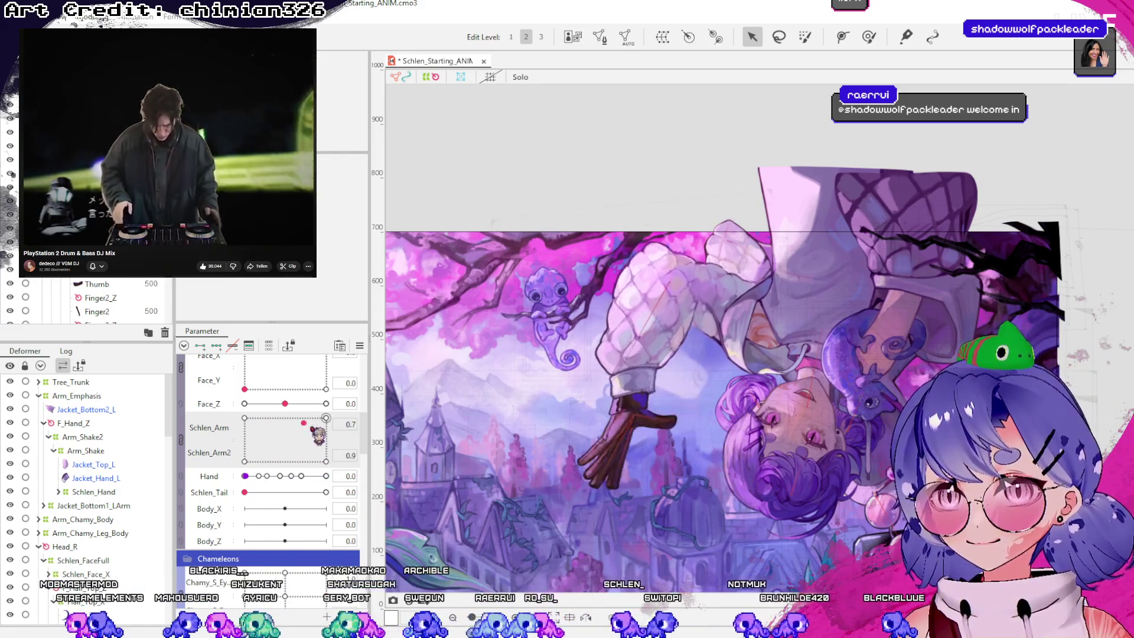
mouse_move(293, 420)
left_mouse_down()
mouse_move(253, 436)
mouse_move(321, 441)
mouse_move(293, 478)
mouse_move(329, 440)
mouse_move(332, 467)
mouse_move(254, 425)
mouse_move(329, 464)
mouse_move(276, 425)
left_mouse_up()
left_click_drag(246, 477, 322, 476)
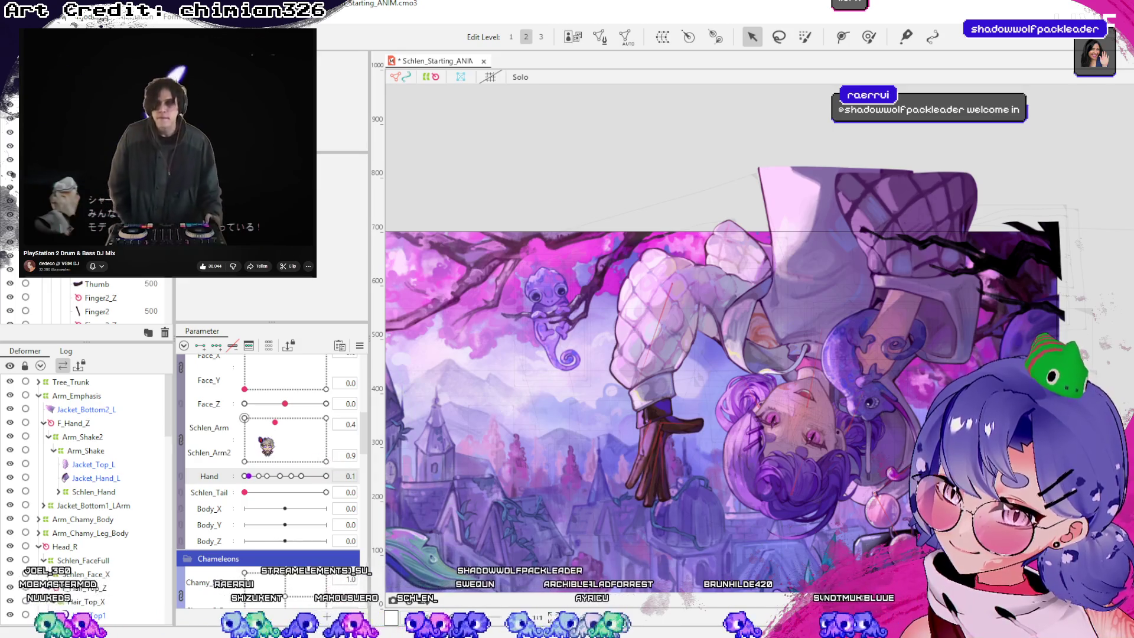
left_click_drag(267, 446, 240, 412)
left_click(231, 478)
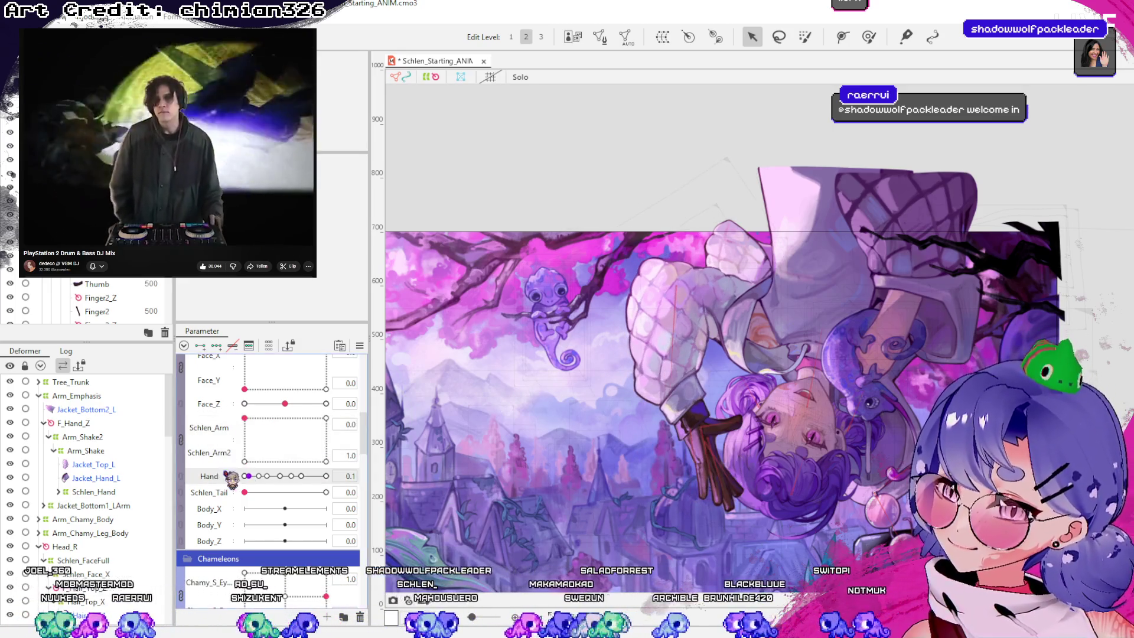
Browse the Arm_Shake2, Arm_Chamy_Leg_Body and F_Hand_Z deformers, returning to Arm_Shake2
left_click(65, 437)
left_click(48, 437)
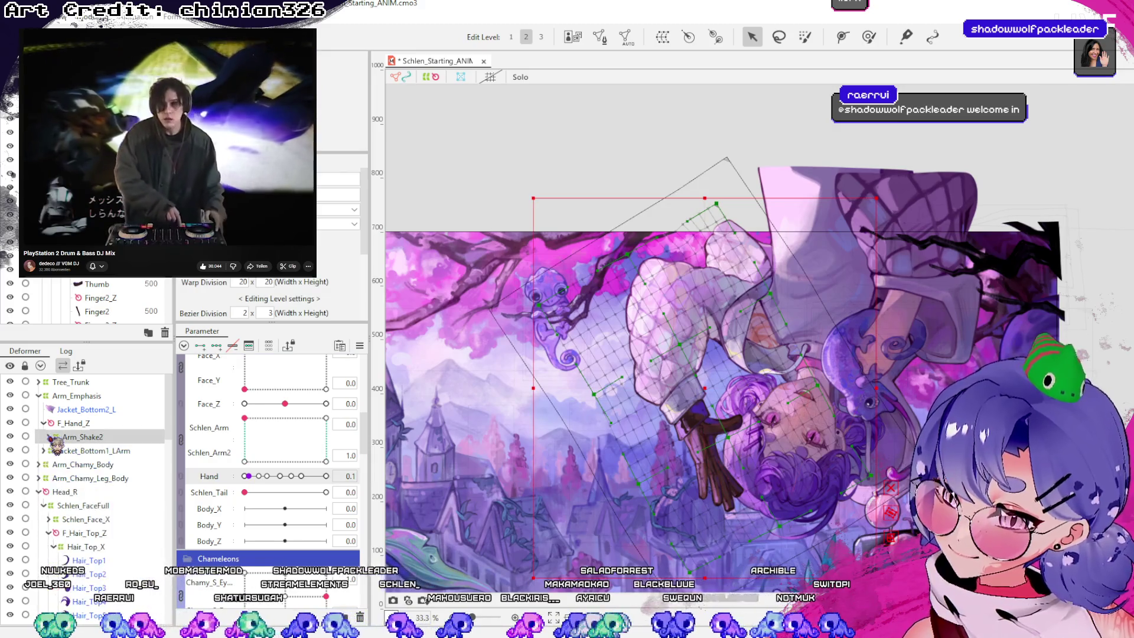
left_click(88, 478)
left_click(39, 478)
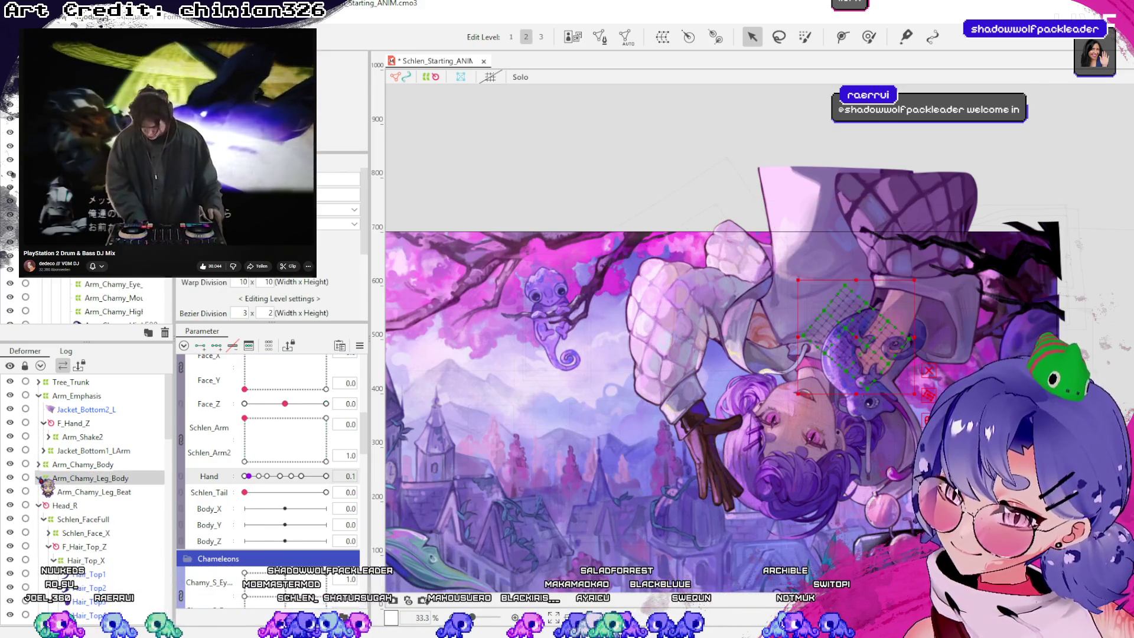
left_click(51, 464)
left_click(71, 504)
left_click(83, 442)
left_click(75, 425)
left_click(76, 451)
left_click(107, 465)
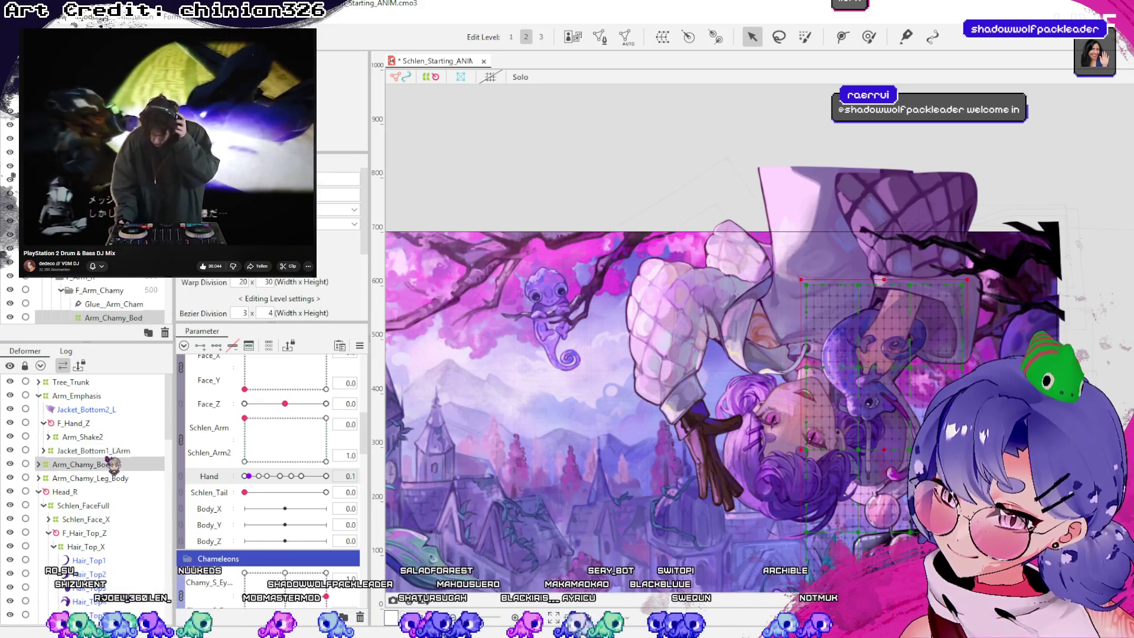
left_click(91, 437)
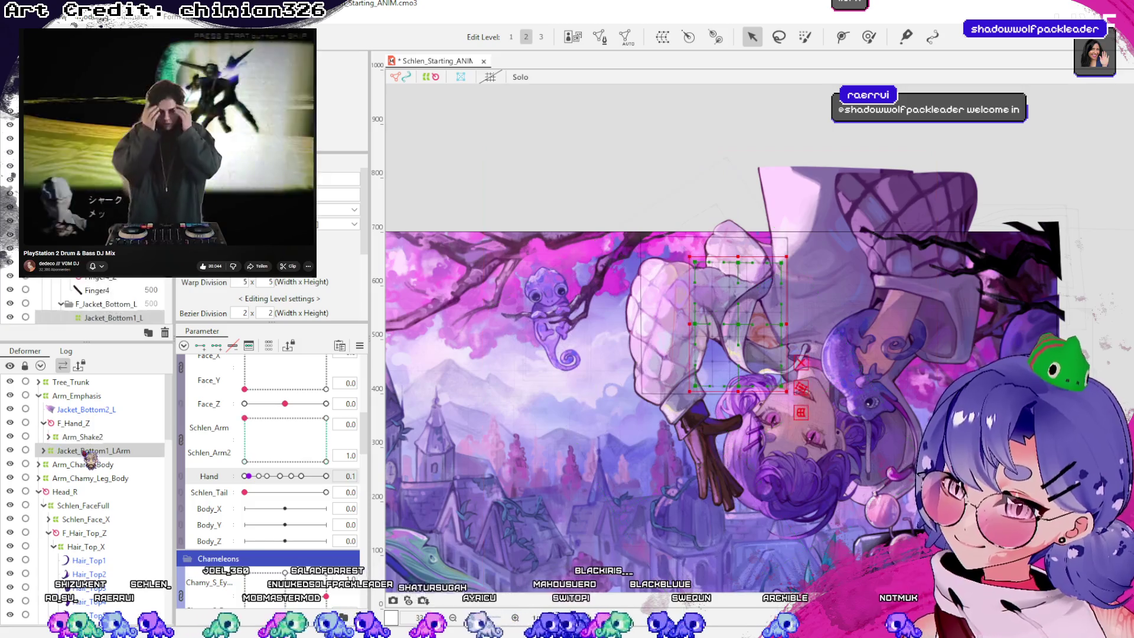
Expand Arm_Shake2 and select its nested Schlen_Hand warp deformer with the finger deformers listed
left_click(48, 437)
left_click(80, 491)
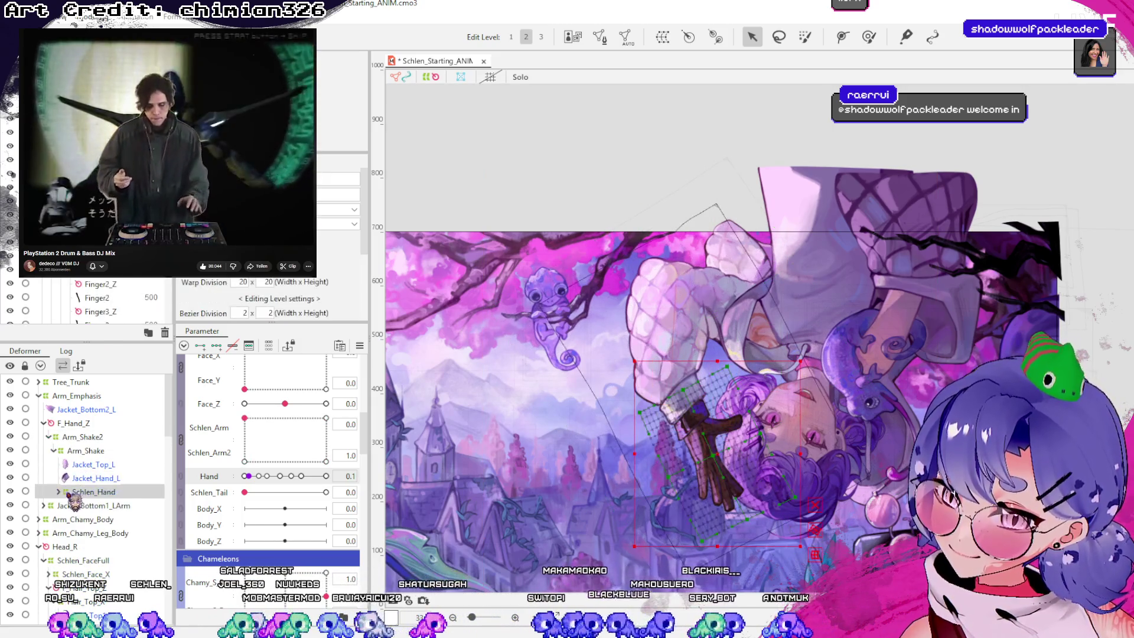
scroll(98, 499, "down", 2)
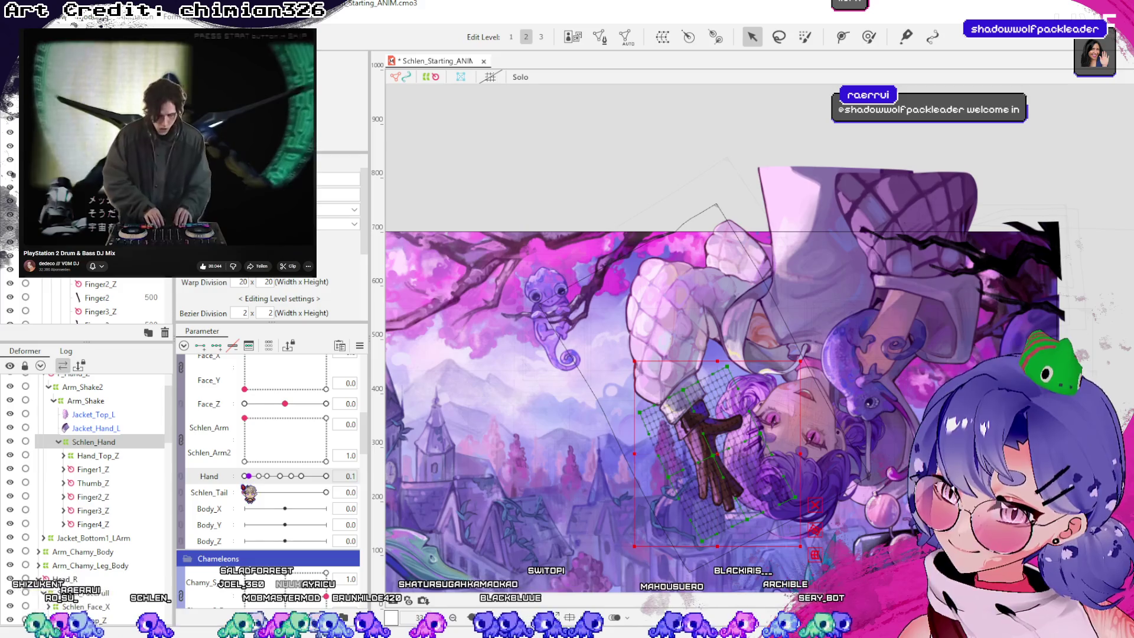
scroll(247, 491, "up", 3)
scroll(248, 493, "down", 10)
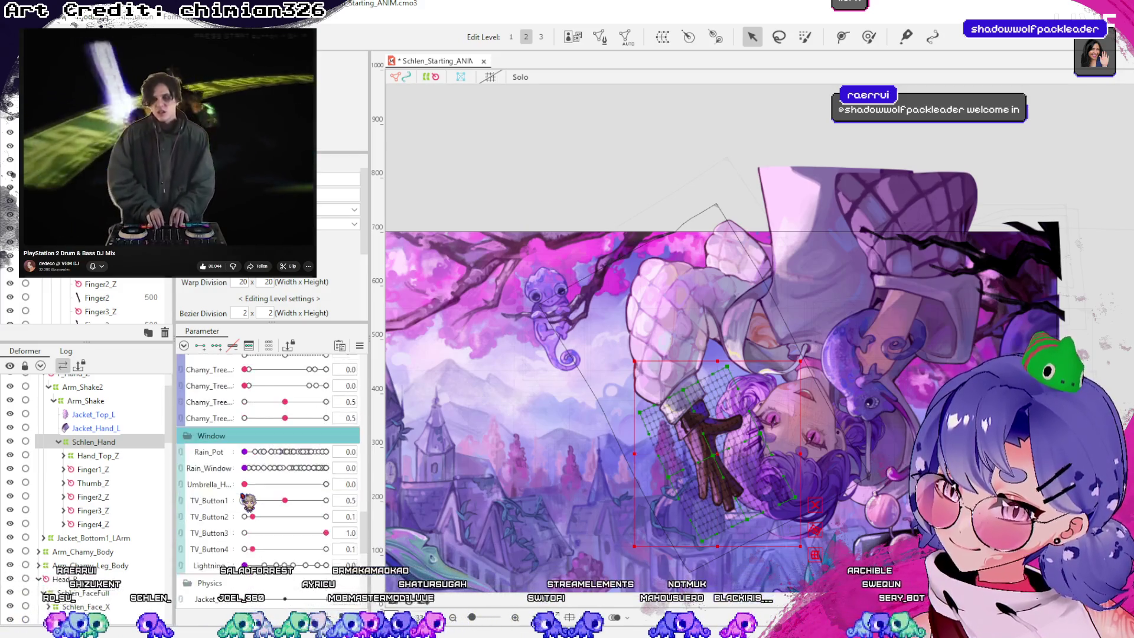
scroll(248, 502, "down", 8)
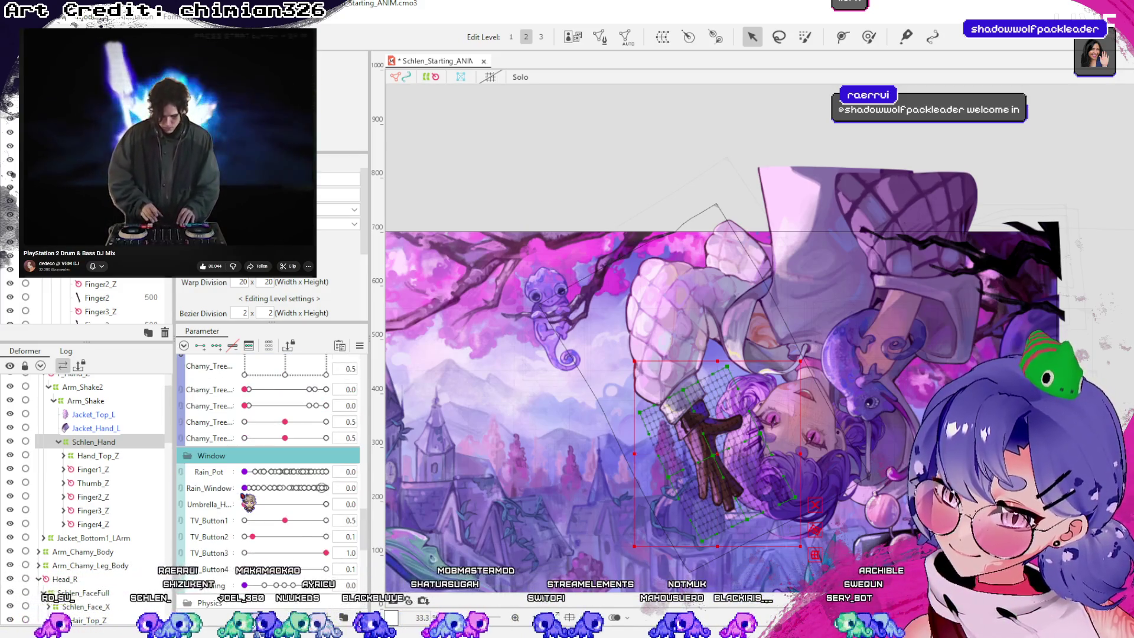
Reselect Schlen_Hand and test the Hand parameter at 1.0, 0.4 and 0
left_click(108, 456)
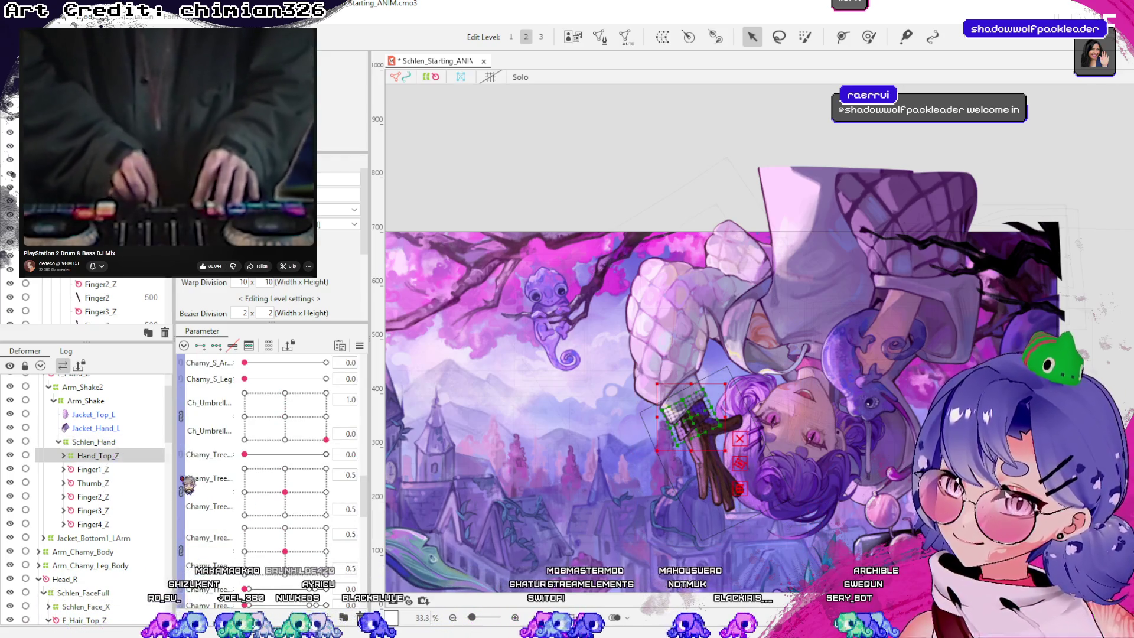
scroll(188, 483, "up", 5)
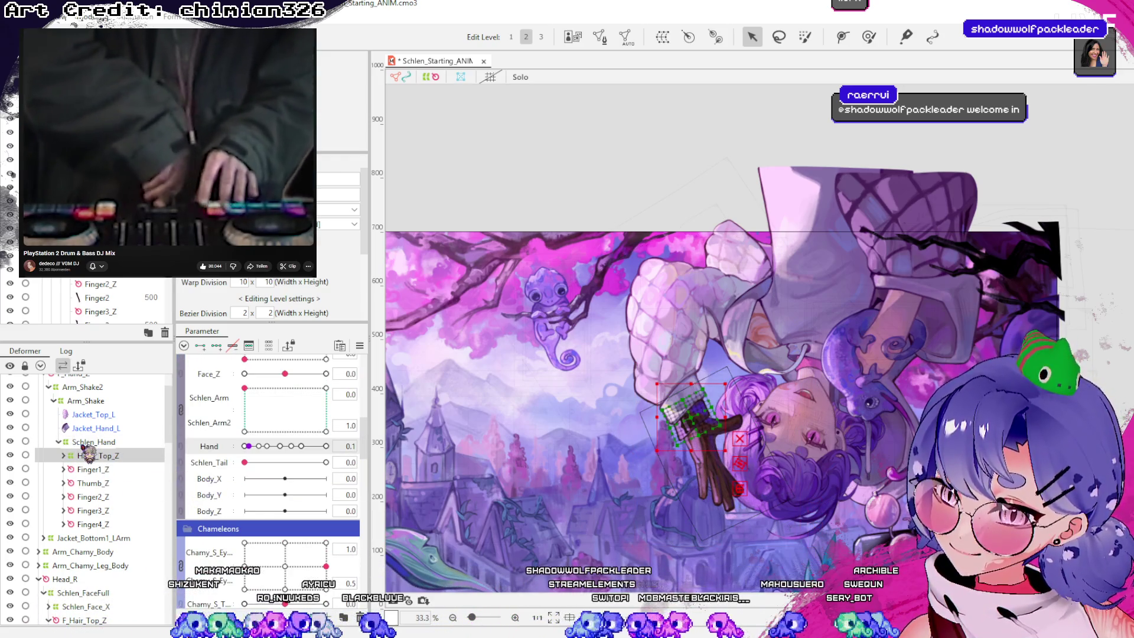
left_click(95, 443)
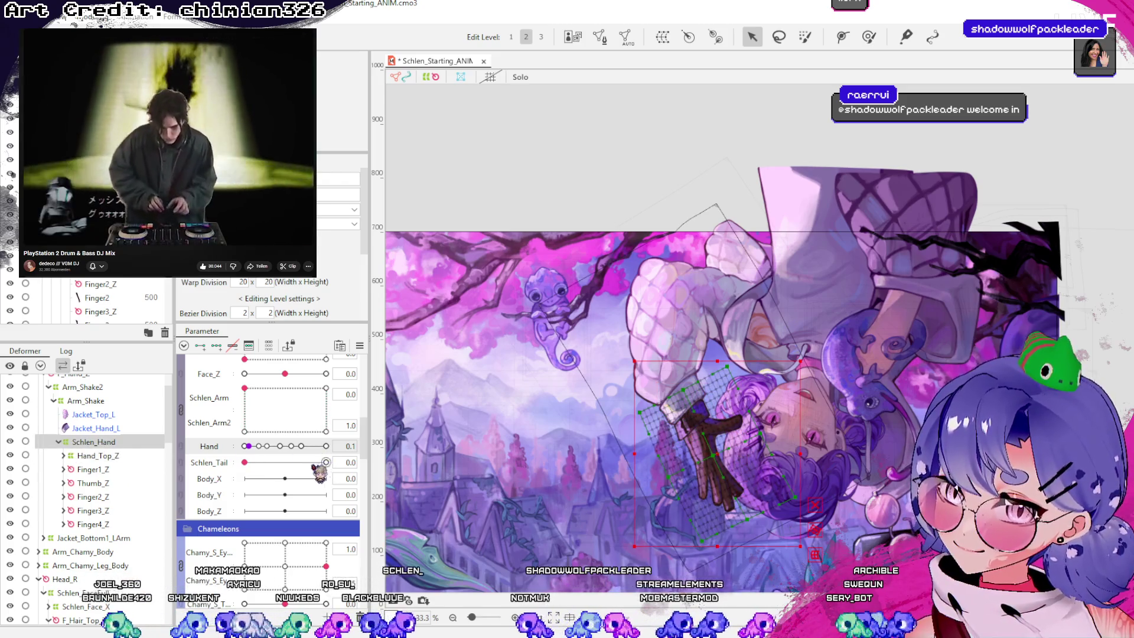
scroll(719, 494, "down", 2)
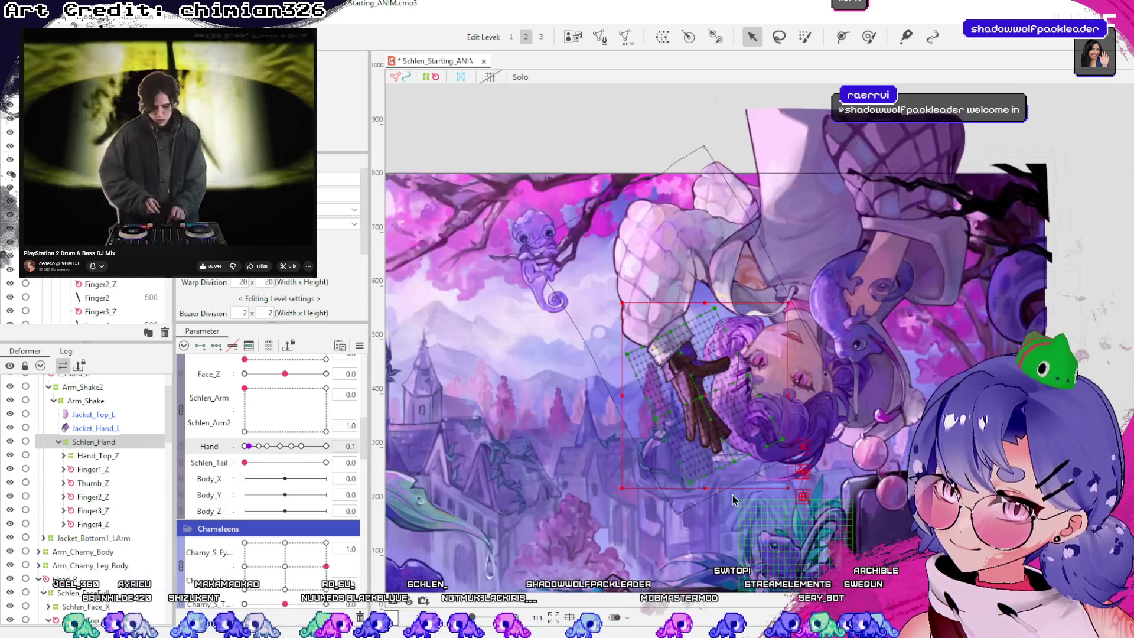
left_click_drag(259, 447, 325, 447)
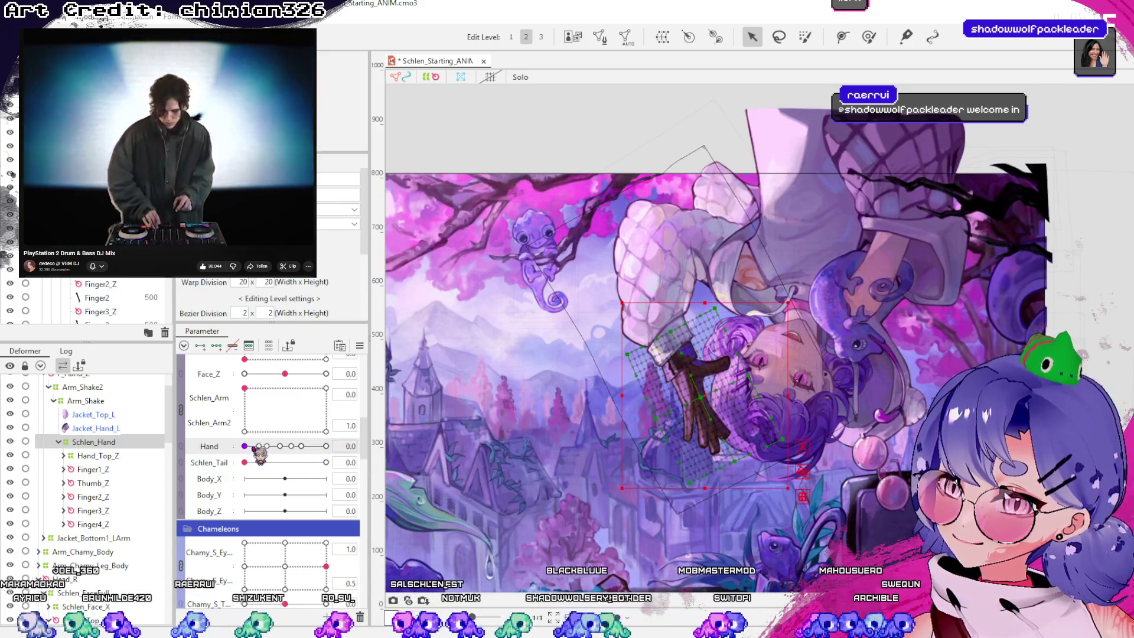
left_click(280, 447)
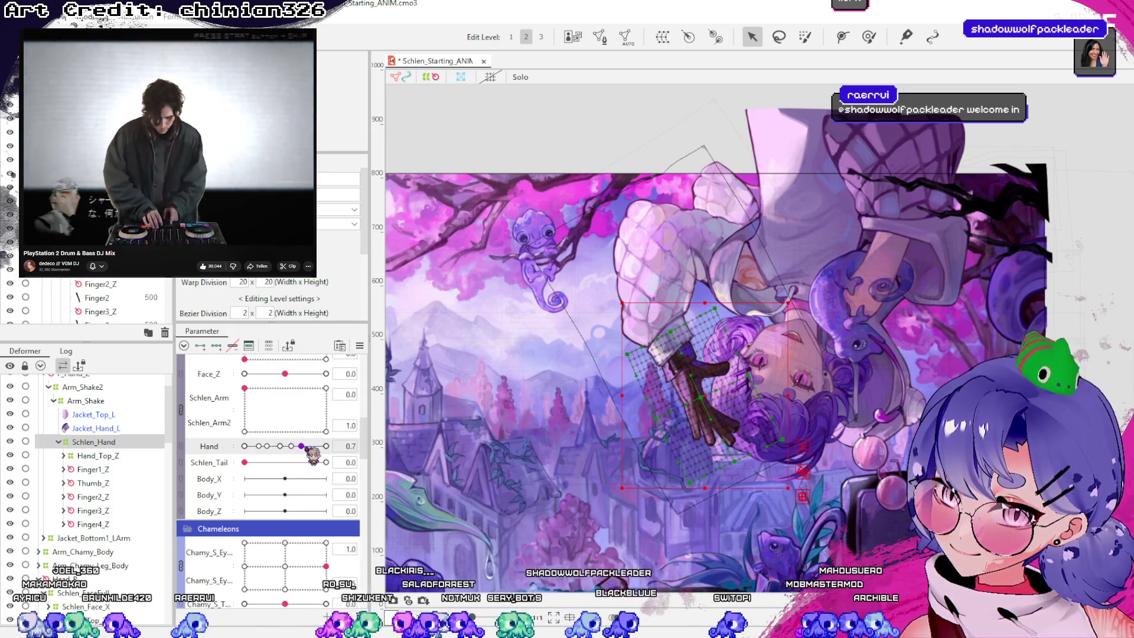
left_click_drag(281, 447, 245, 447)
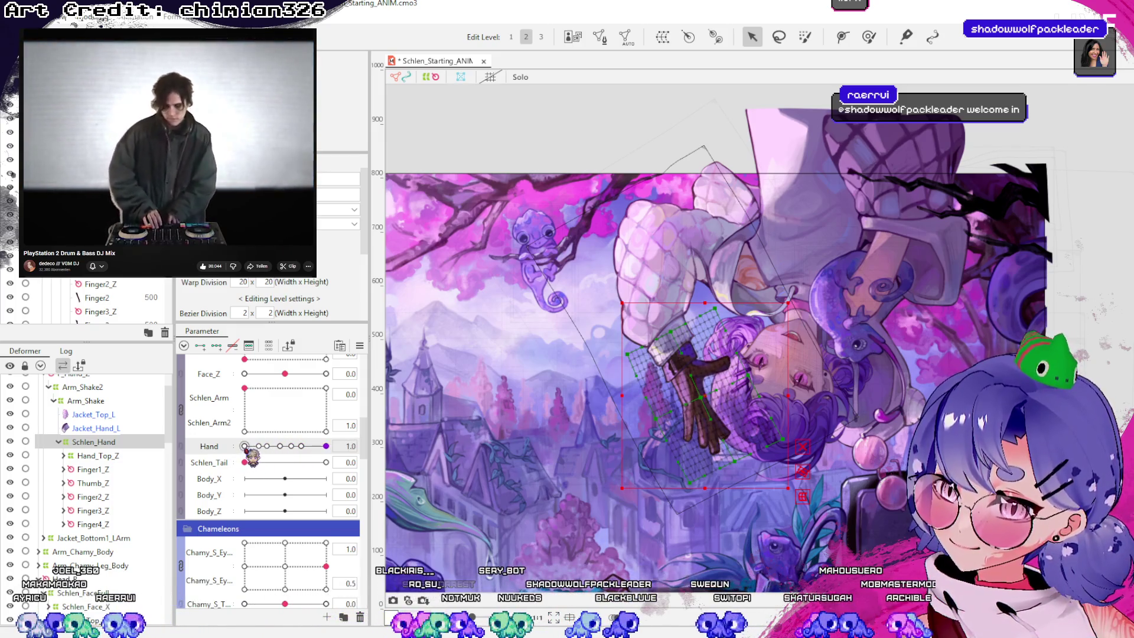
Reshape the hand's warp mesh for the current Hand pose
left_click(842, 36)
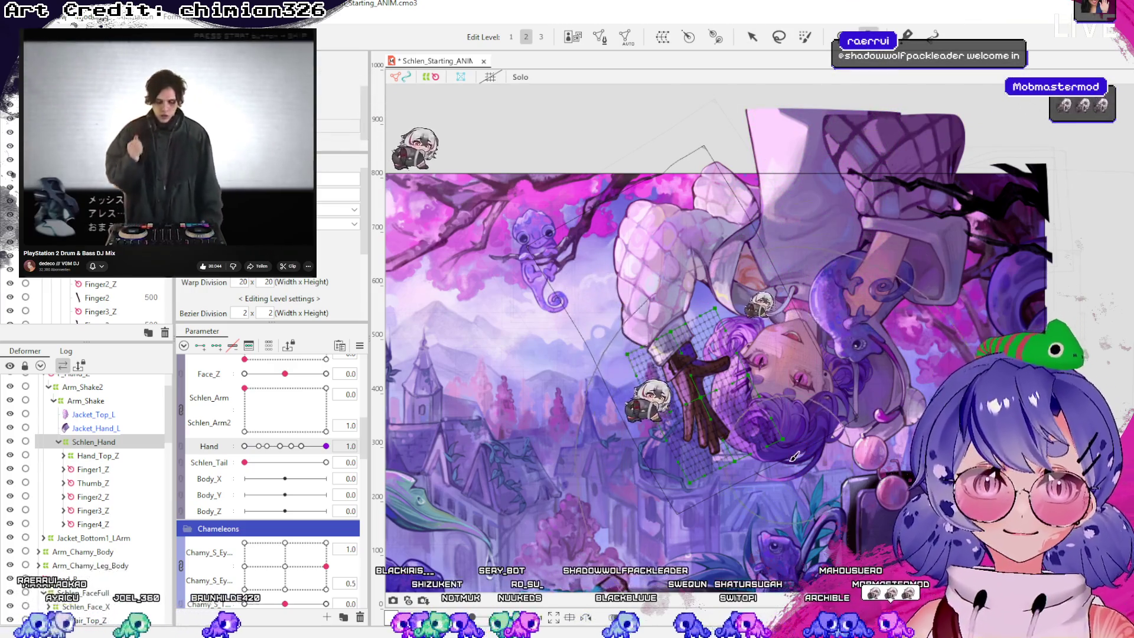
key("v")
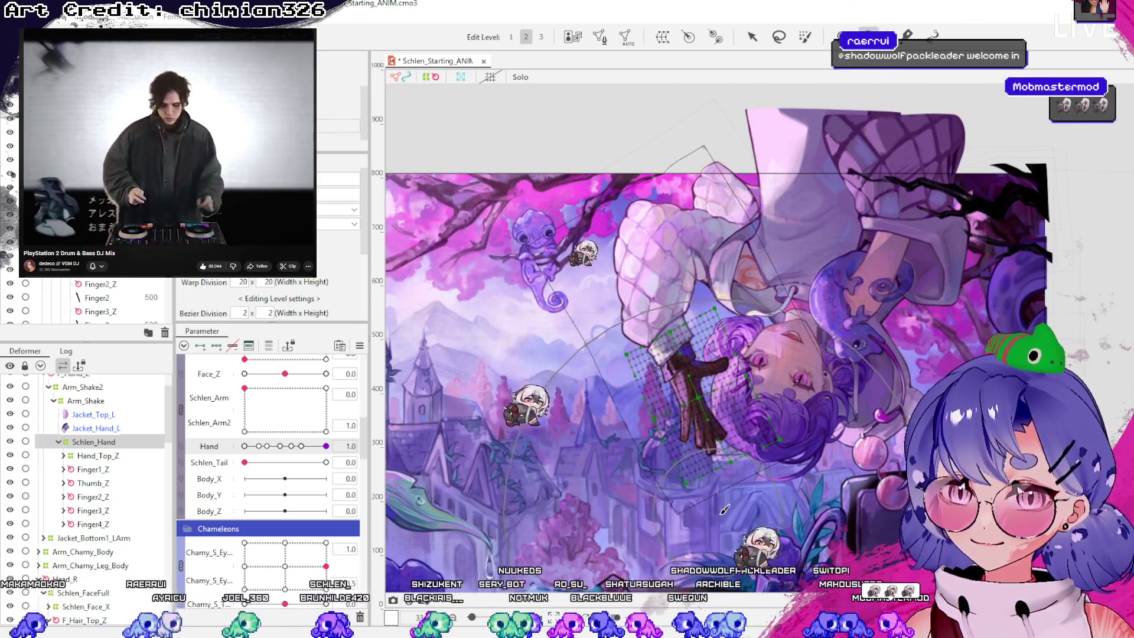
mouse_move(724, 511)
left_mouse_down()
mouse_move(644, 478)
mouse_move(423, 544)
mouse_move(472, 331)
mouse_move(567, 254)
mouse_move(633, 253)
mouse_move(544, 366)
mouse_move(697, 506)
mouse_move(768, 490)
mouse_move(845, 413)
mouse_move(986, 326)
mouse_move(945, 195)
mouse_move(733, 118)
mouse_move(484, 136)
mouse_move(922, 217)
mouse_move(1040, 378)
mouse_move(780, 165)
mouse_move(484, 213)
mouse_move(917, 447)
mouse_move(777, 456)
left_mouse_up()
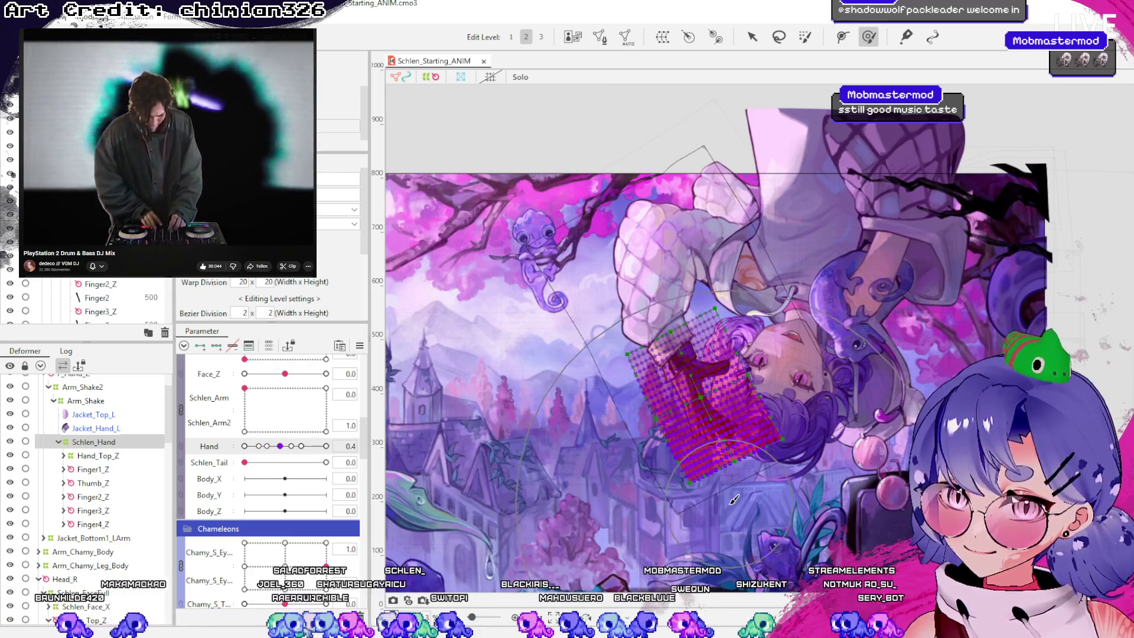
Check Hand key poses at 0.2, 0.4 and 0.5, then deselect the hand
left_click(257, 446)
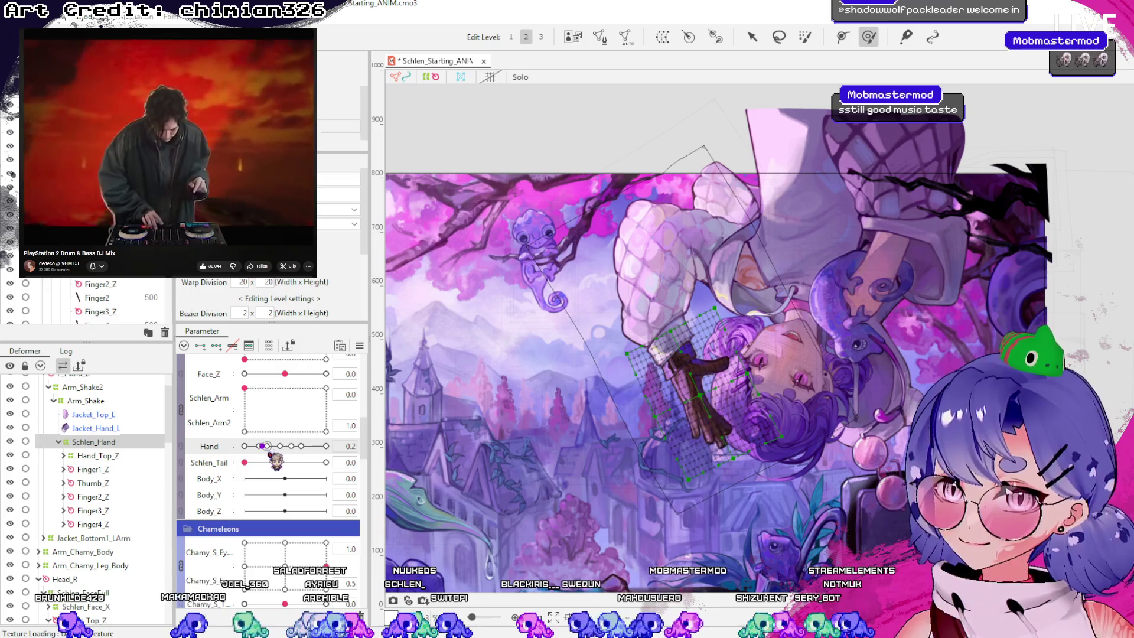
left_click(301, 446)
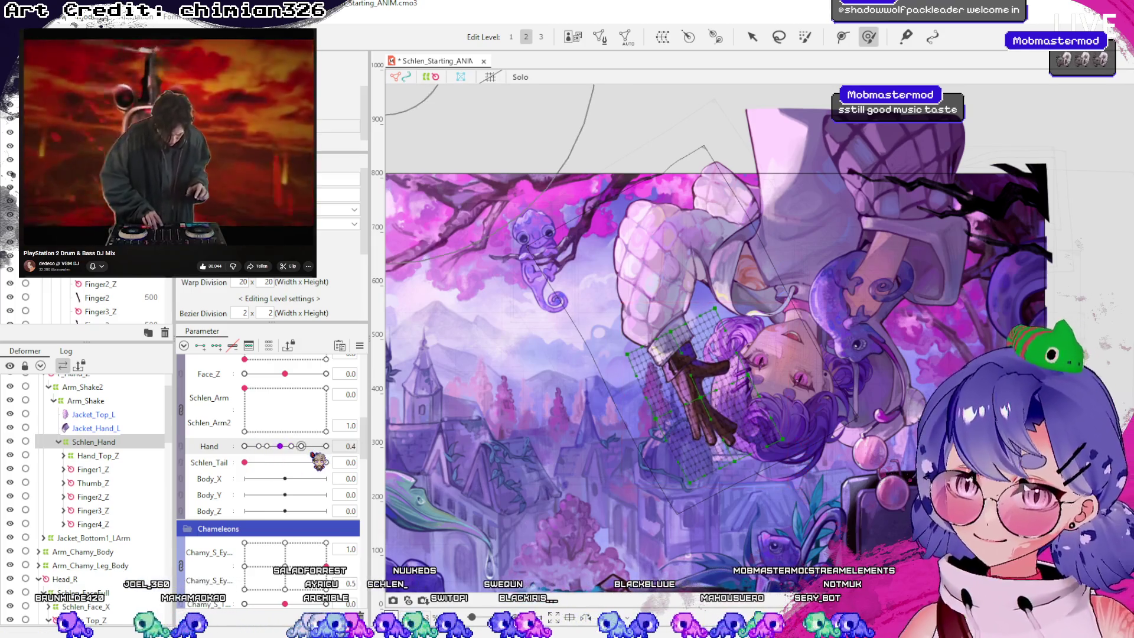
left_click(256, 446)
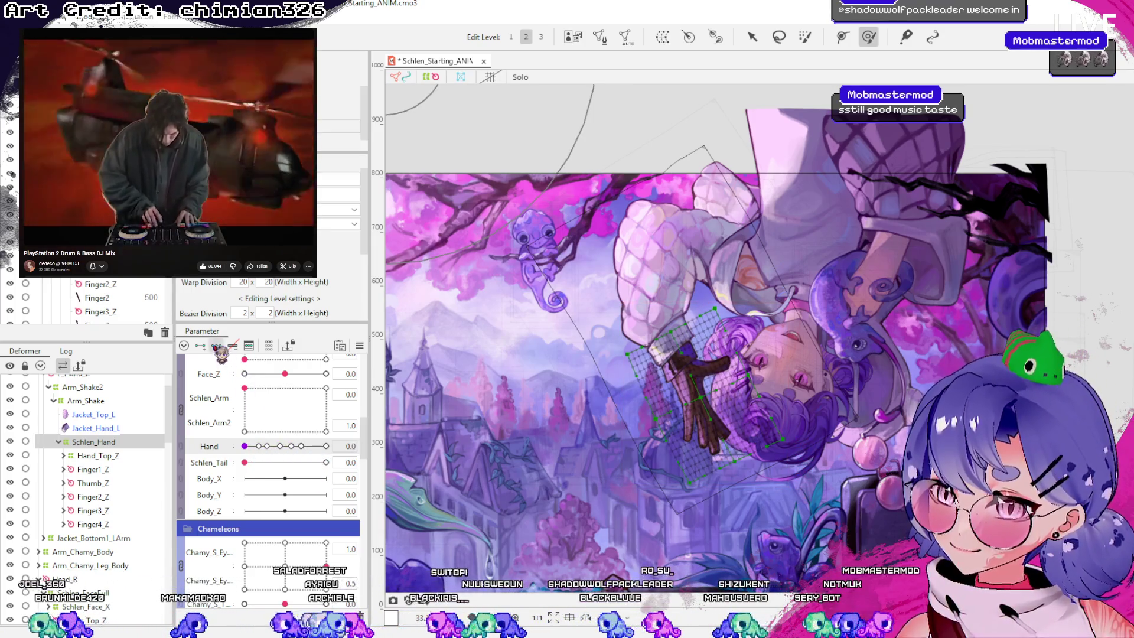
left_click(286, 447)
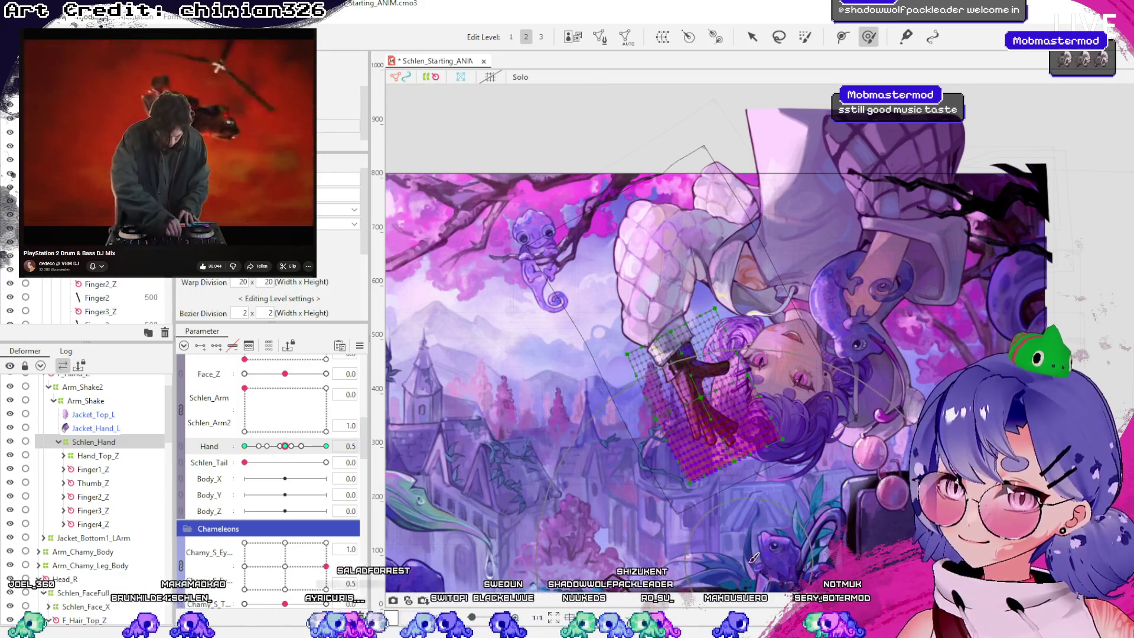
left_click(277, 446)
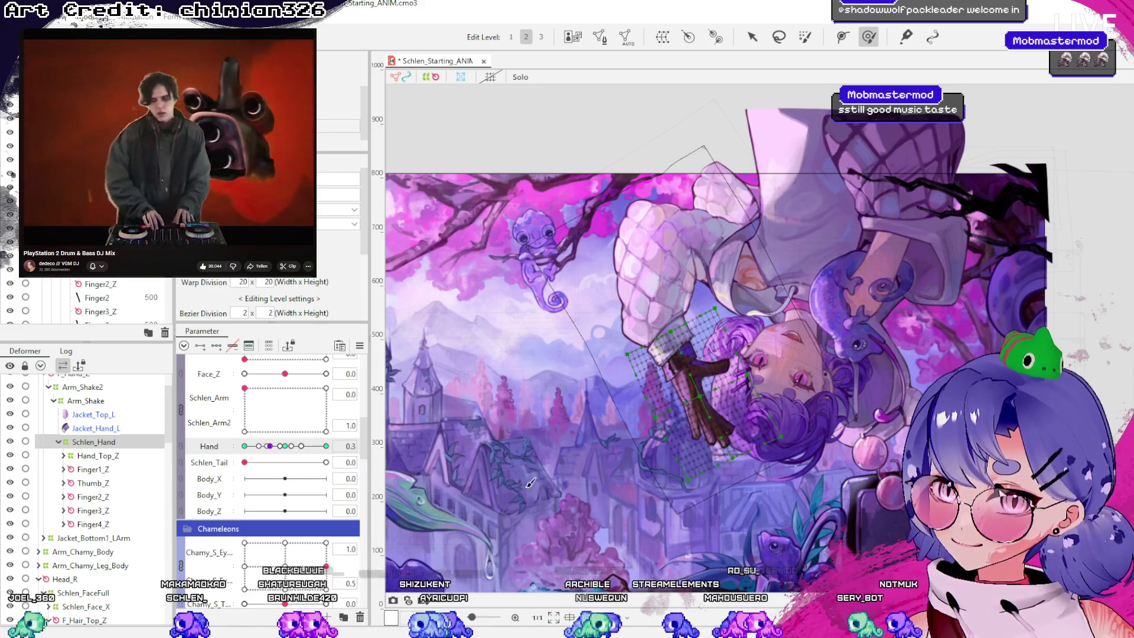
left_click(752, 37)
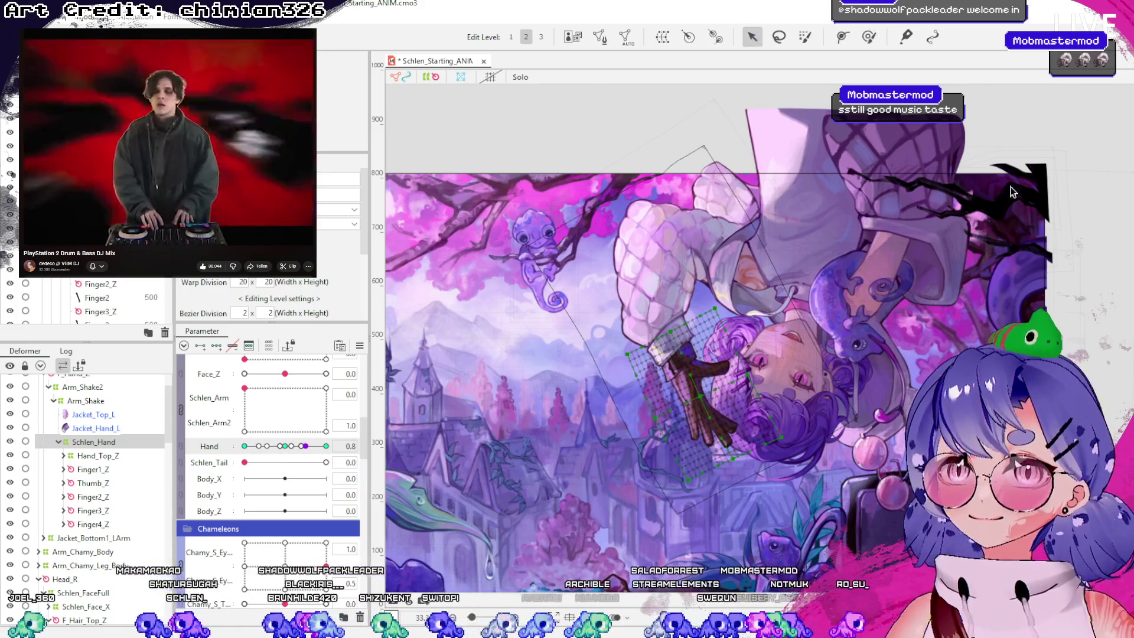
left_click(1057, 317)
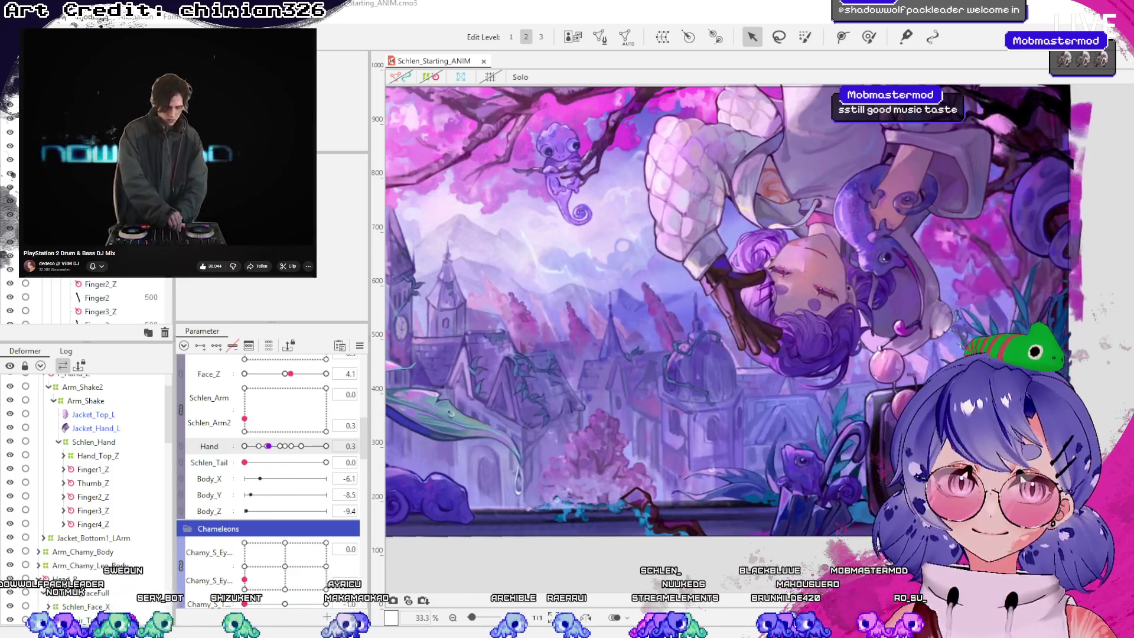
Zoom the canvas out to 47.2% and select the F_Hand_Z deformer
scroll(902, 371, "down", 2)
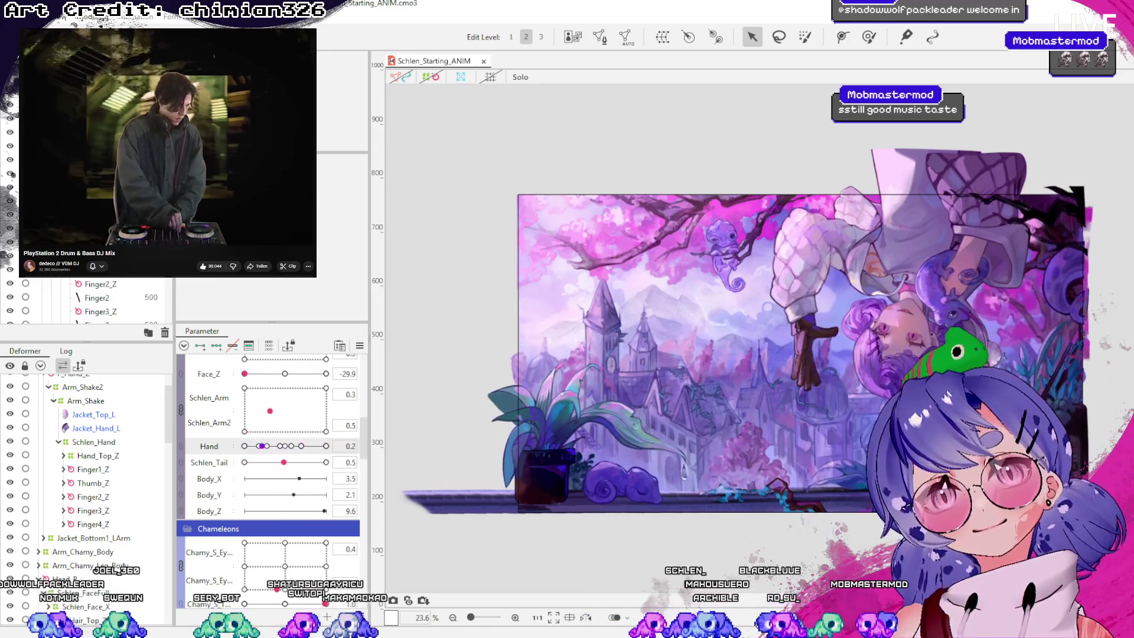
scroll(814, 210, "up", 3)
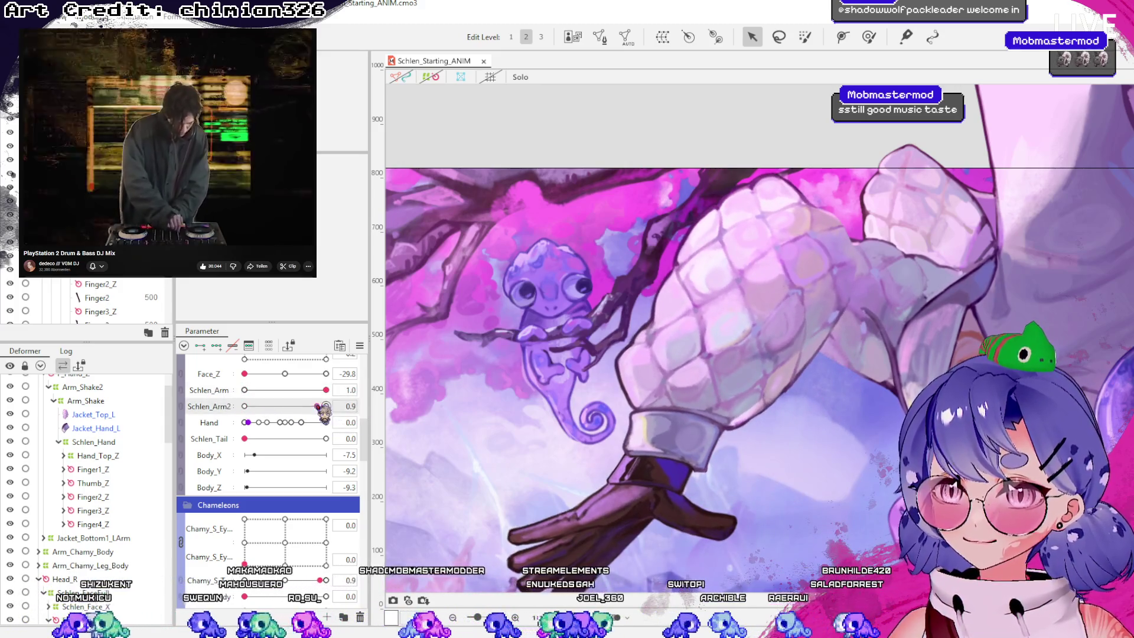
scroll(617, 280, "down", 2)
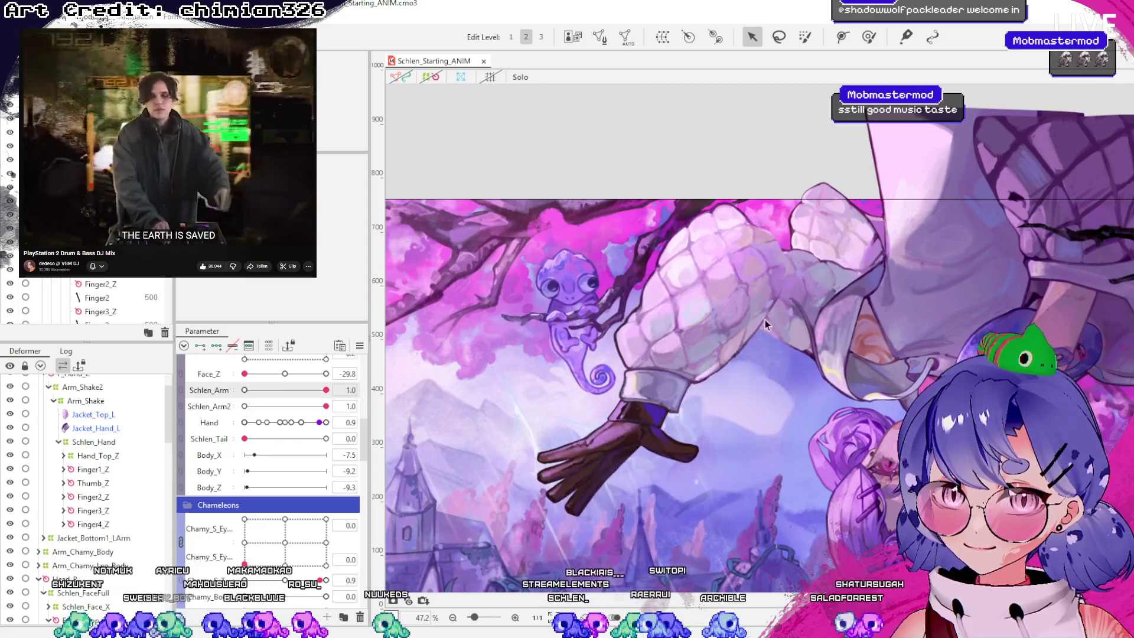
scroll(124, 419, "up", 3)
left_click(88, 425)
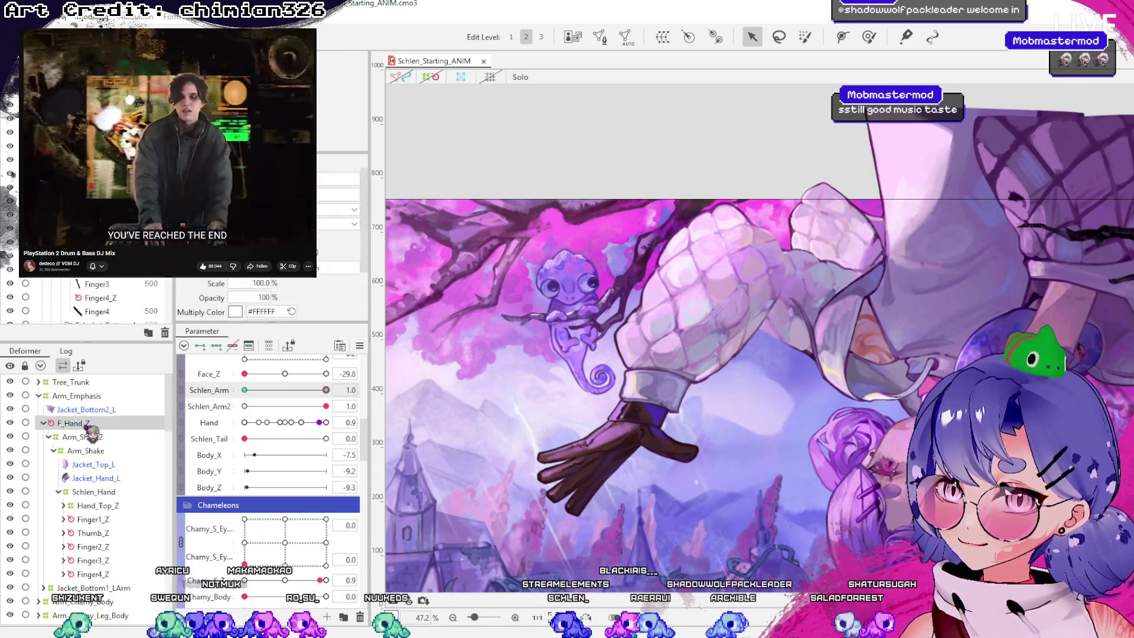
Show deformer handles and swing the arm through Schlen_Arm and Schlen_Arm2 values from 0 to full
left_click(430, 77)
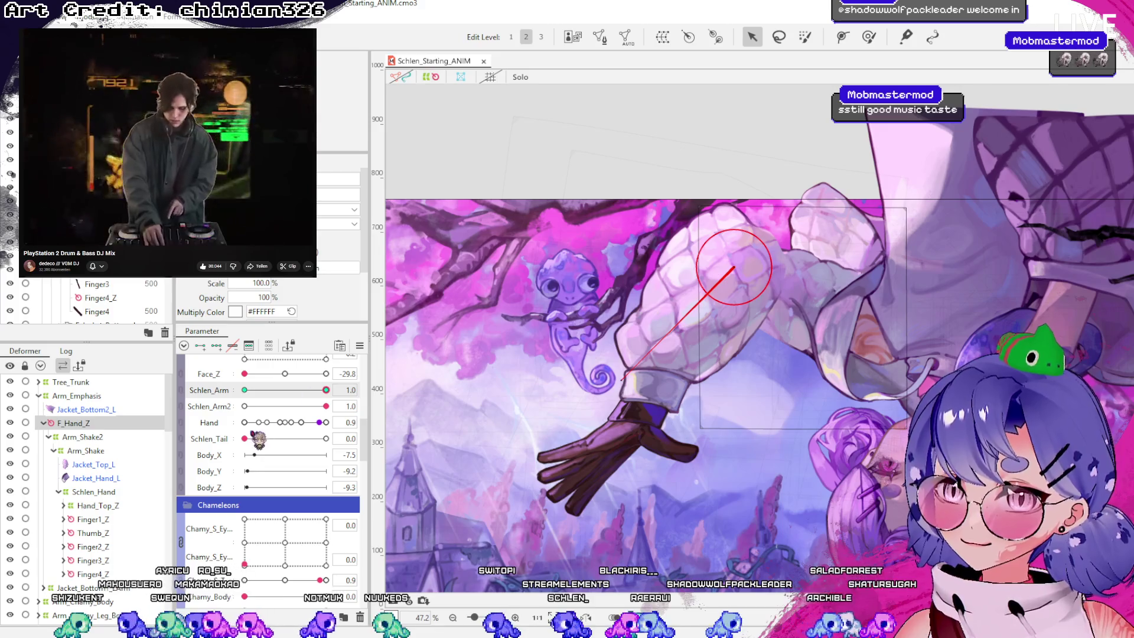
mouse_move(335, 404)
left_mouse_down()
mouse_move(237, 404)
mouse_move(357, 390)
mouse_move(184, 431)
mouse_move(295, 395)
mouse_move(201, 407)
mouse_move(278, 406)
mouse_move(381, 425)
mouse_move(245, 436)
left_mouse_up()
left_click_drag(247, 390, 357, 389)
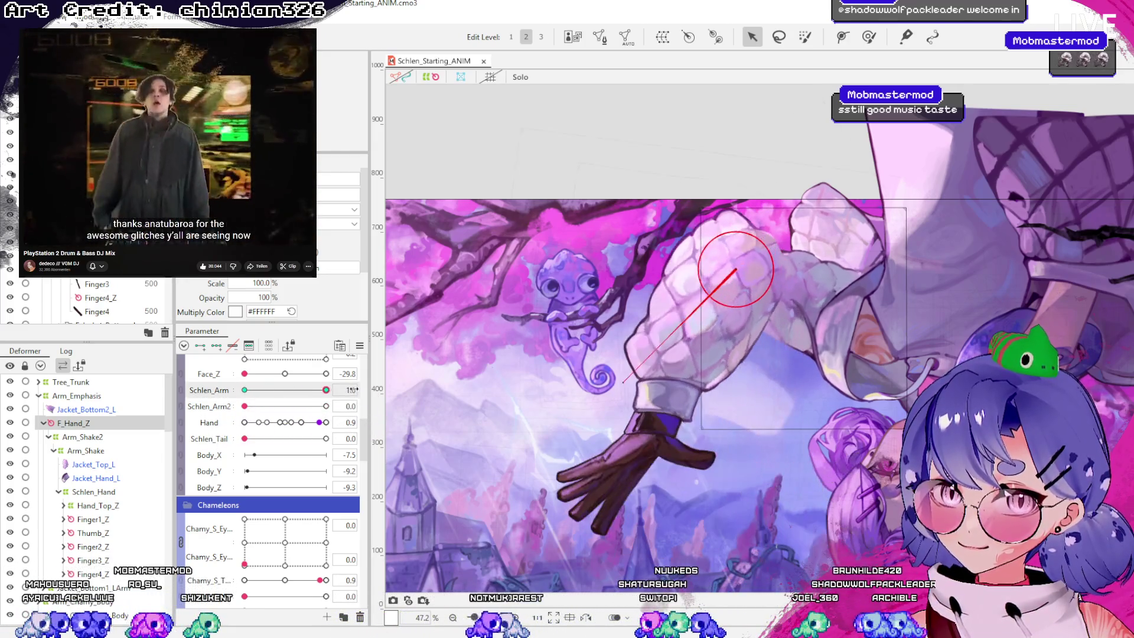
mouse_move(244, 407)
left_mouse_down()
mouse_move(326, 406)
mouse_move(244, 406)
left_mouse_up()
left_click(290, 389)
left_click(244, 390)
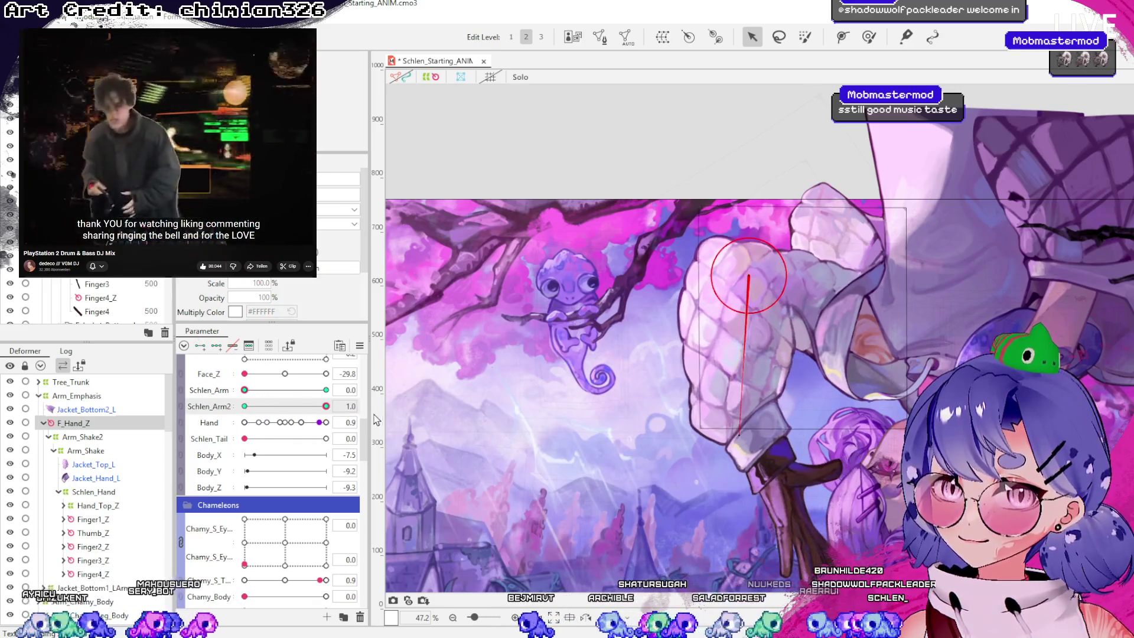
left_click_drag(244, 390, 326, 390)
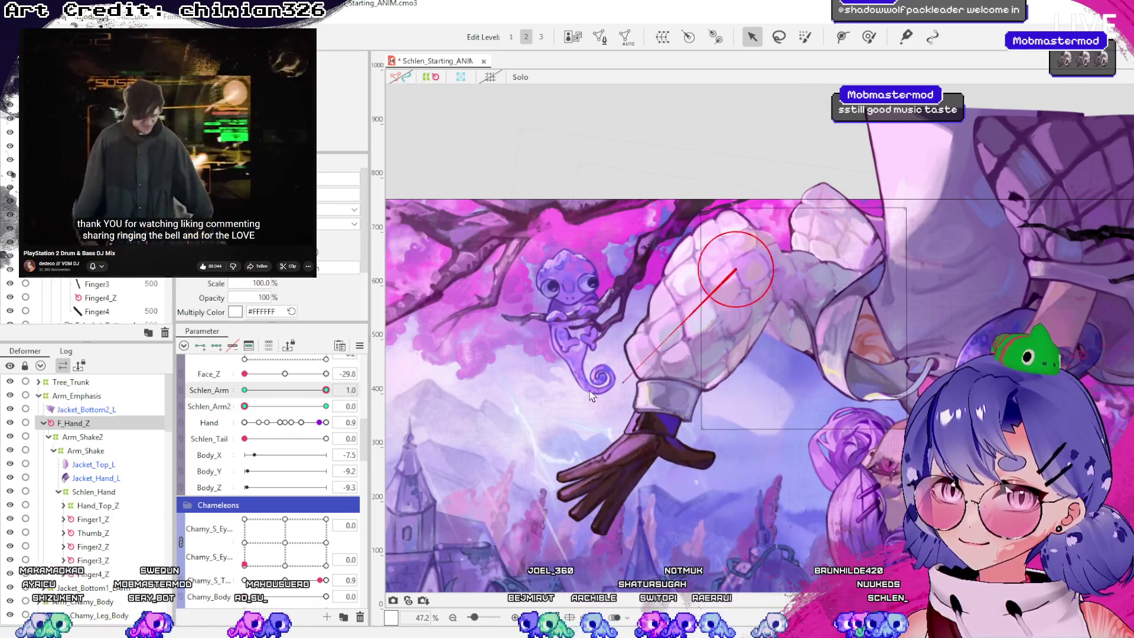
Move the F_Hand_Z rotation deformer lower and rotate the arm art around its pivot
scroll(740, 263, "up", 2)
left_click_drag(751, 298, 743, 321)
mouse_move(244, 407)
left_mouse_down()
mouse_move(283, 407)
mouse_move(245, 407)
left_mouse_up()
mouse_move(326, 390)
left_mouse_down()
mouse_move(356, 393)
mouse_move(245, 394)
mouse_move(359, 406)
mouse_move(181, 419)
mouse_move(354, 407)
mouse_move(227, 416)
mouse_move(382, 414)
mouse_move(213, 418)
mouse_move(372, 419)
left_mouse_up()
mouse_move(259, 407)
left_mouse_down()
mouse_move(331, 407)
mouse_move(243, 406)
left_mouse_up()
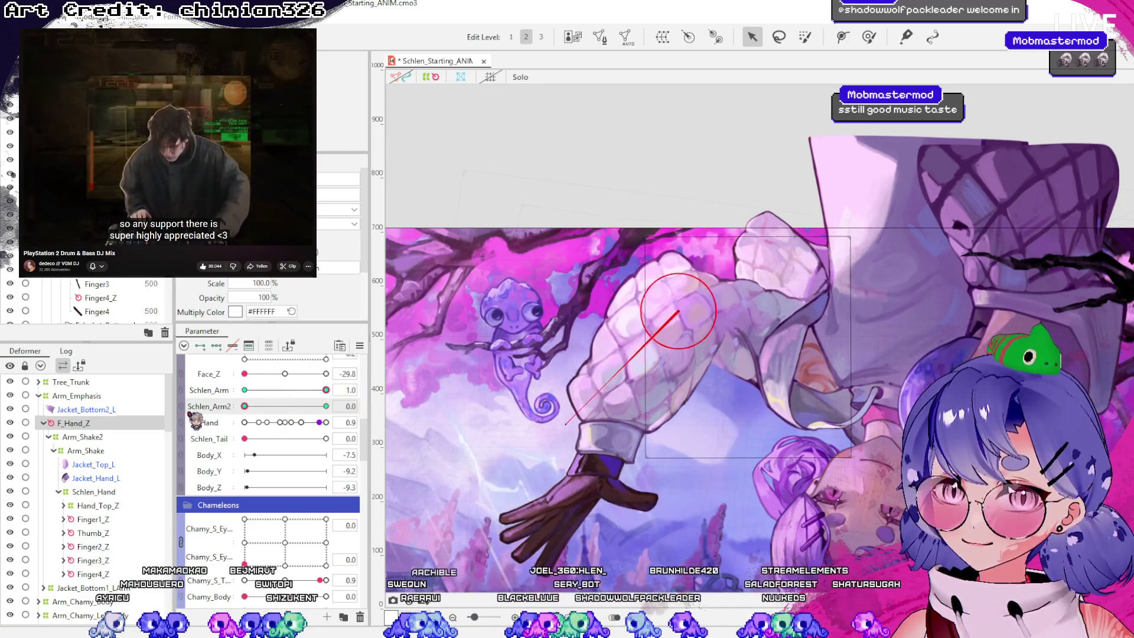
Undo the downward arm swing, raise the arm, and step up the hierarchy to Arm_Shake
mouse_move(330, 397)
left_mouse_down()
mouse_move(221, 404)
mouse_move(353, 403)
mouse_move(207, 407)
mouse_move(498, 417)
left_mouse_up()
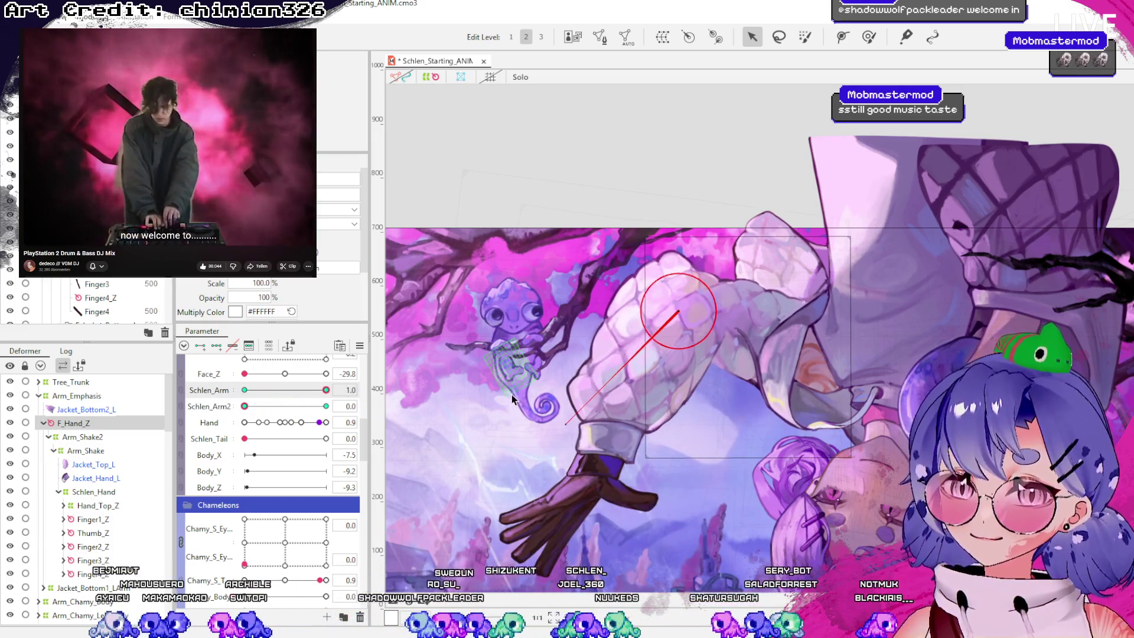
key("ctrl+z")
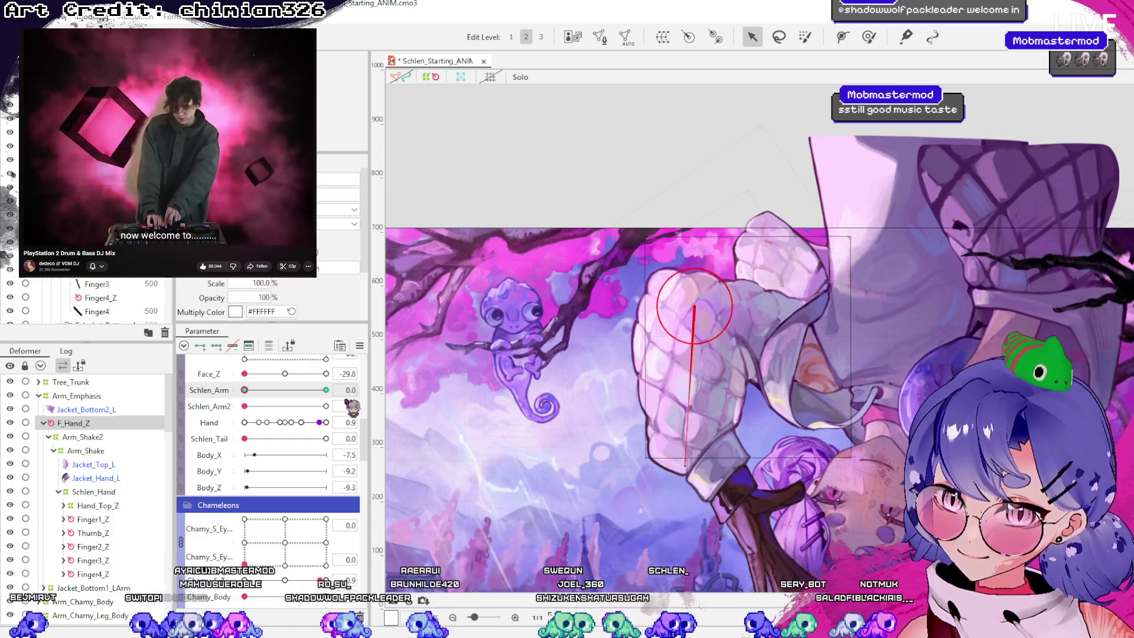
left_click_drag(329, 391, 464, 406)
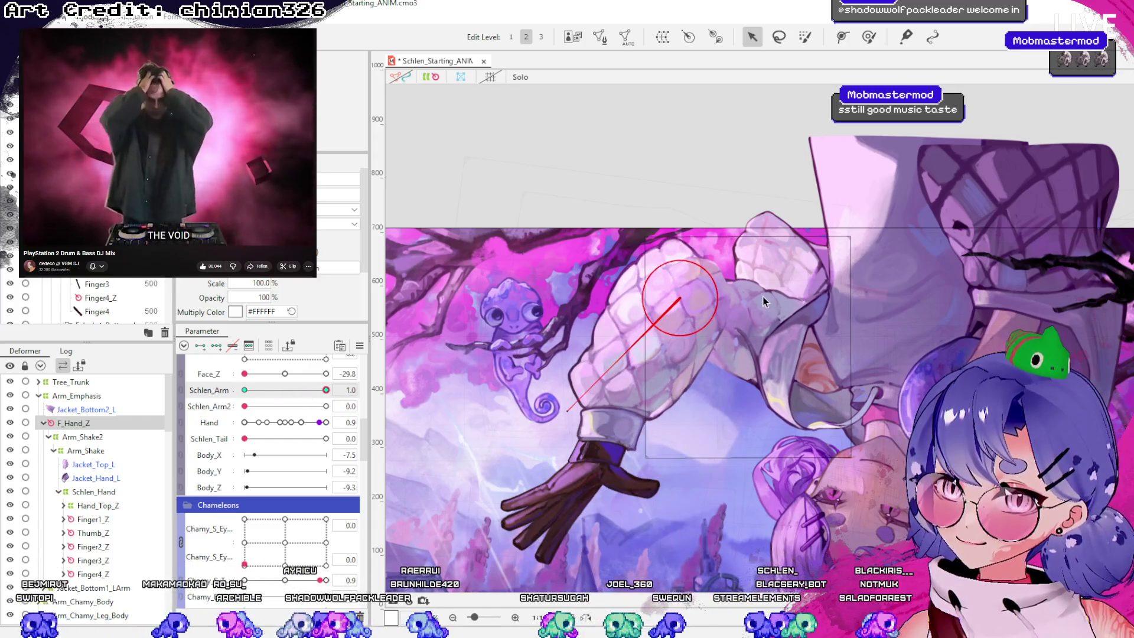
key("Escape")
left_click(92, 423)
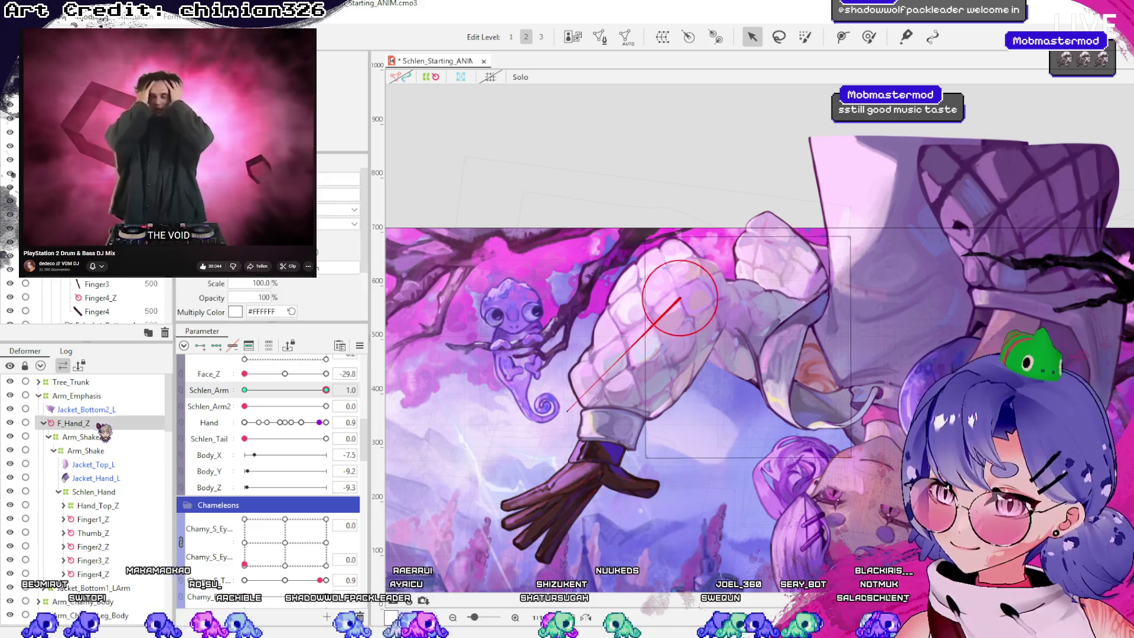
left_click(95, 437)
left_click(98, 451)
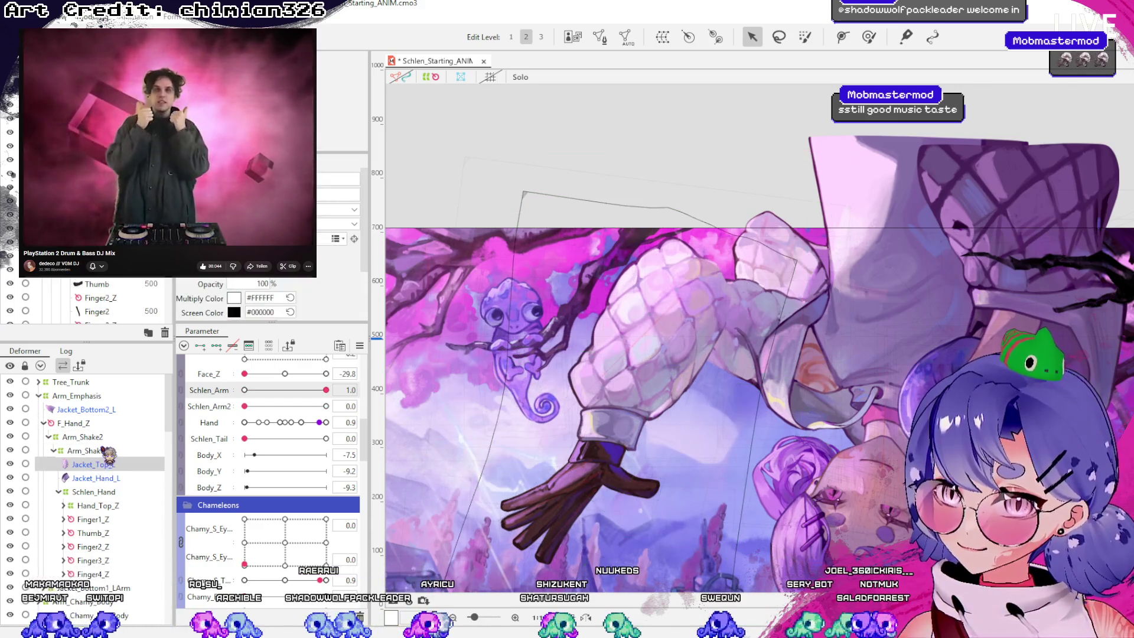
Cycle through the Arm_Shake, Arm_Shake2, F_Hand_Z and Schlen_Hand cages, zoom to 33.3%, and reselect Schlen_Hand
left_click(106, 452)
mouse_move(326, 390)
left_mouse_down()
mouse_move(266, 390)
mouse_move(326, 390)
left_mouse_up()
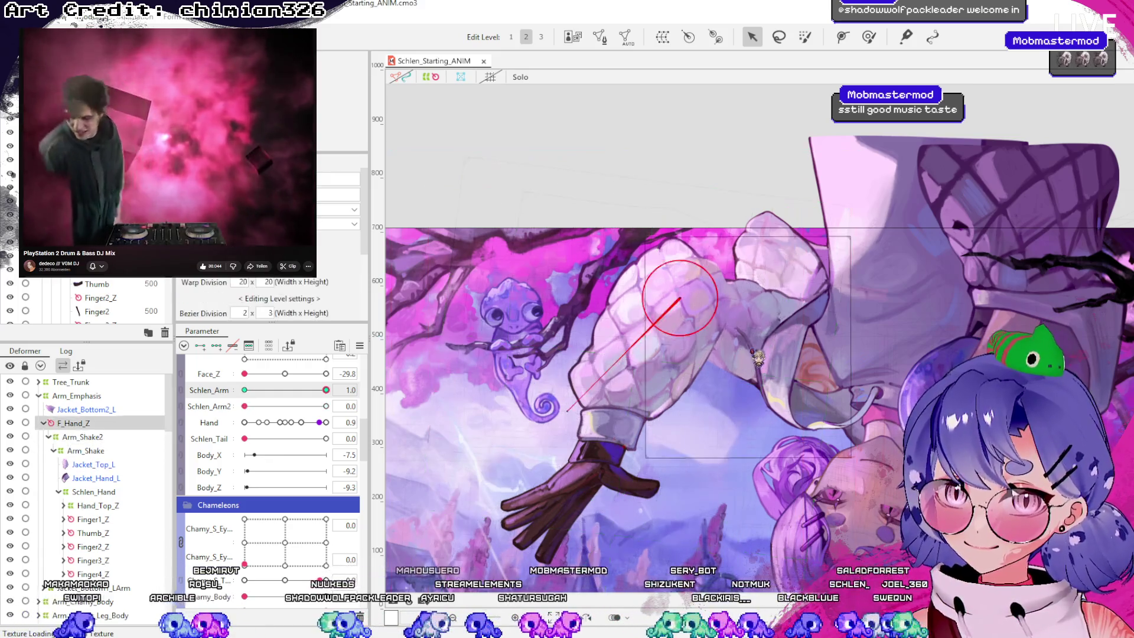
left_click(750, 349)
left_click(757, 349)
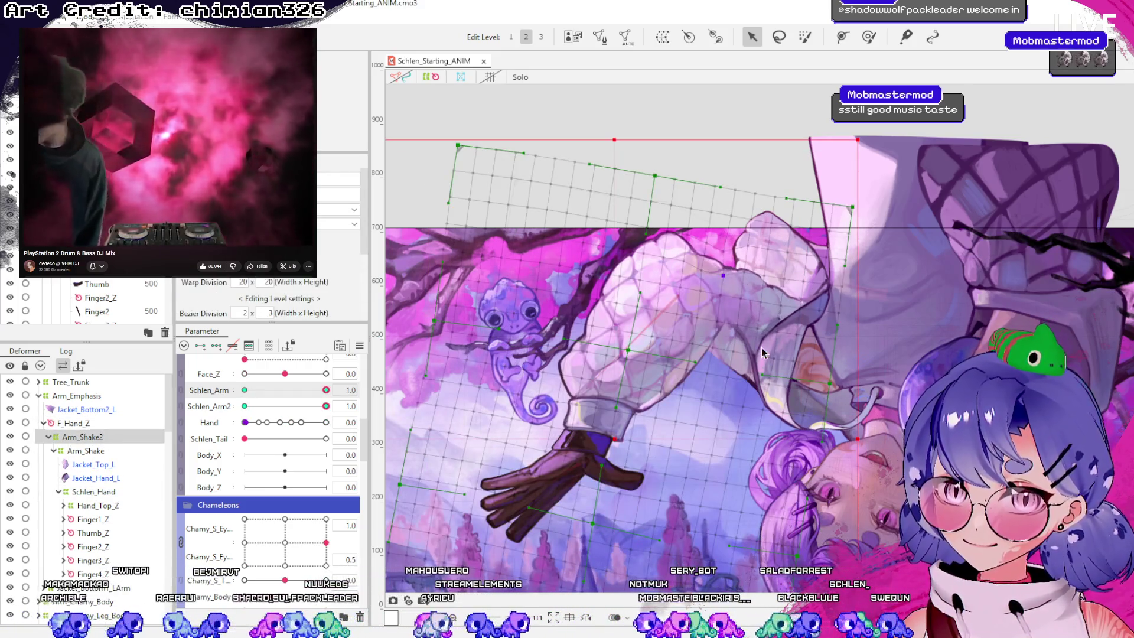
left_click(770, 346)
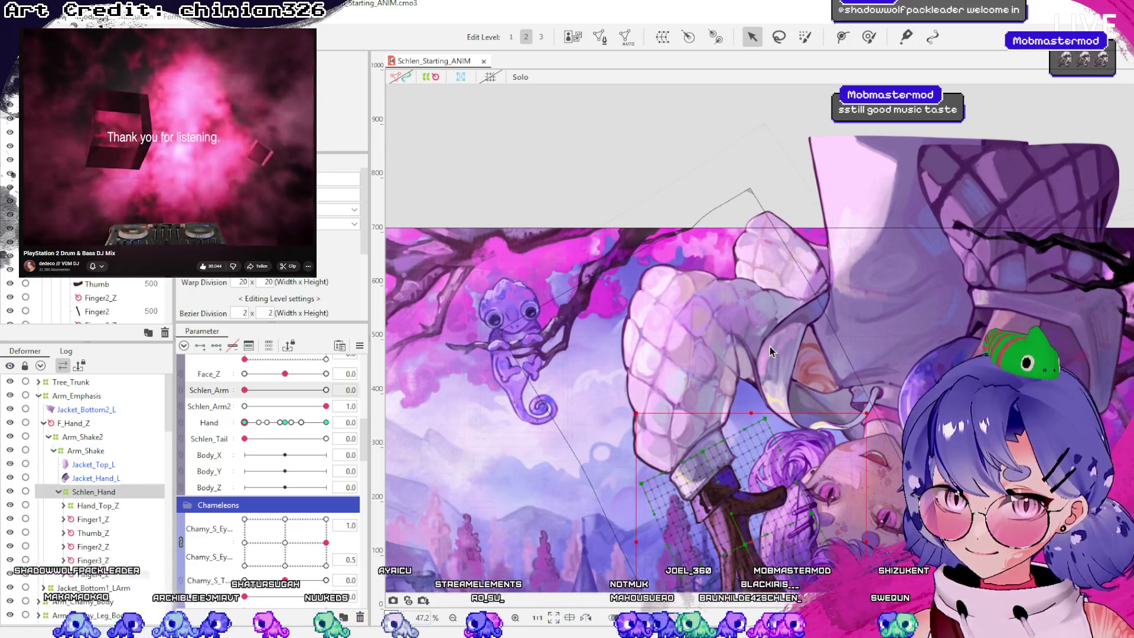
left_click(770, 346)
left_click(770, 346)
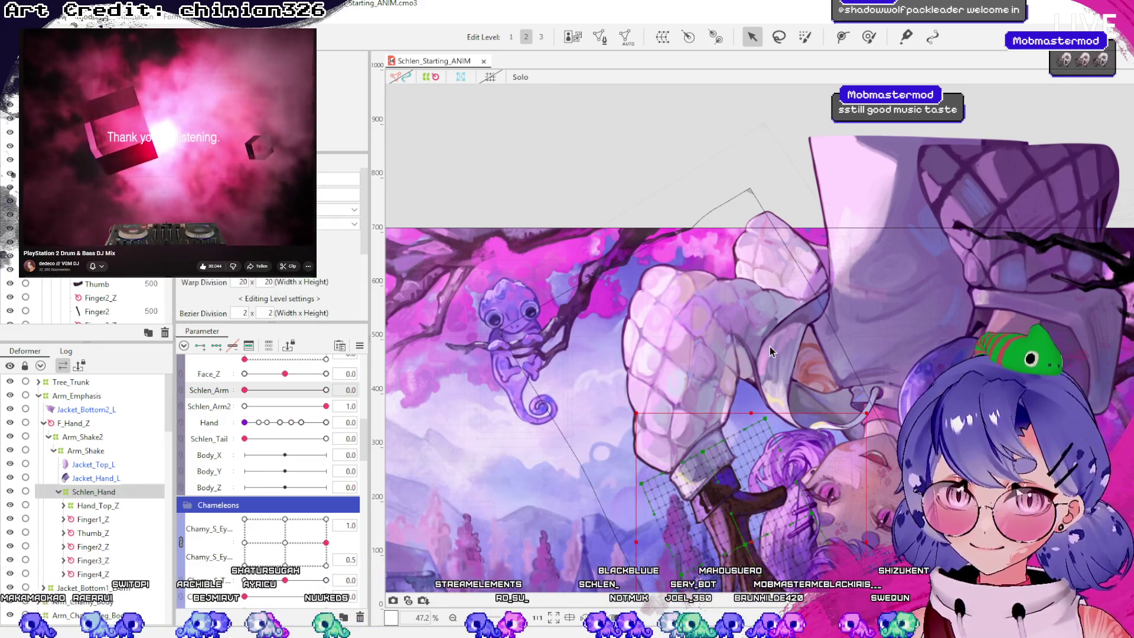
left_click(771, 346)
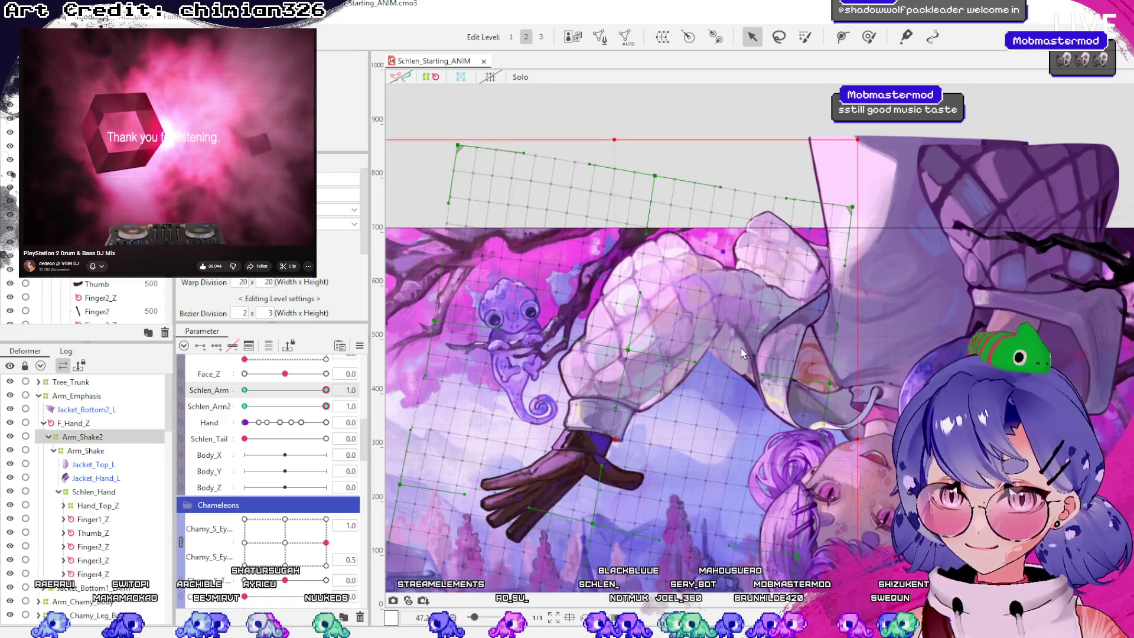
scroll(740, 349, "down", 2)
mouse_move(326, 389)
left_mouse_down()
mouse_move(245, 390)
mouse_move(328, 405)
left_mouse_up()
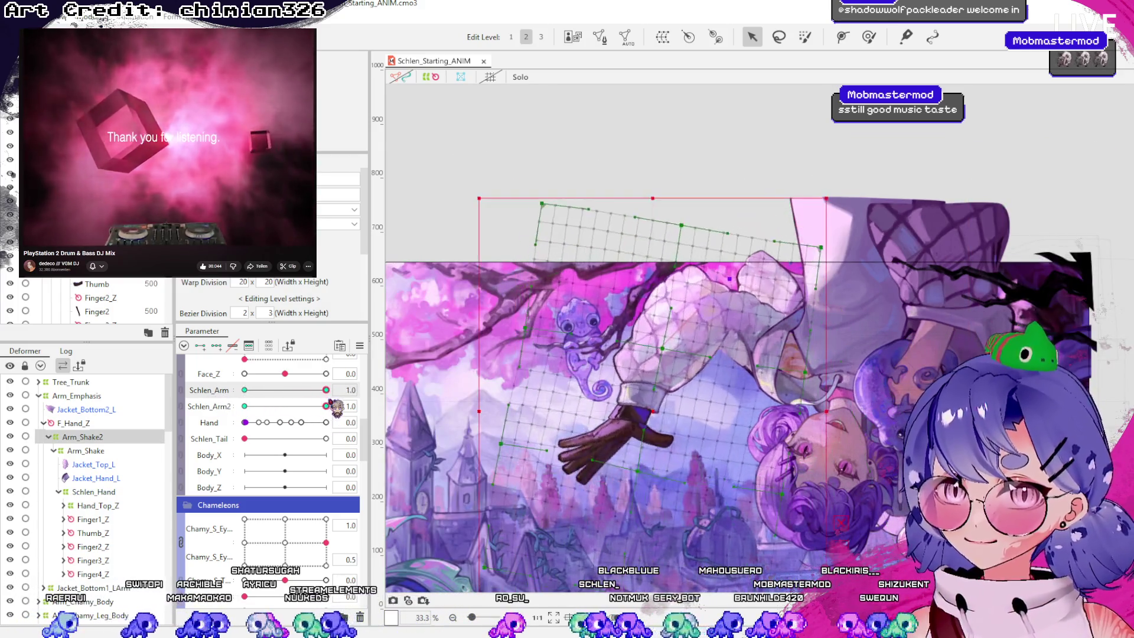
left_click(112, 493)
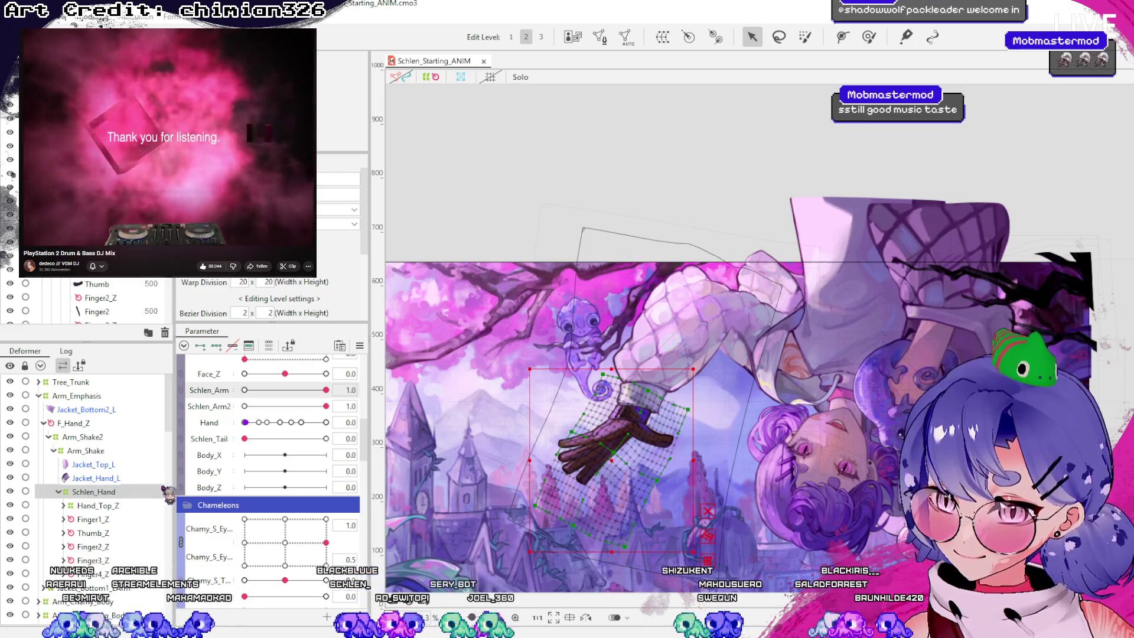
Bend the hand slightly and set the arm partway through its swing, Schlen_Arm 0.7, Schlen_Arm2 0.9
mouse_move(253, 446)
left_mouse_down()
mouse_move(331, 442)
mouse_move(252, 449)
mouse_move(330, 456)
left_mouse_up()
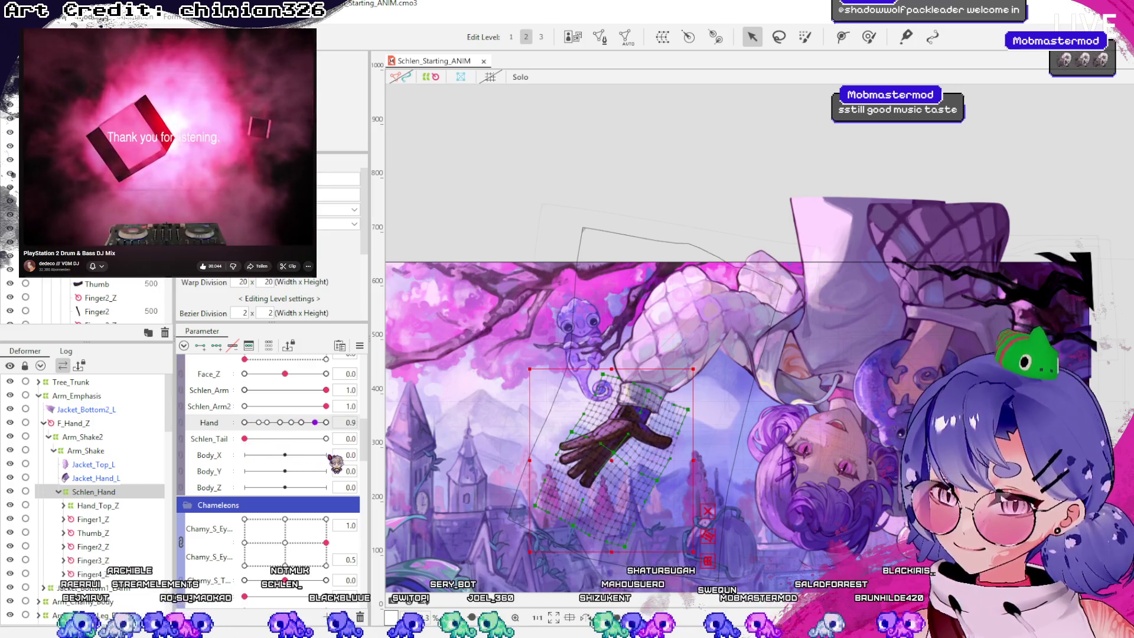
left_click(192, 395)
mouse_move(326, 389)
left_mouse_down()
mouse_move(283, 408)
mouse_move(336, 430)
mouse_move(254, 389)
mouse_move(301, 392)
left_mouse_up()
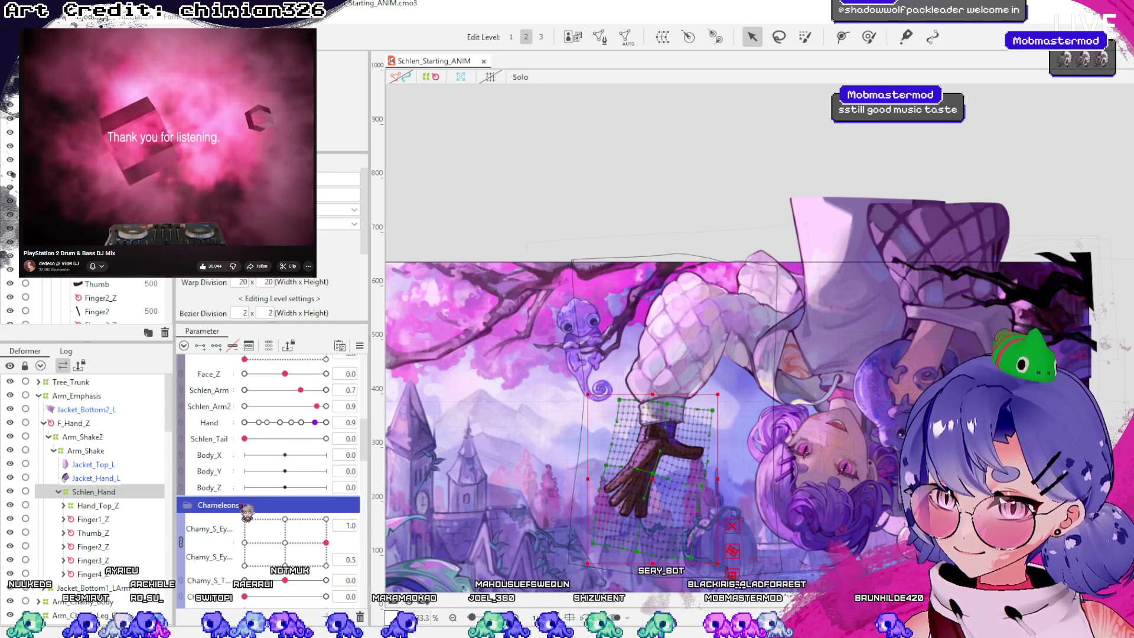
left_click_drag(251, 442, 330, 443)
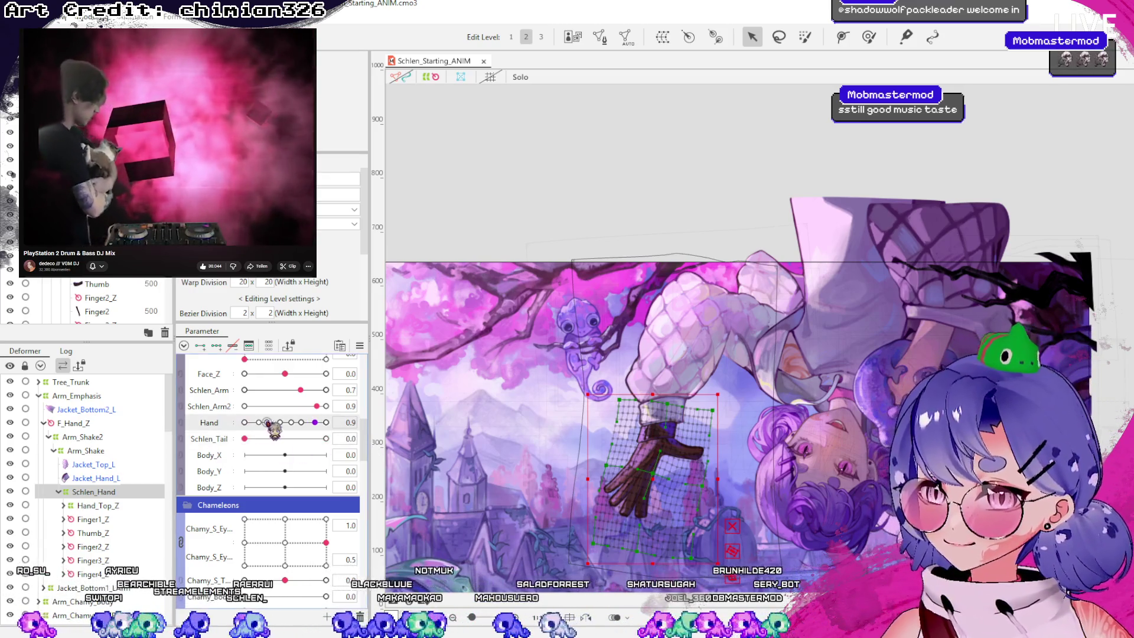
left_click_drag(304, 424, 258, 424)
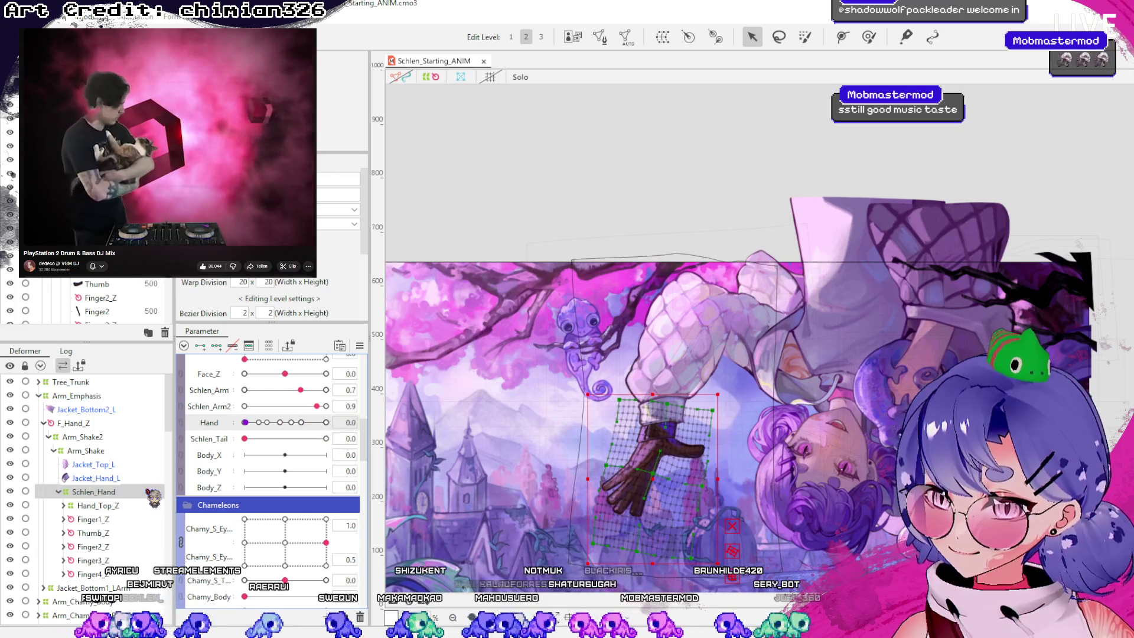
left_click(117, 492)
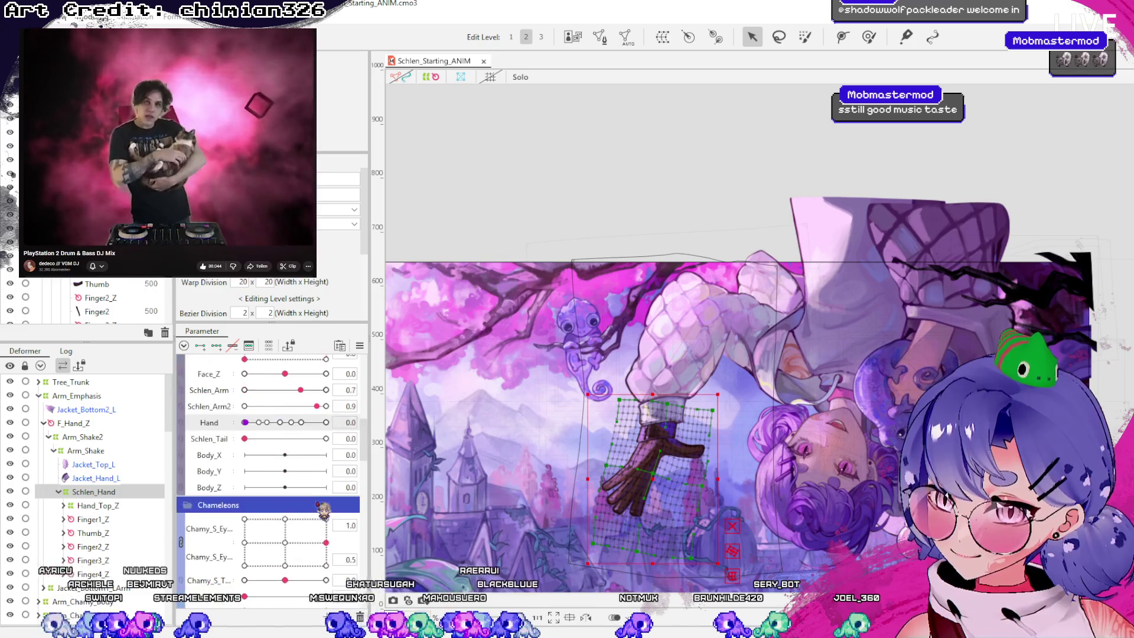
Scroll through the Parameter panel groups and bend the hand further to Hand 0.5
scroll(324, 508, "up", 3)
scroll(324, 512, "down", 10)
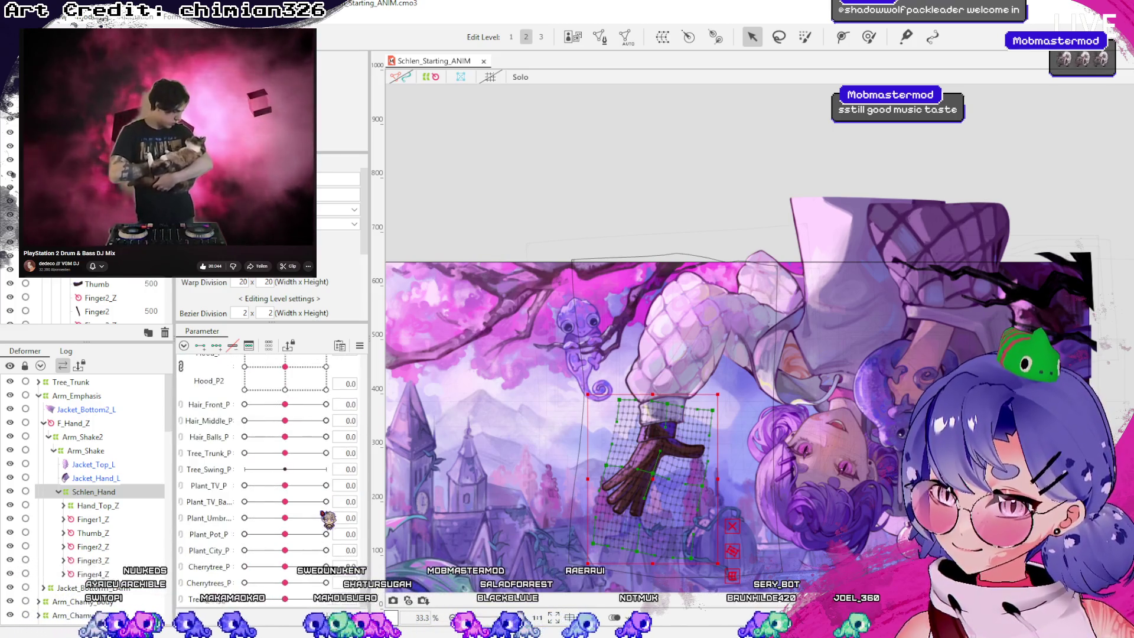
scroll(326, 528, "down", 5)
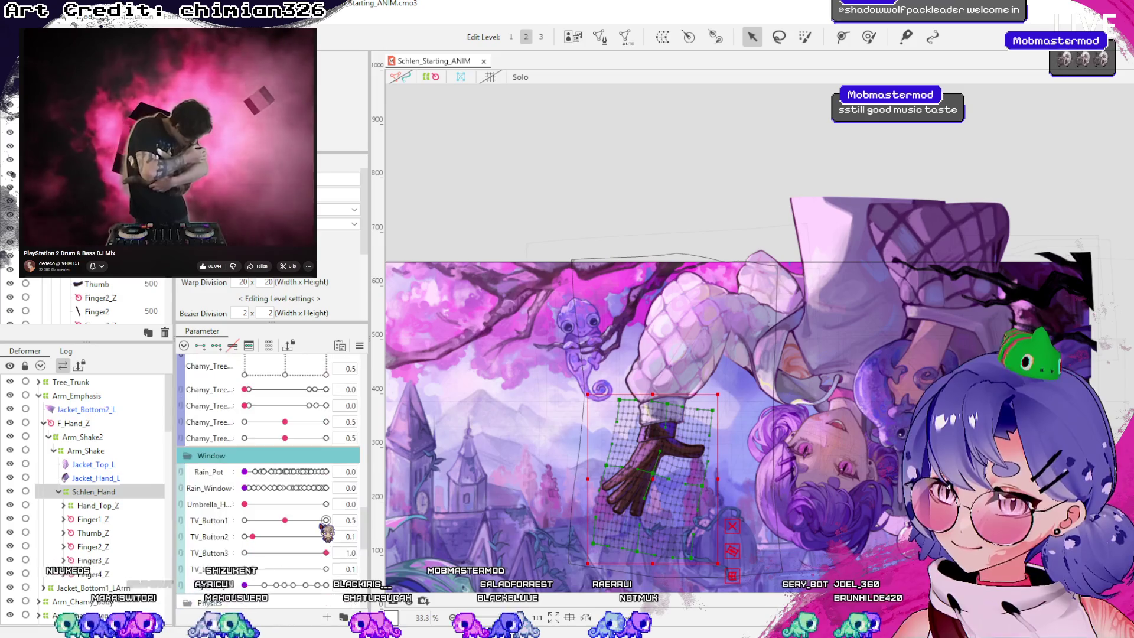
scroll(327, 532, "up", 15)
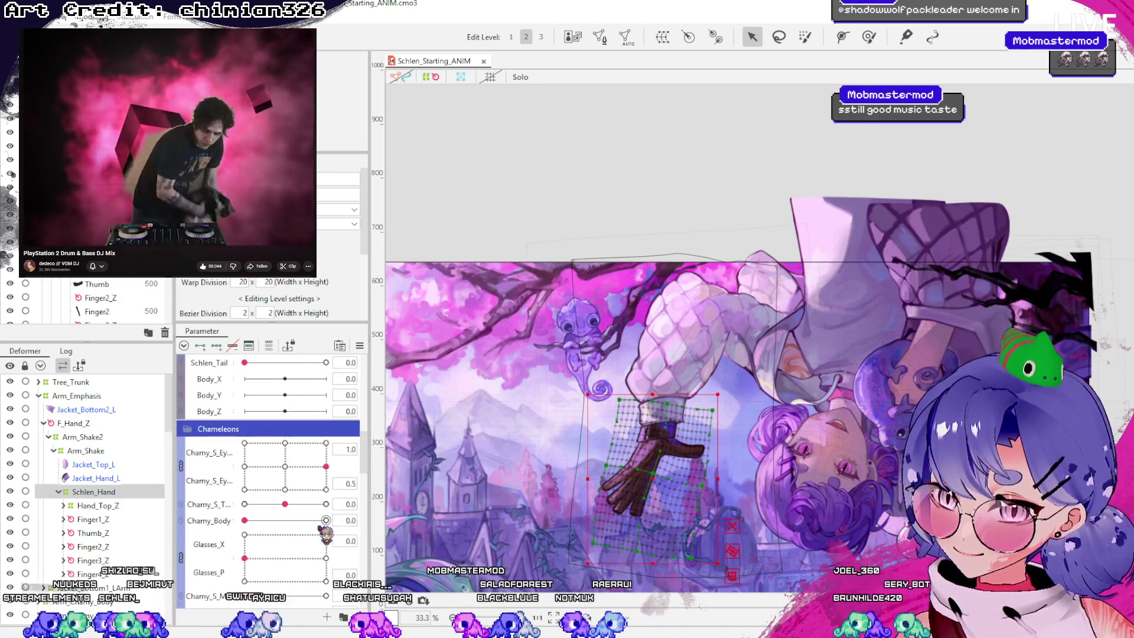
scroll(324, 535, "up", 2)
scroll(324, 536, "down", 6)
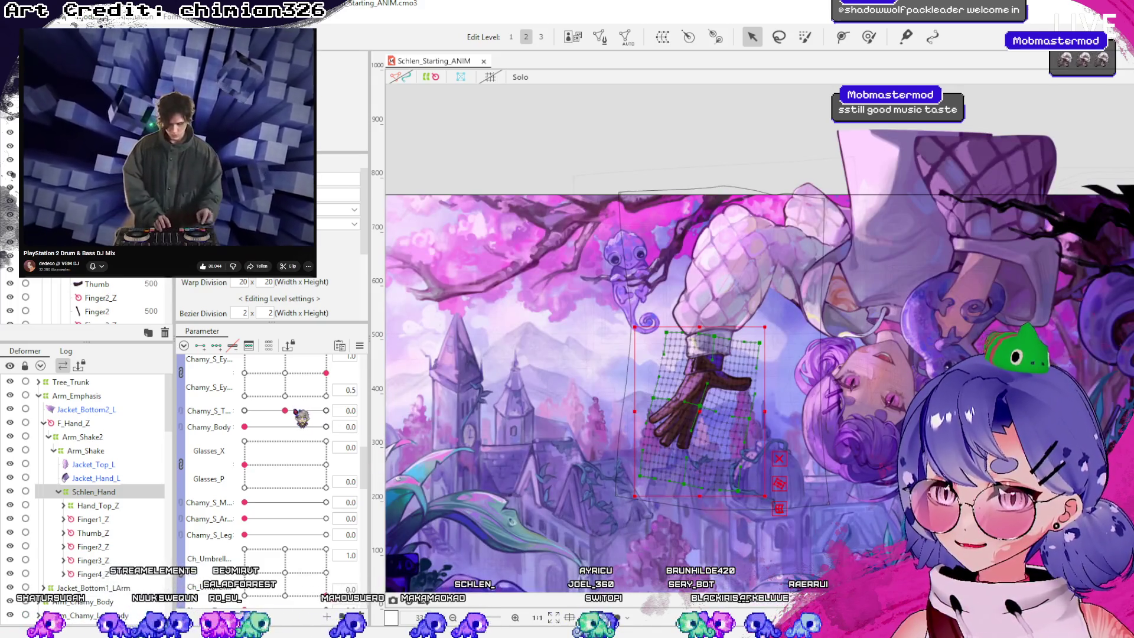
scroll(289, 461, "up", 5)
left_click_drag(260, 502, 307, 505)
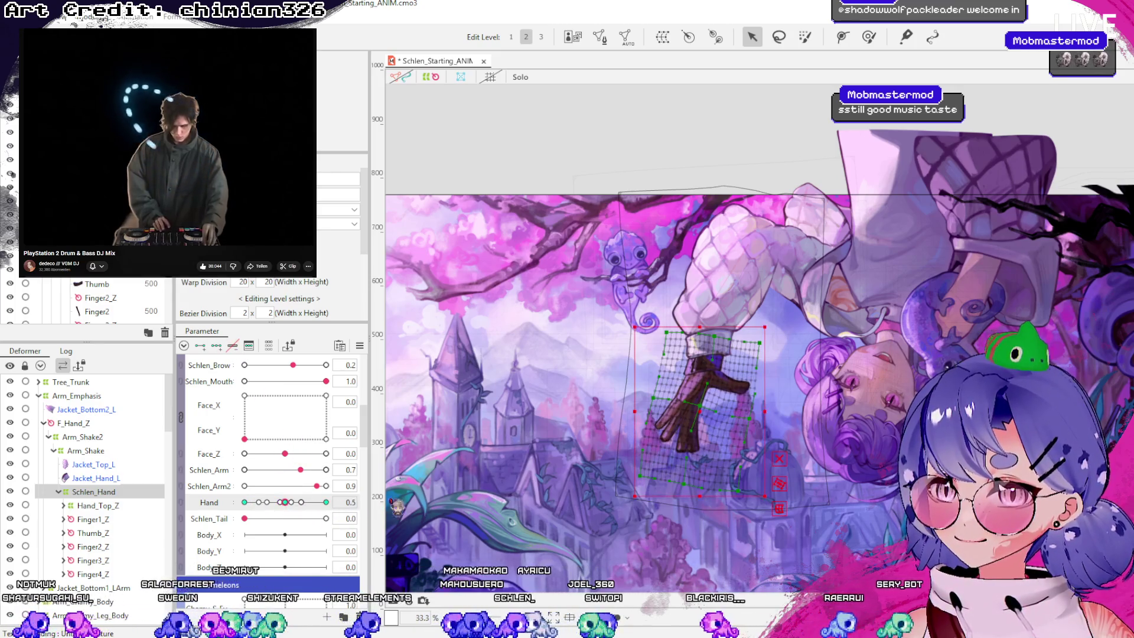
left_click(868, 38)
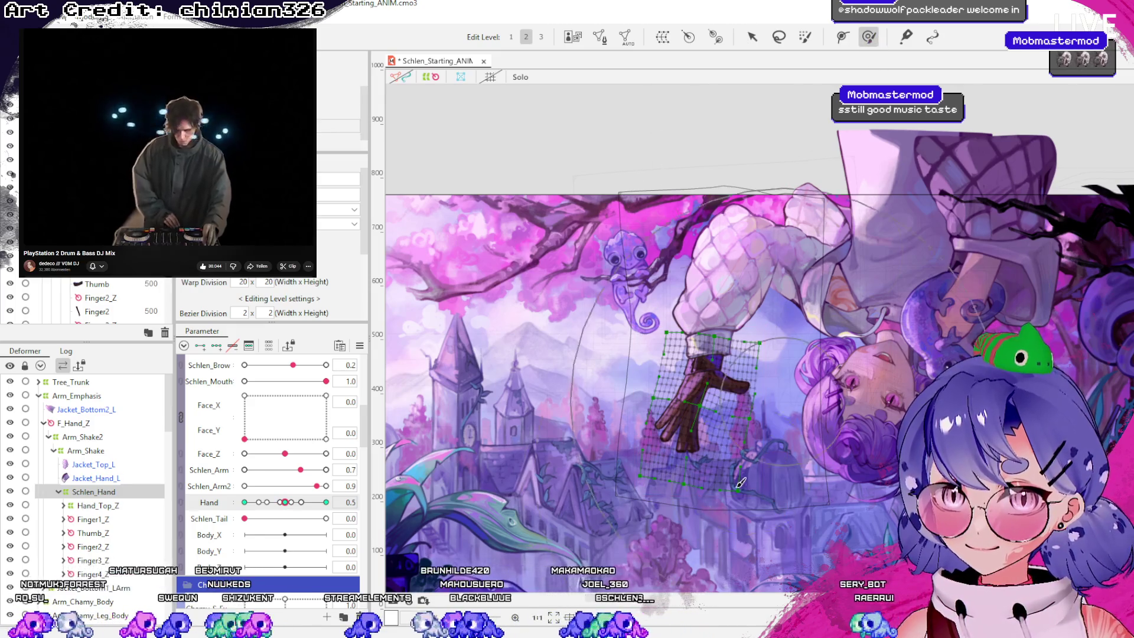
Ease the Hand pose back slightly and shift the character's iris position parameters
mouse_move(294, 504)
left_mouse_down()
mouse_move(272, 502)
mouse_move(320, 501)
mouse_move(245, 486)
mouse_move(303, 502)
left_mouse_up()
mouse_move(245, 439)
left_mouse_down()
mouse_move(324, 435)
mouse_move(306, 421)
left_mouse_up()
scroll(290, 464, "up", 3)
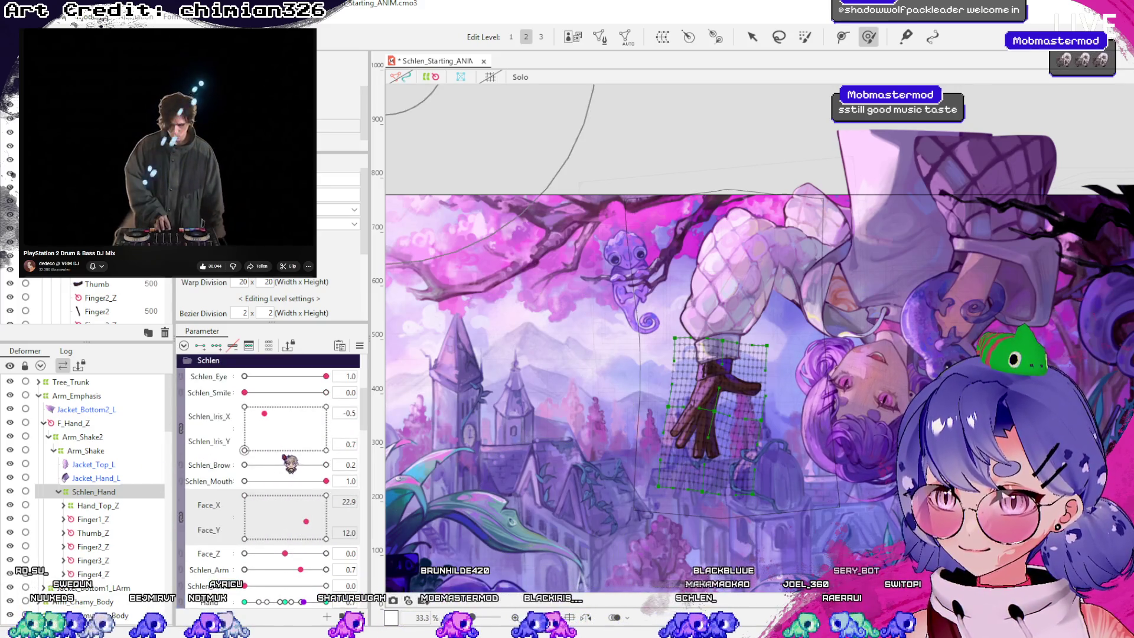
left_click(291, 450)
left_click(278, 415)
scroll(272, 484, "down", 1)
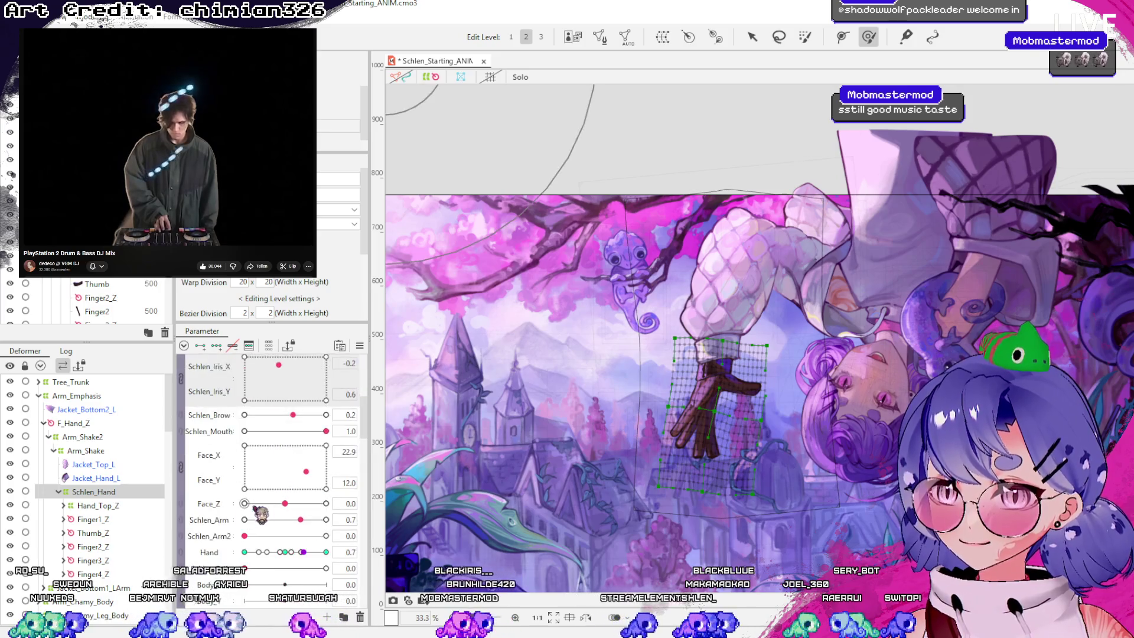
scroll(259, 521, "down", 1)
Link the arm parameters into a 2D pad, pose Schlen_Arm 0.7 / Schlen_Arm2 0.3, and save
left_click(190, 484)
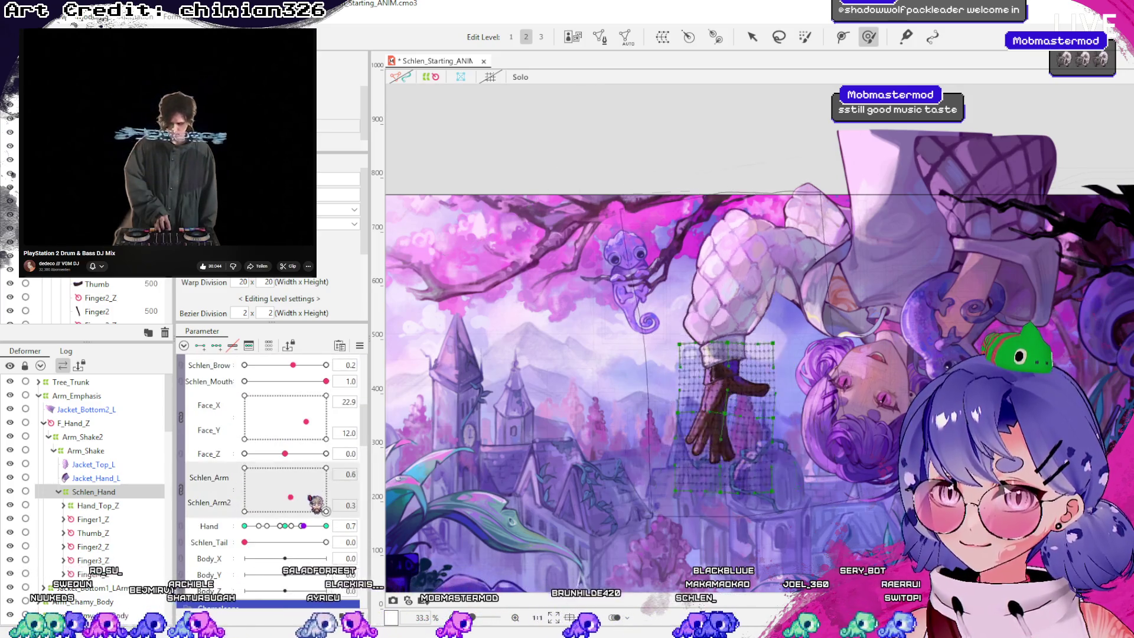
mouse_move(260, 492)
left_mouse_down()
mouse_move(295, 461)
mouse_move(287, 505)
mouse_move(305, 498)
left_mouse_up()
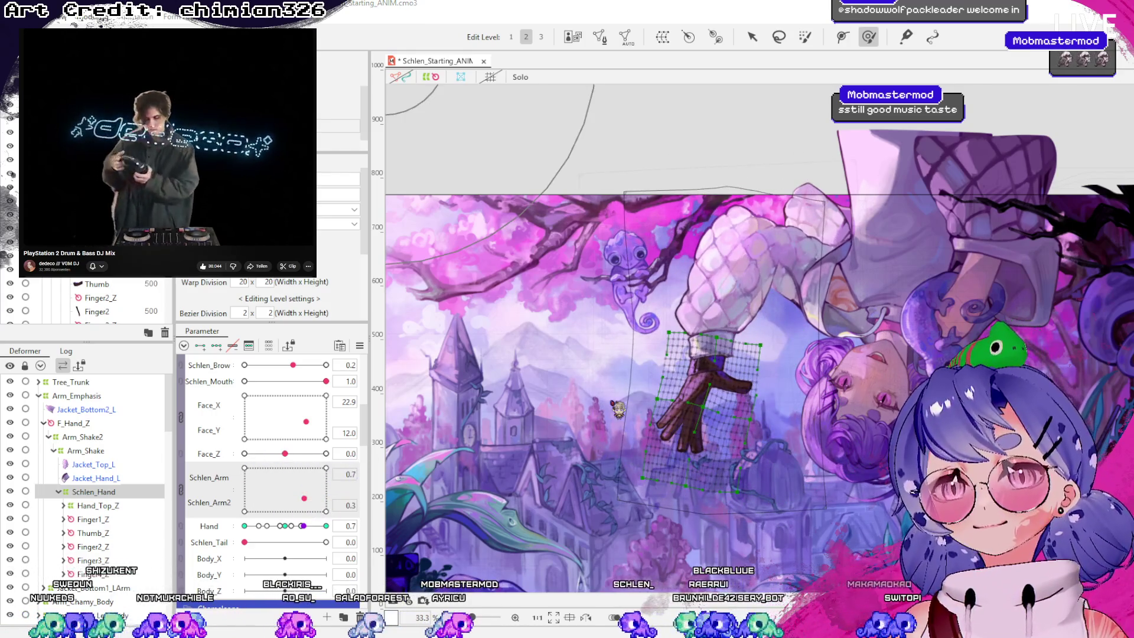
left_click(752, 37)
key("ctrl+s")
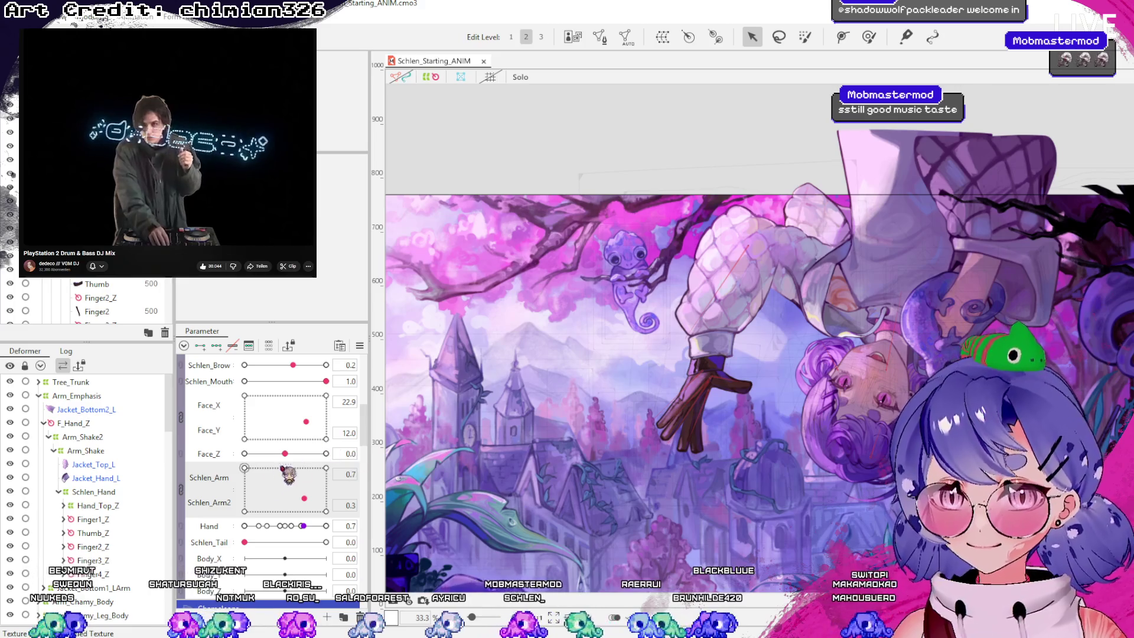
Swing the arm through several poses on the 2D pad and tilt Face_Z to 30
mouse_move(265, 467)
left_mouse_down()
mouse_move(239, 476)
mouse_move(301, 496)
mouse_move(304, 482)
mouse_move(268, 496)
mouse_move(285, 514)
mouse_move(342, 501)
mouse_move(289, 519)
mouse_move(316, 457)
mouse_move(315, 507)
mouse_move(312, 474)
mouse_move(346, 524)
mouse_move(345, 468)
mouse_move(339, 511)
mouse_move(327, 461)
mouse_move(295, 484)
mouse_move(220, 495)
mouse_move(253, 513)
mouse_move(319, 479)
mouse_move(254, 502)
mouse_move(253, 529)
mouse_move(342, 486)
left_mouse_up()
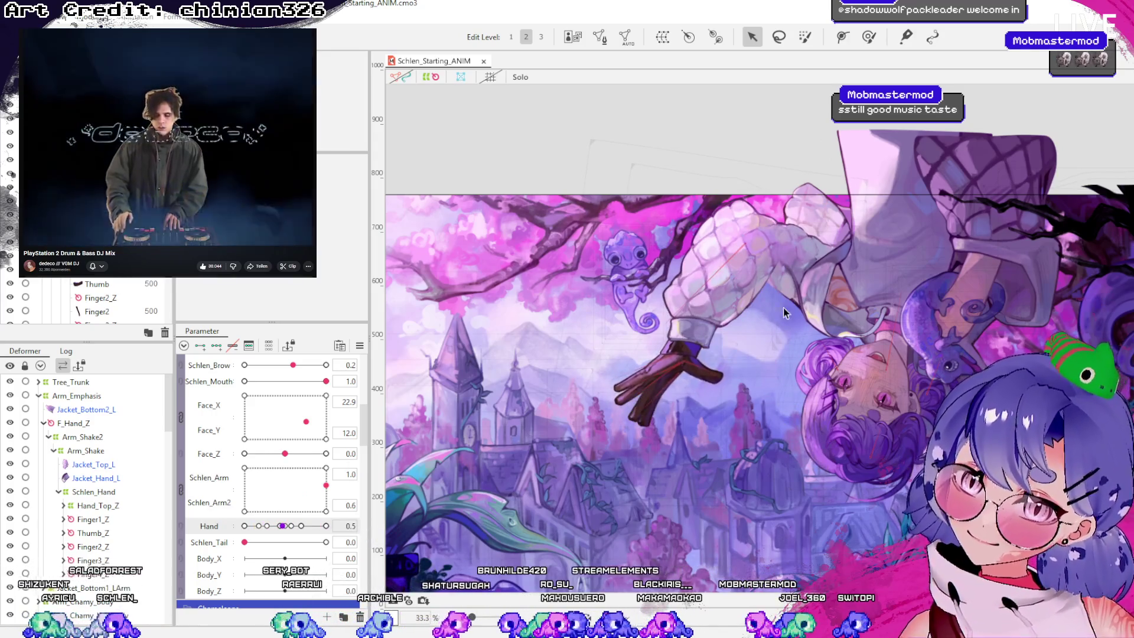
scroll(886, 256, "down", 2)
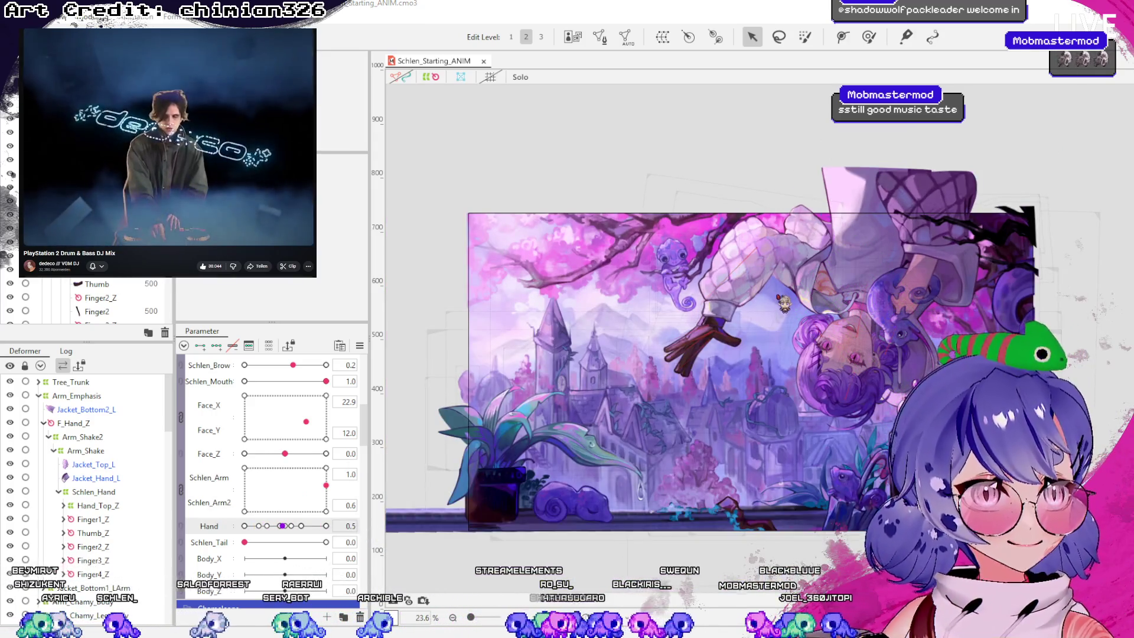
scroll(725, 366, "up", 2)
left_click_drag(326, 486, 301, 481)
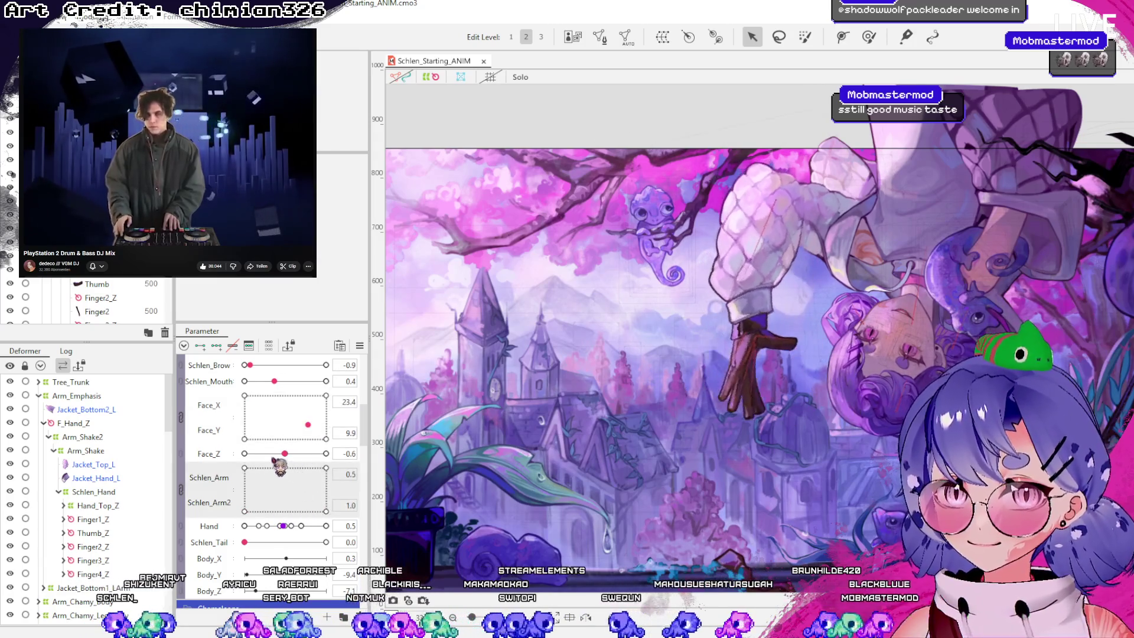
mouse_move(288, 515)
left_mouse_down()
mouse_move(316, 501)
mouse_move(319, 481)
mouse_move(298, 508)
mouse_move(330, 513)
mouse_move(307, 519)
mouse_move(329, 473)
mouse_move(282, 526)
mouse_move(326, 508)
mouse_move(340, 453)
left_mouse_up()
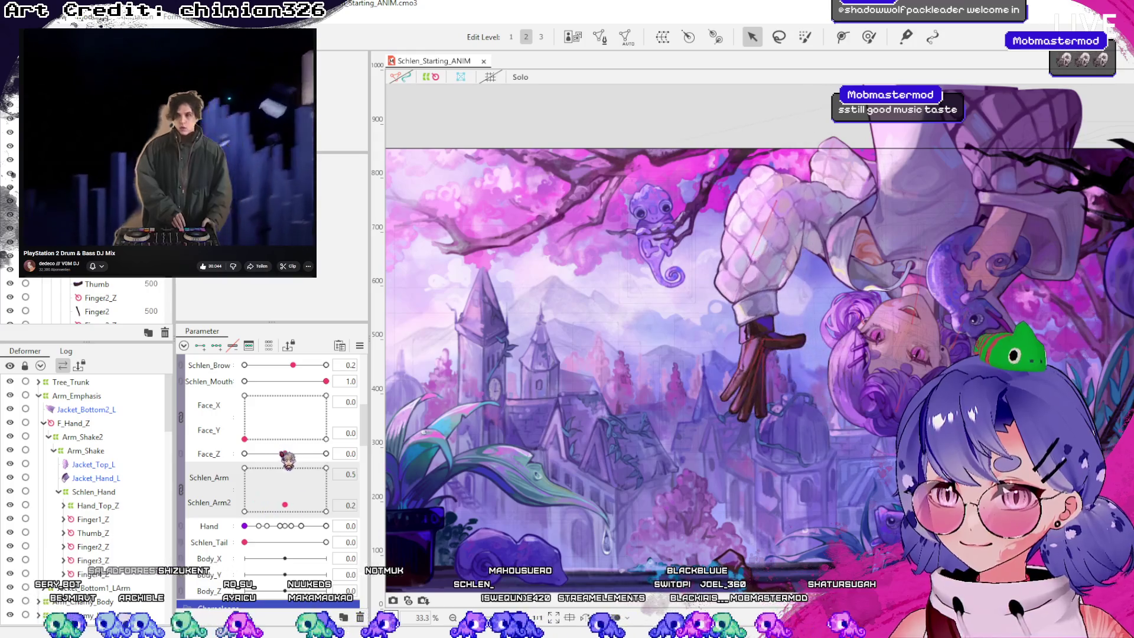
left_click_drag(284, 453, 326, 453)
left_click_drag(257, 468, 306, 491)
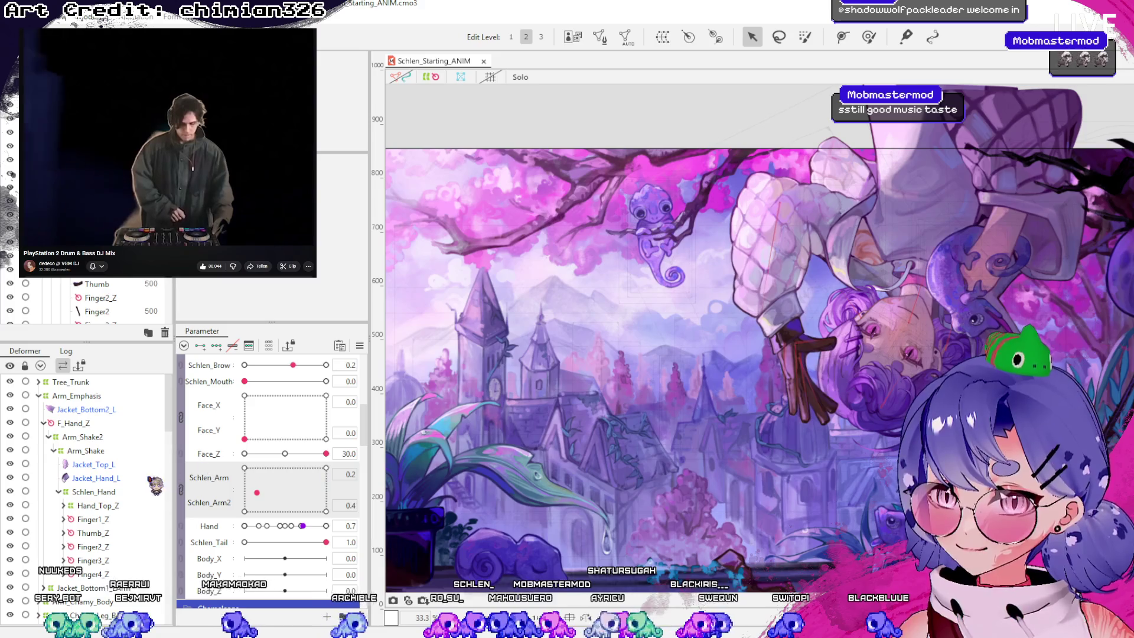
Select the F_Hand_Z rotation deformer on the upper arm
left_click(773, 202)
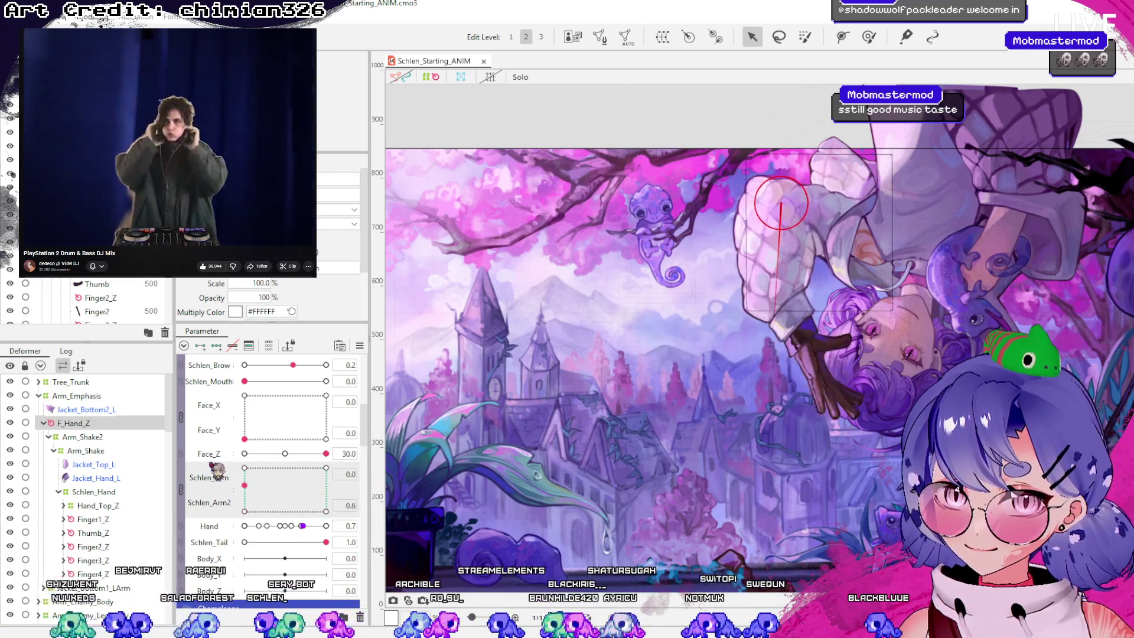
scroll(267, 445, "down", 15)
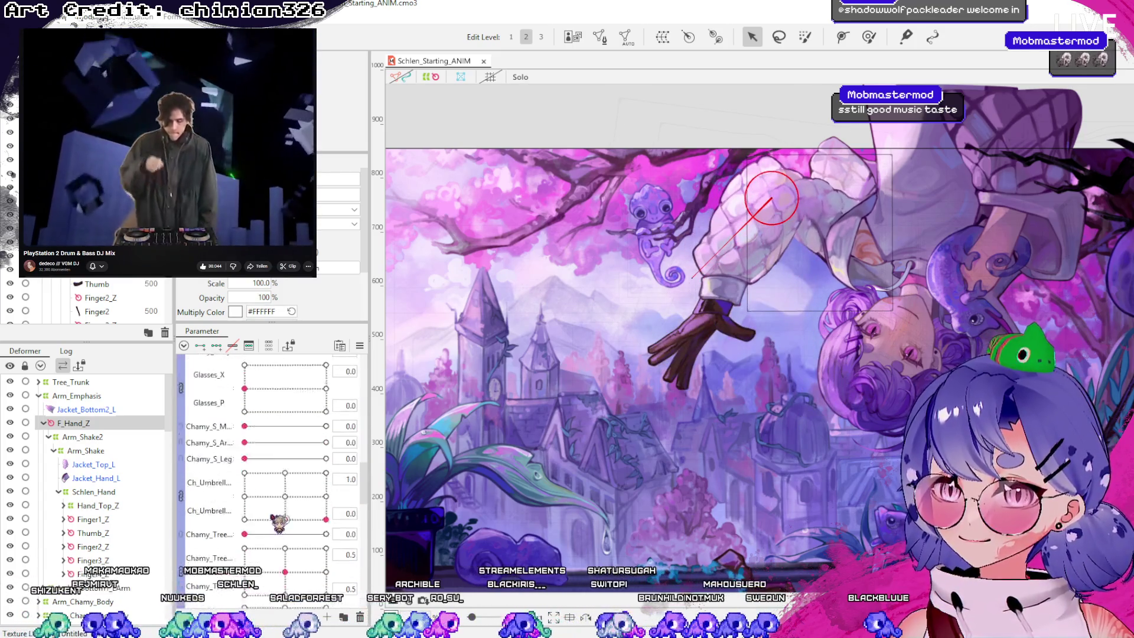
scroll(268, 445, "down", 10)
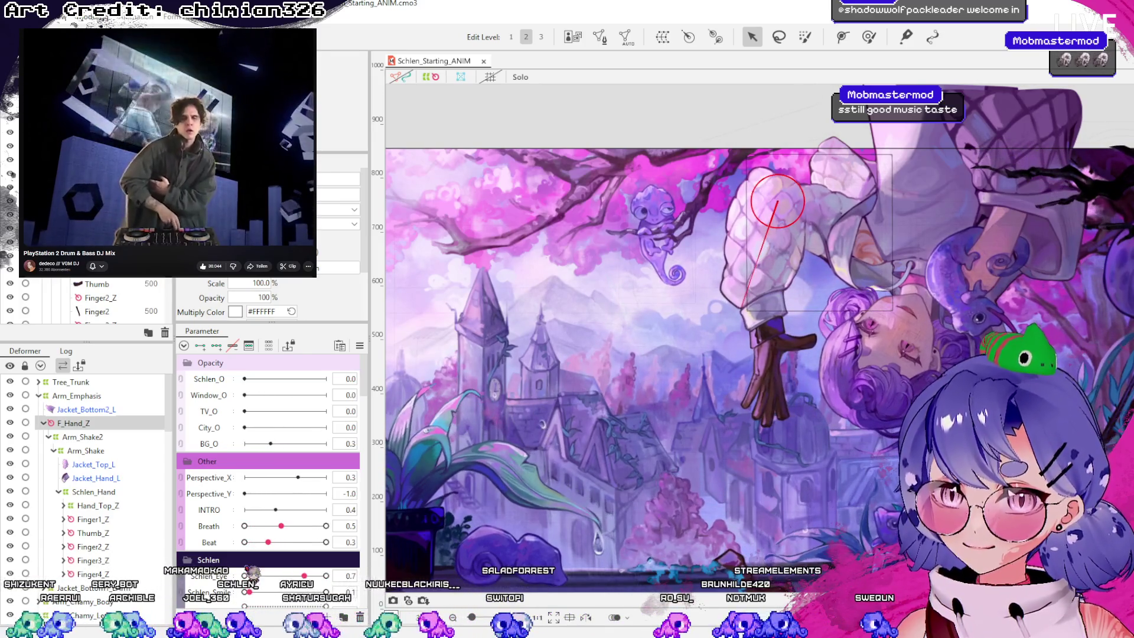
Set the face to a full smile, with eyes up and left and brows lowered
scroll(326, 494, "down", 3)
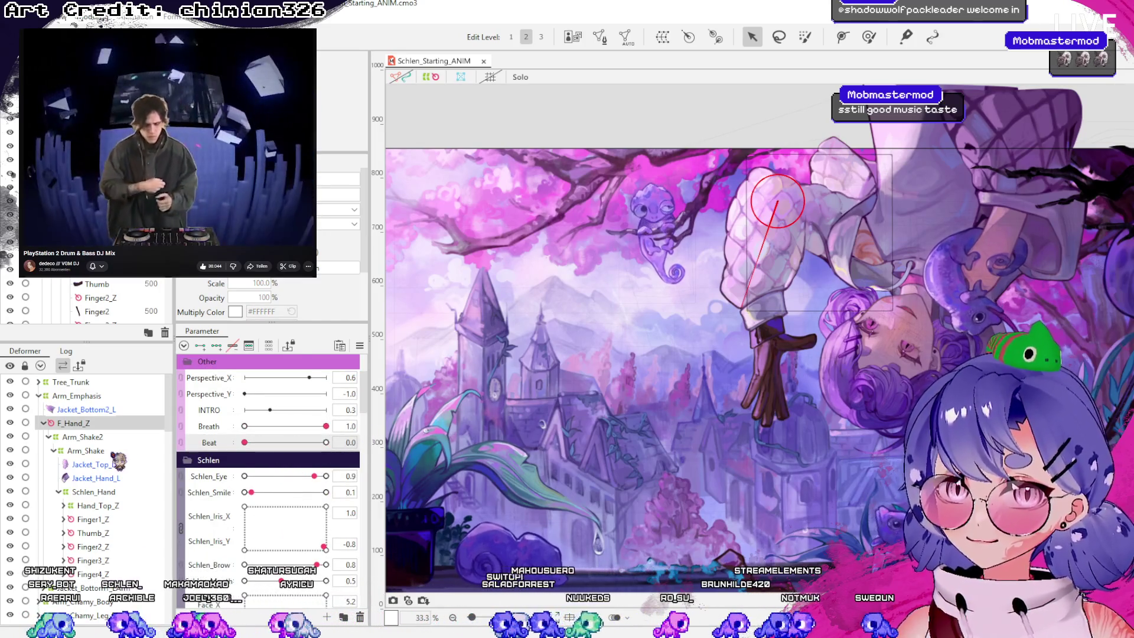
left_click_drag(260, 495, 373, 502)
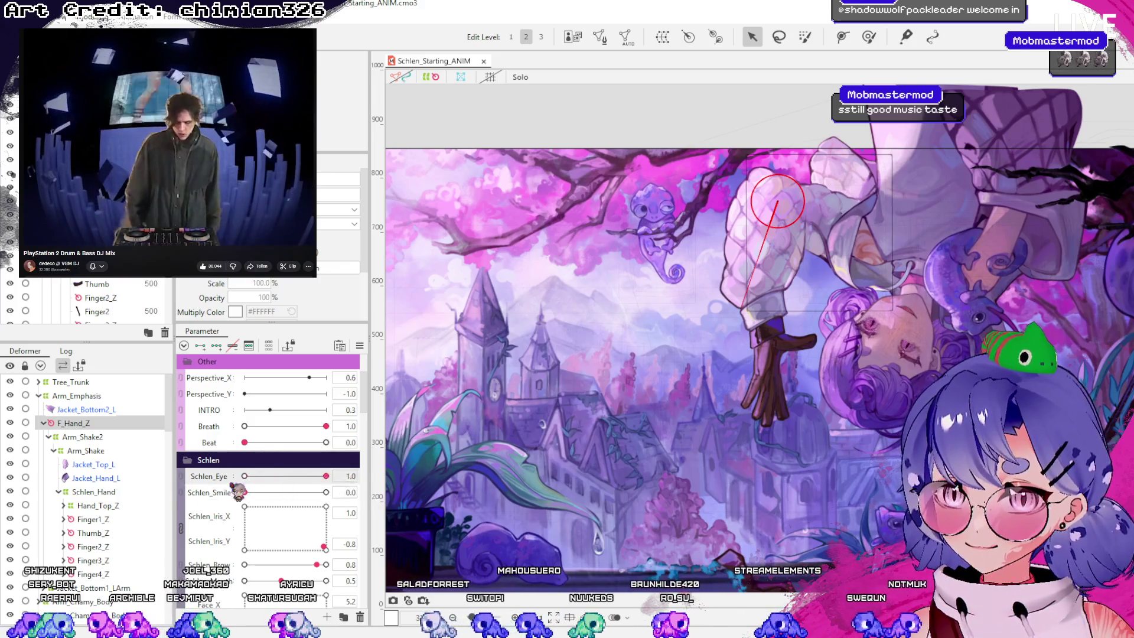
left_click_drag(339, 538, 253, 505)
left_click_drag(317, 565, 300, 565)
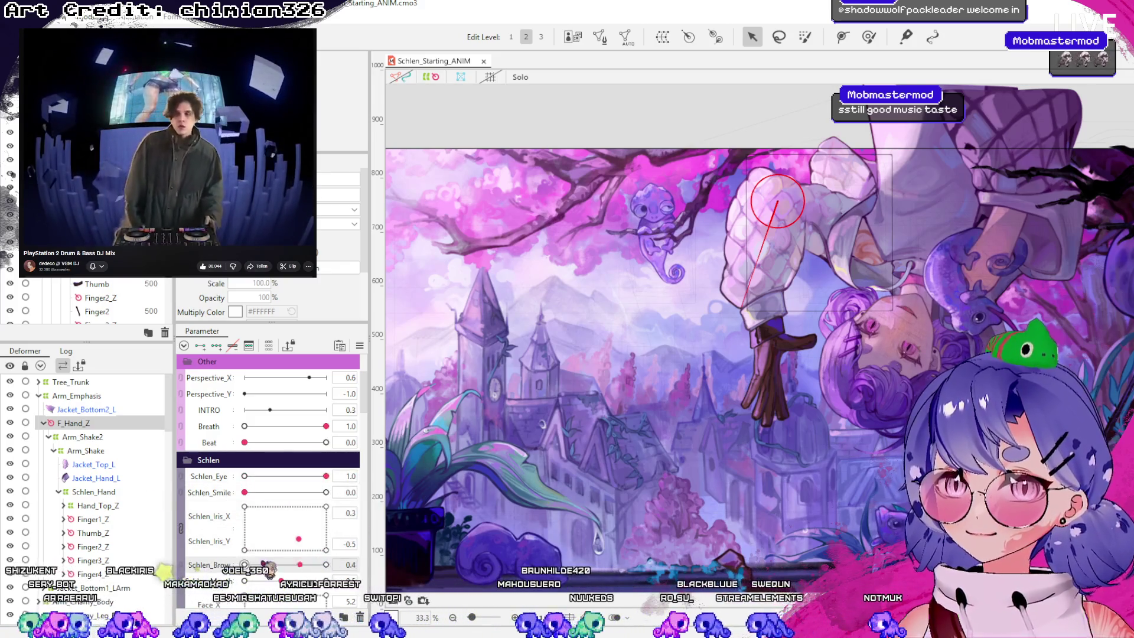
Put the hand in its middle pose, shift the chameleon's eyes and set Chamy_S_M to 0.7
scroll(277, 532, "down", 3)
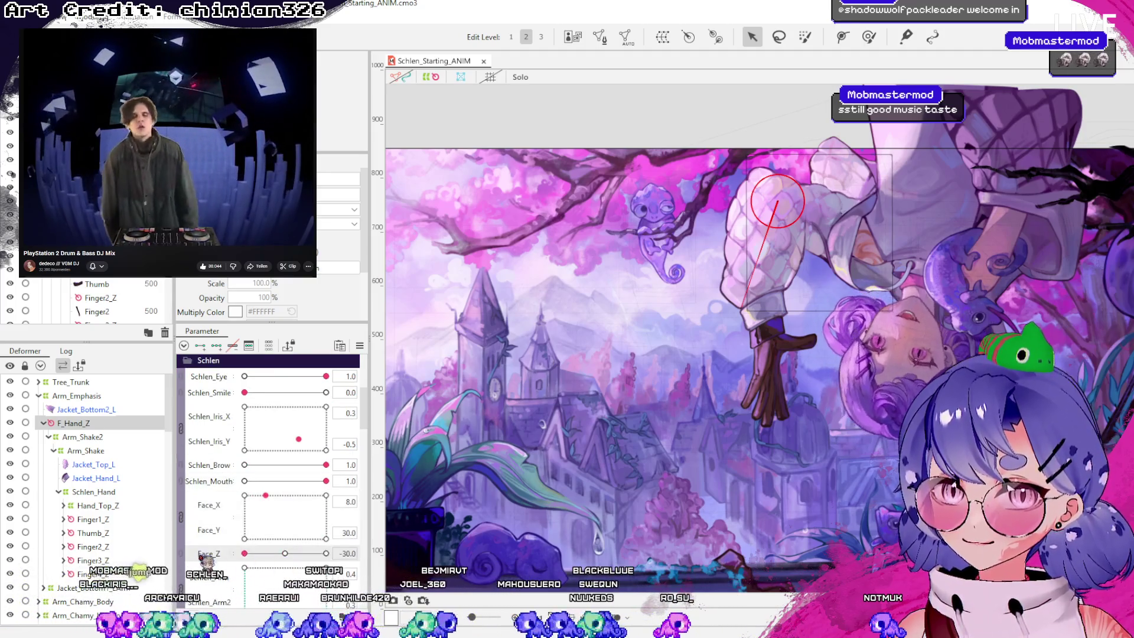
scroll(296, 532, "down", 3)
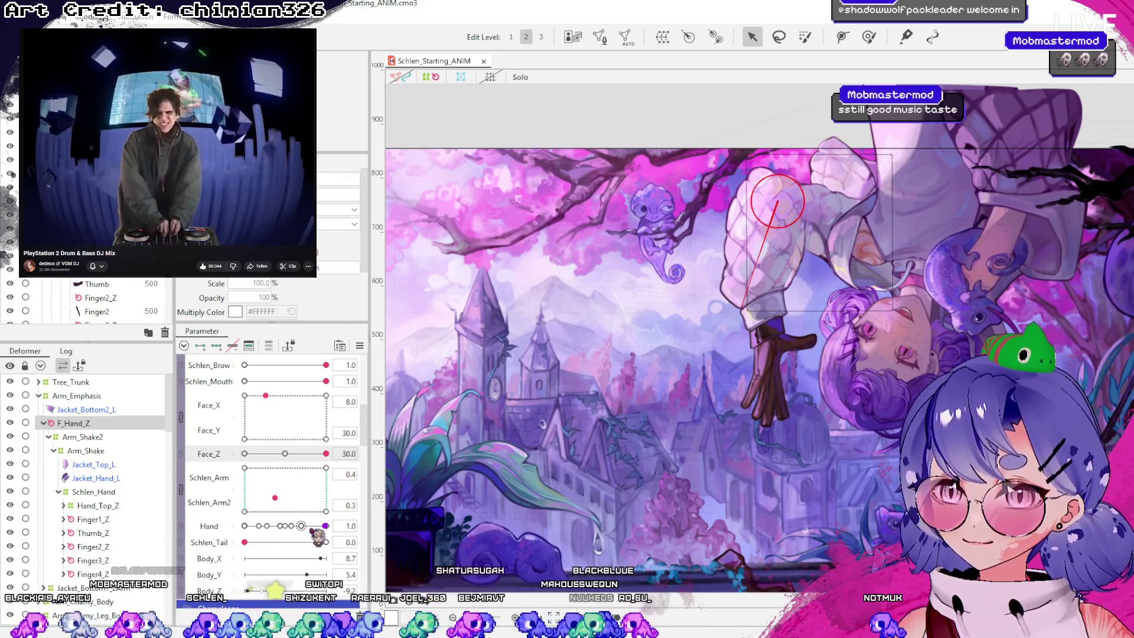
left_click(286, 526)
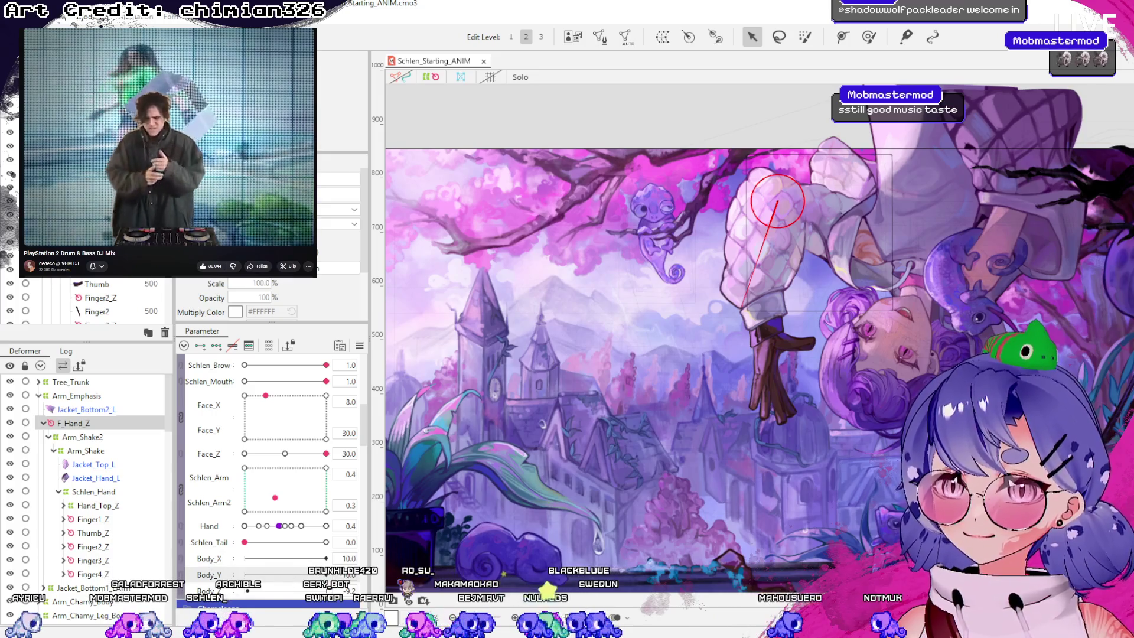
scroll(285, 532, "down", 5)
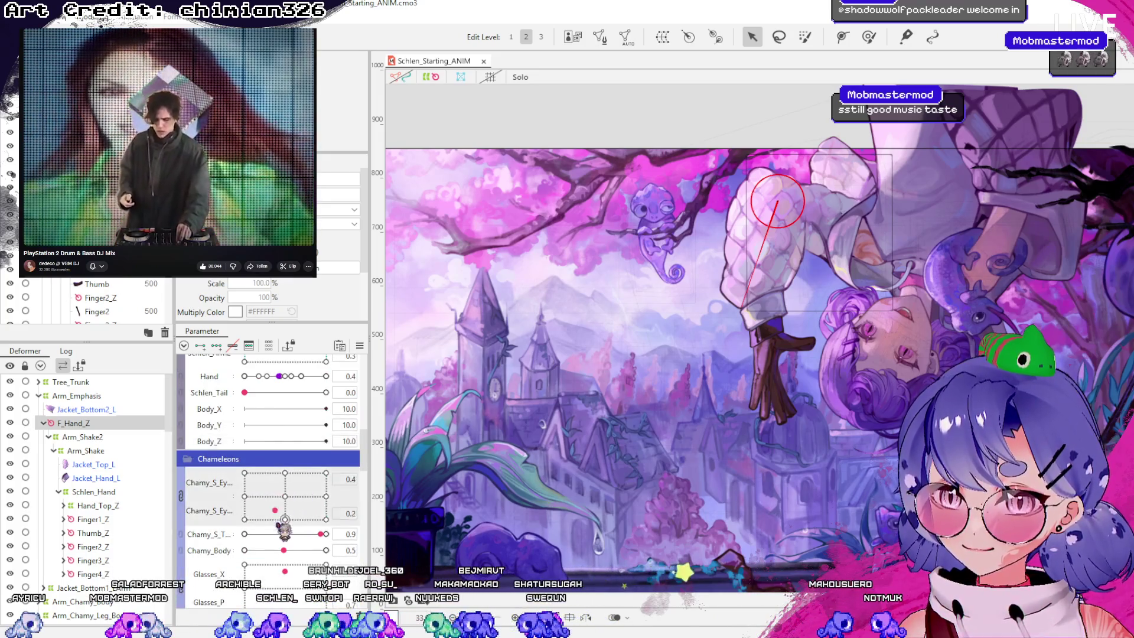
left_click(301, 512)
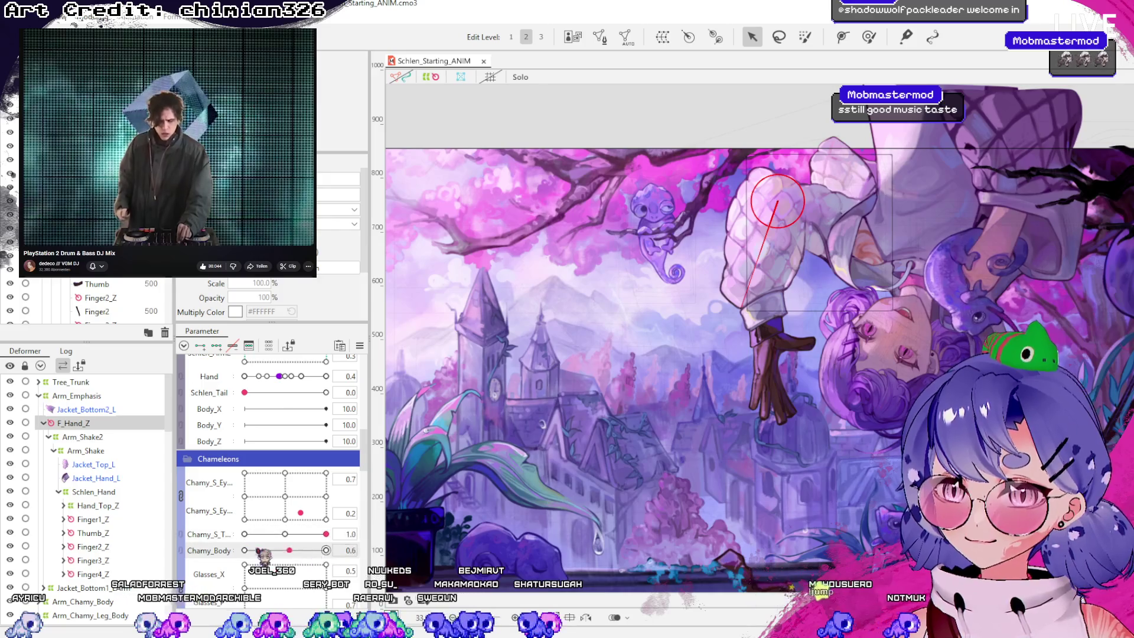
scroll(300, 568, "down", 3)
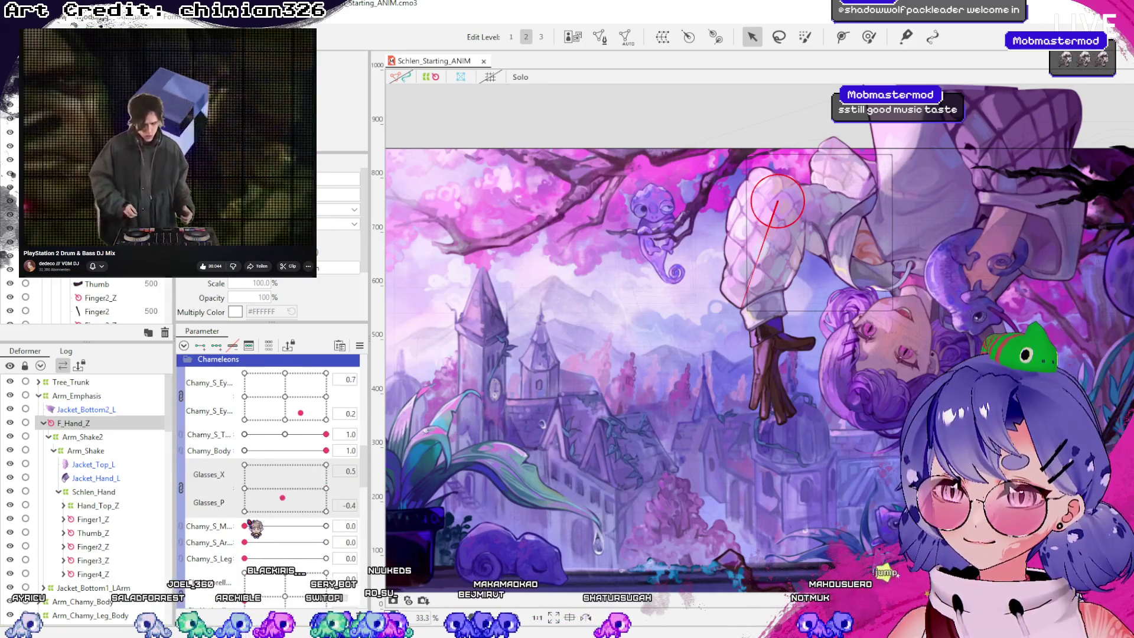
left_click_drag(247, 525, 297, 526)
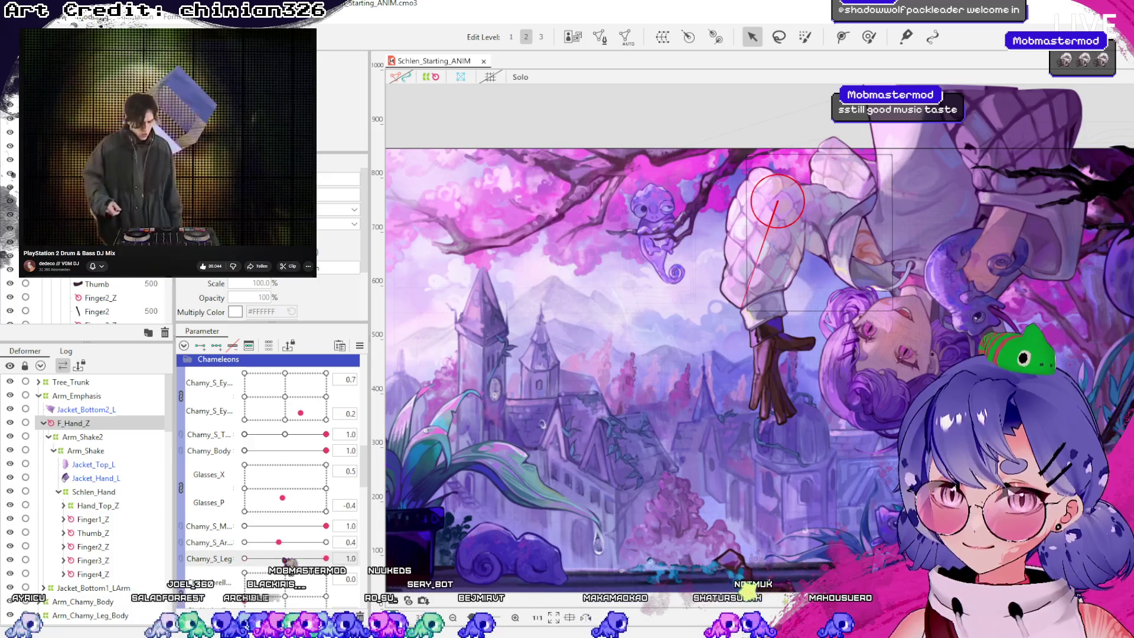
Push two Chamy_Tree parameters to 1.0, adjust Rain_Pot and turn Rain_Window fully on
scroll(252, 532, "down", 2)
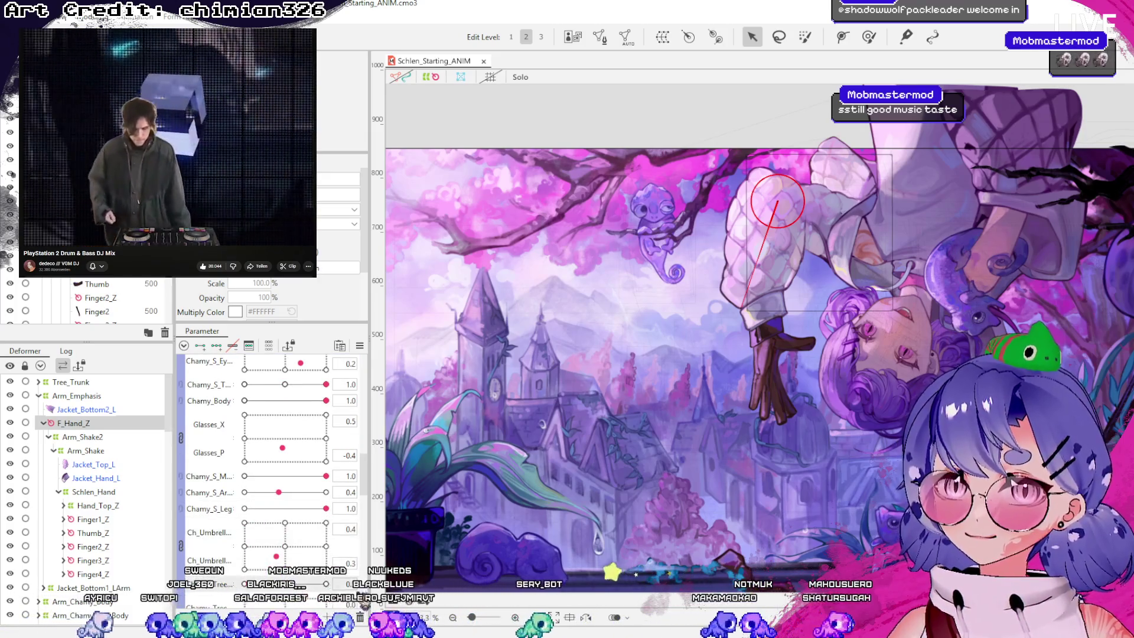
scroll(302, 545, "down", 3)
scroll(294, 504, "down", 4)
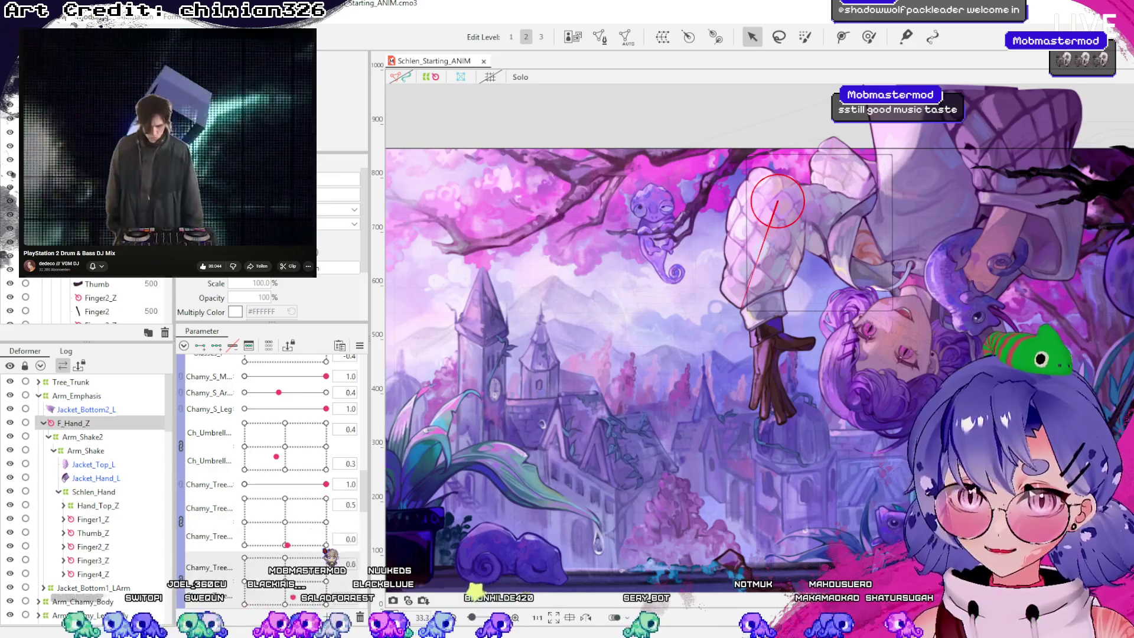
left_click_drag(248, 520, 326, 519)
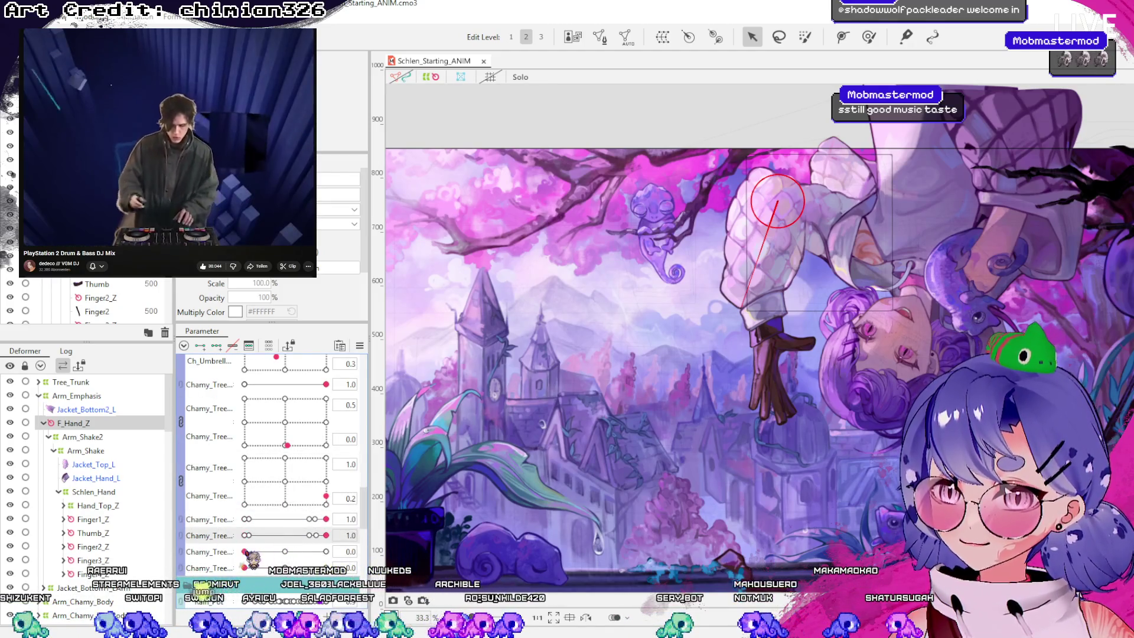
left_click_drag(247, 552, 326, 552)
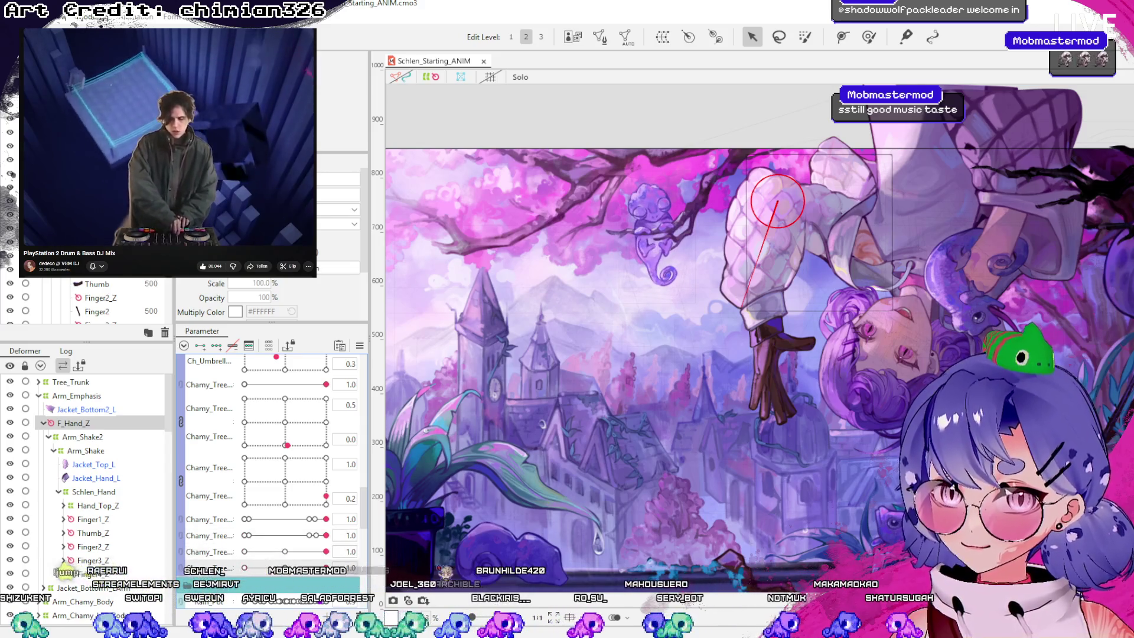
scroll(345, 505, "down", 6)
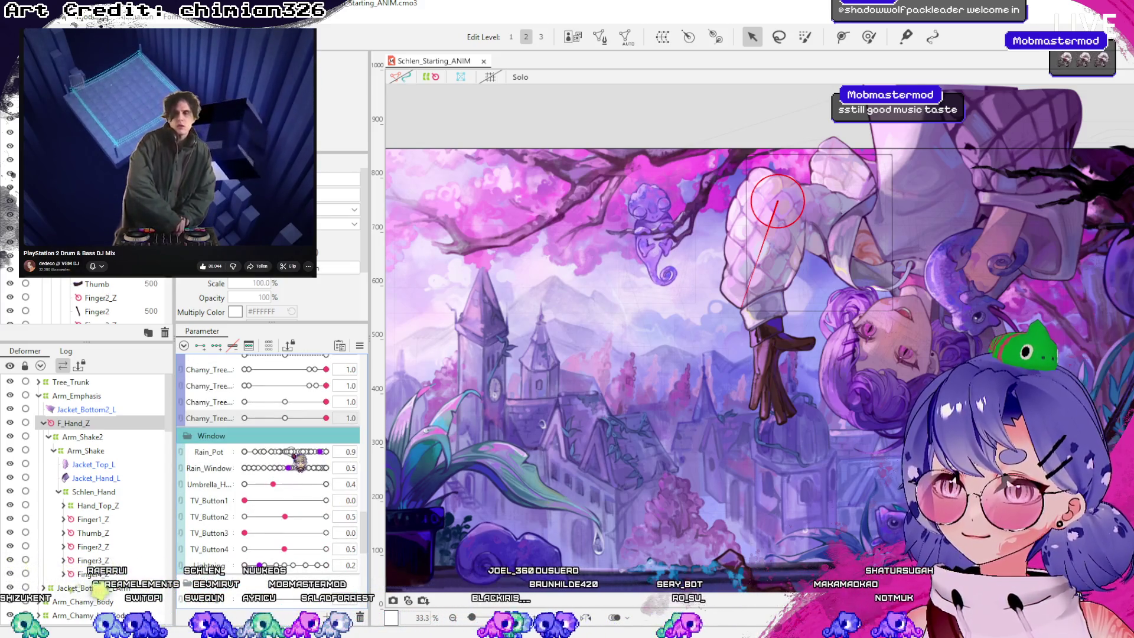
left_click(314, 451)
left_click(323, 468)
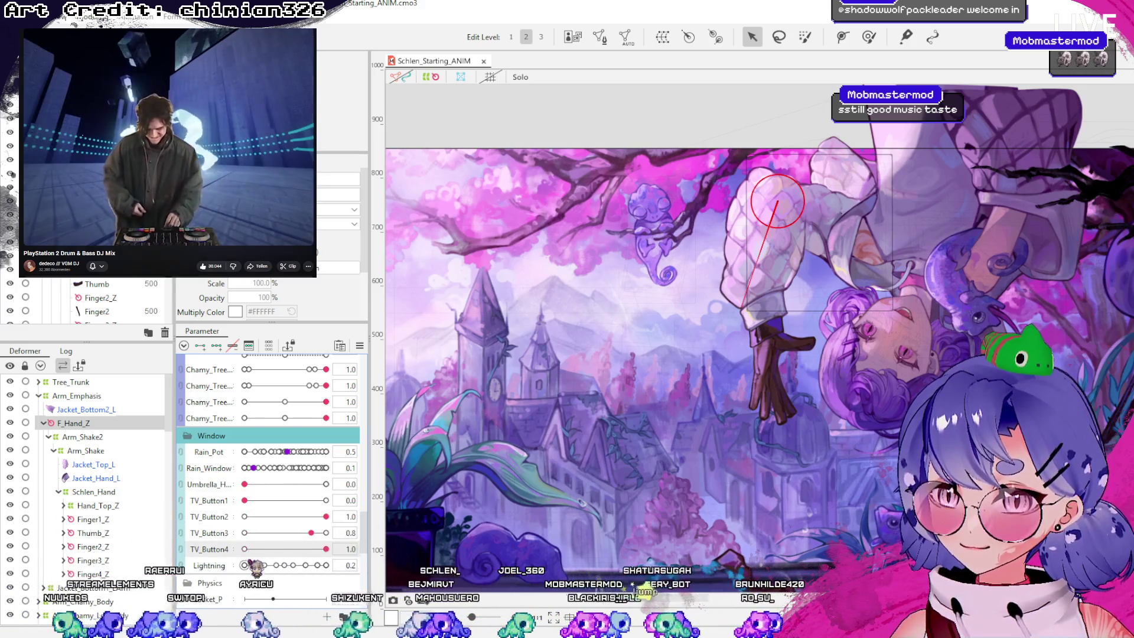
scroll(300, 498, "down", 3)
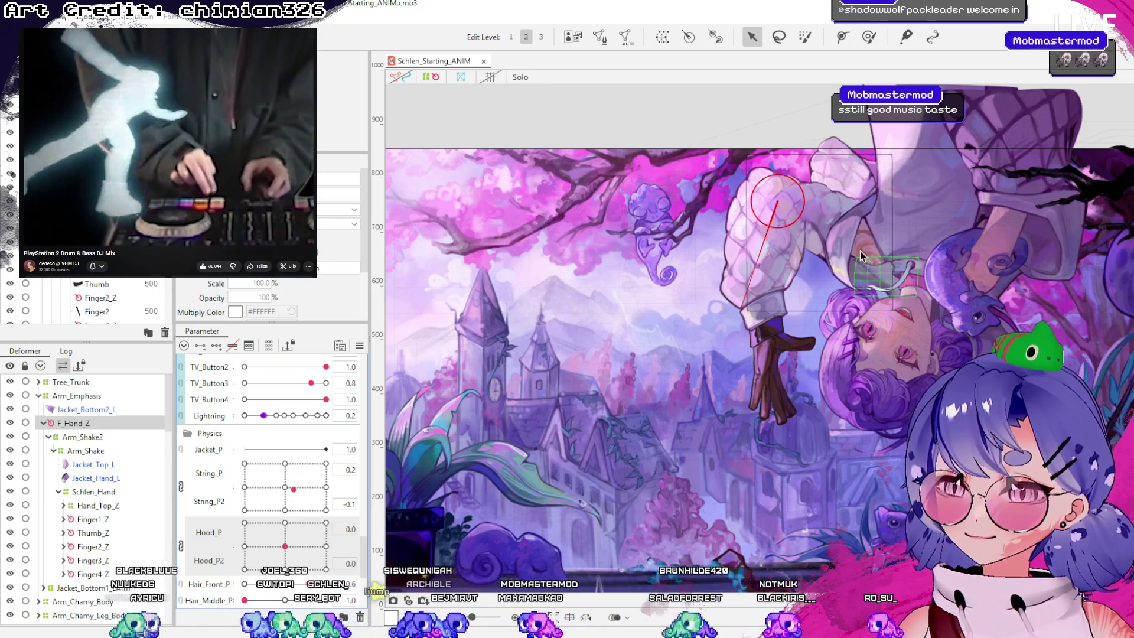
scroll(860, 249, "up", 2)
scroll(269, 472, "up", 1)
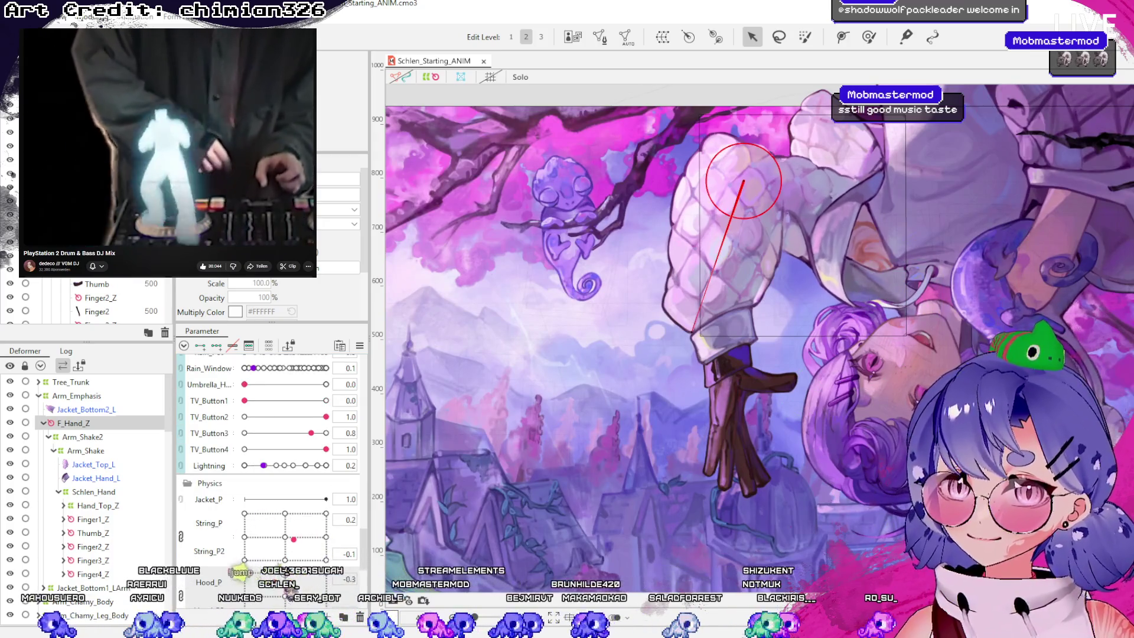
scroll(269, 461, "down", 1)
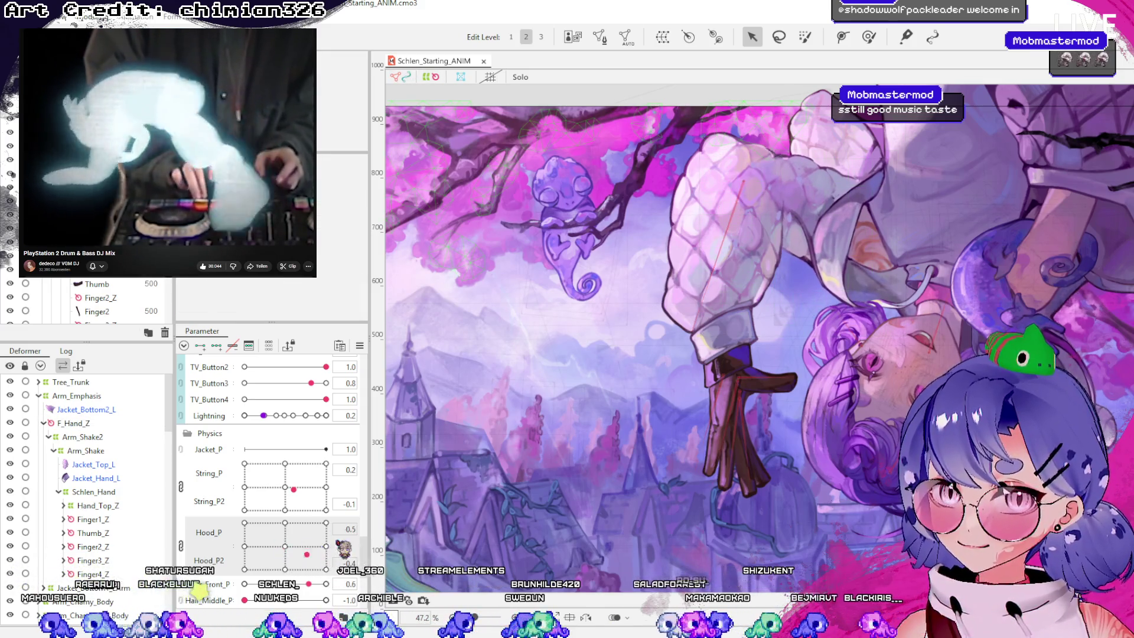
left_click(83, 409)
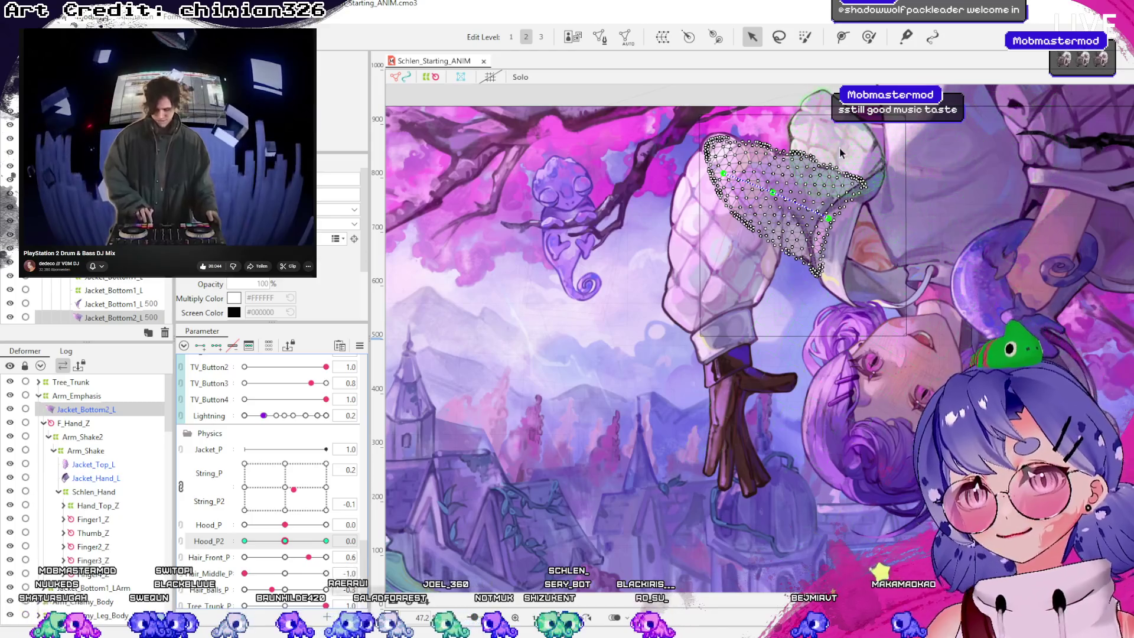
scroll(818, 157, "up", 3)
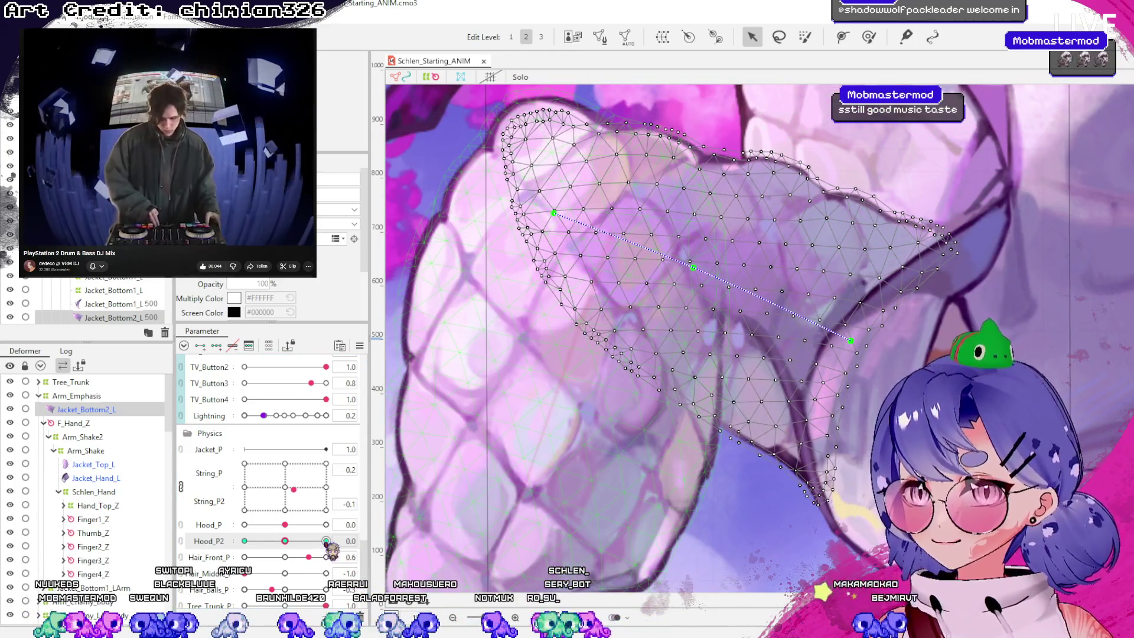
left_click(326, 541)
left_click(551, 235)
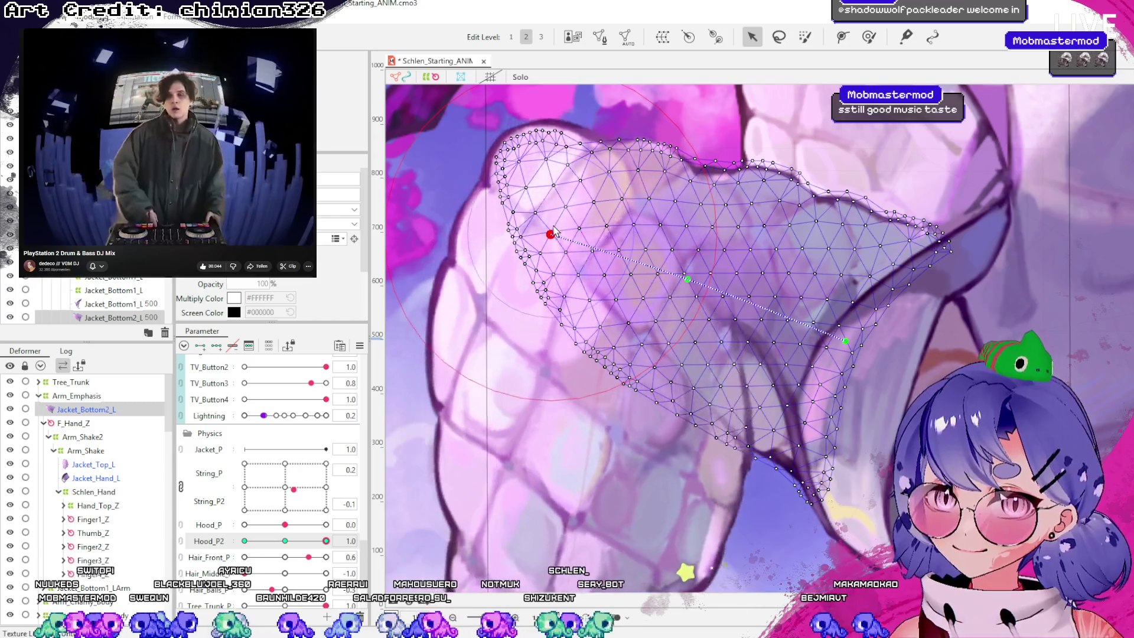
scroll(329, 536, "down", 5)
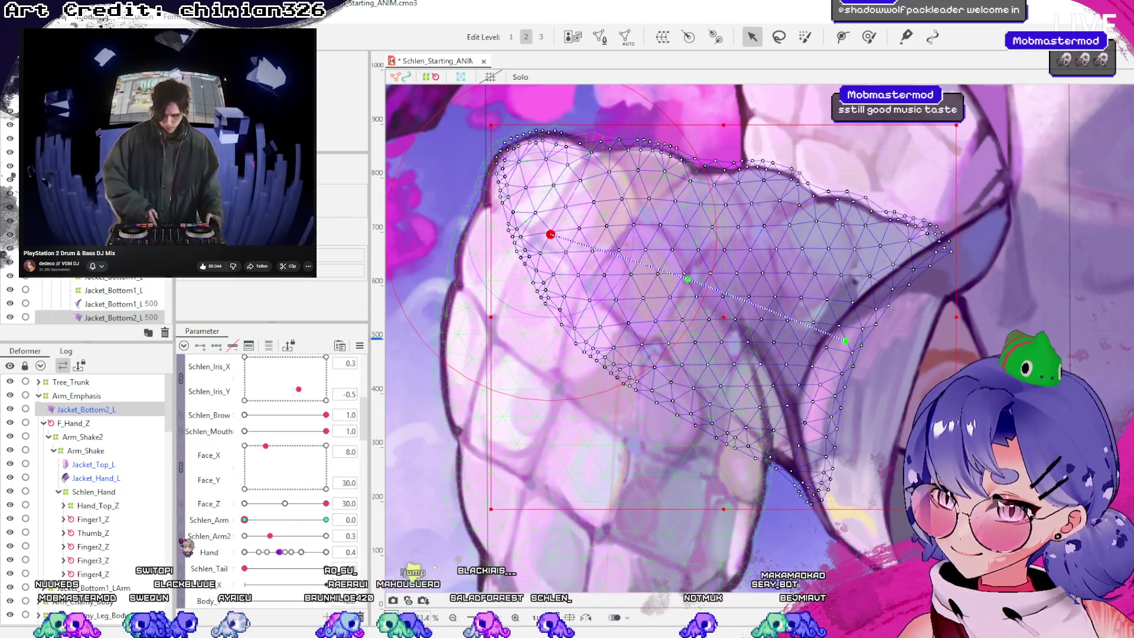
mouse_move(260, 523)
left_mouse_down()
mouse_move(362, 523)
mouse_move(246, 523)
left_mouse_up()
scroll(295, 531, "down", 5)
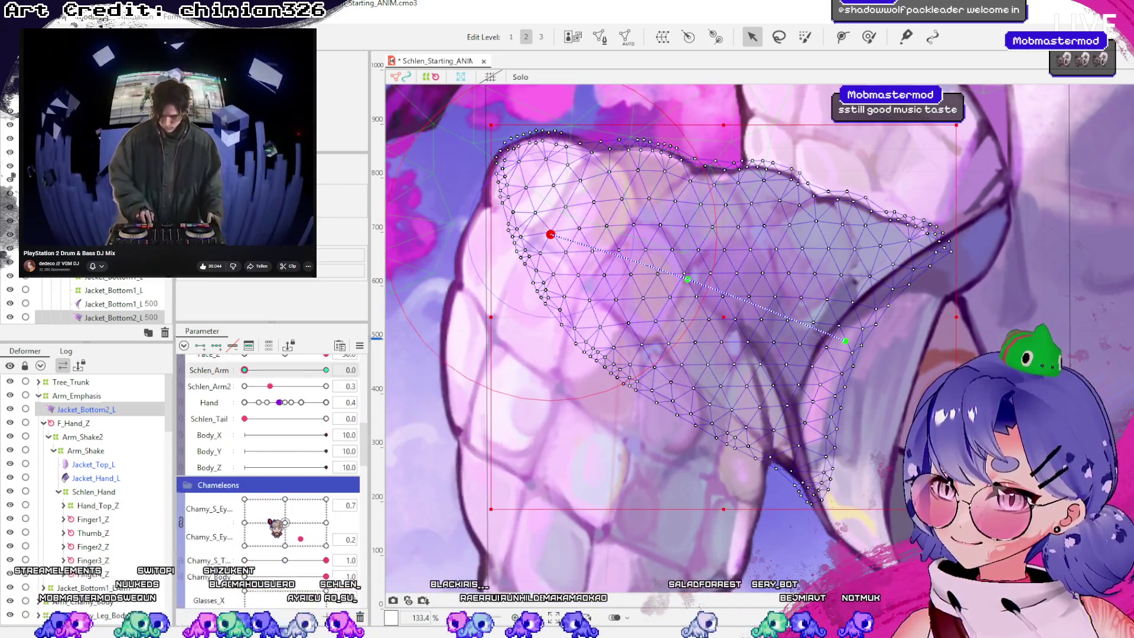
scroll(339, 534, "down", 5)
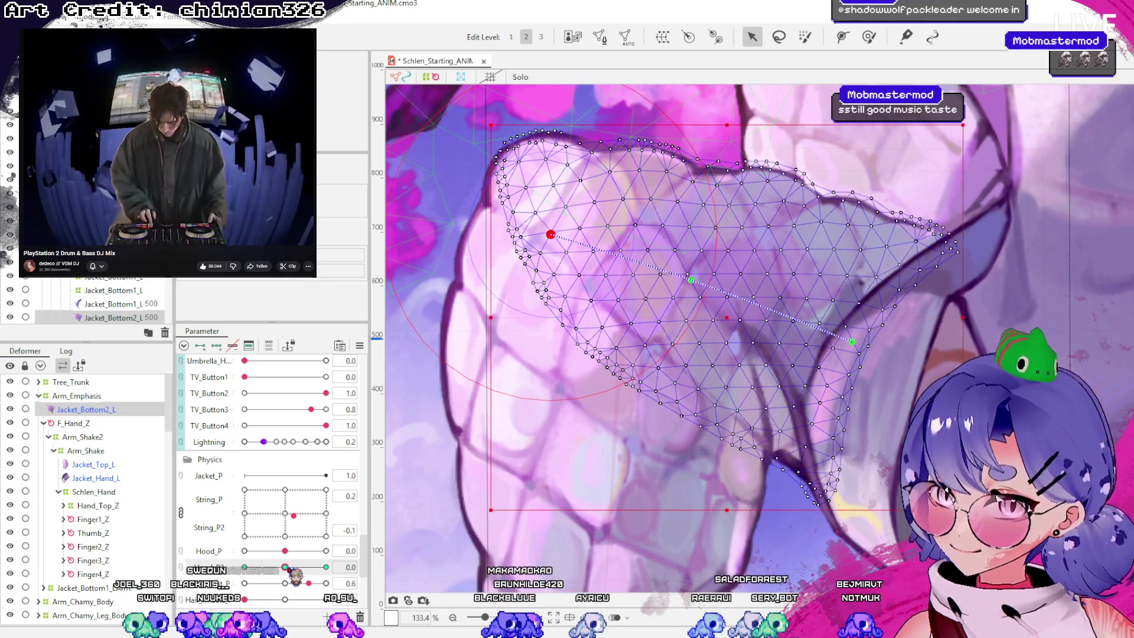
scroll(293, 572, "up", 8)
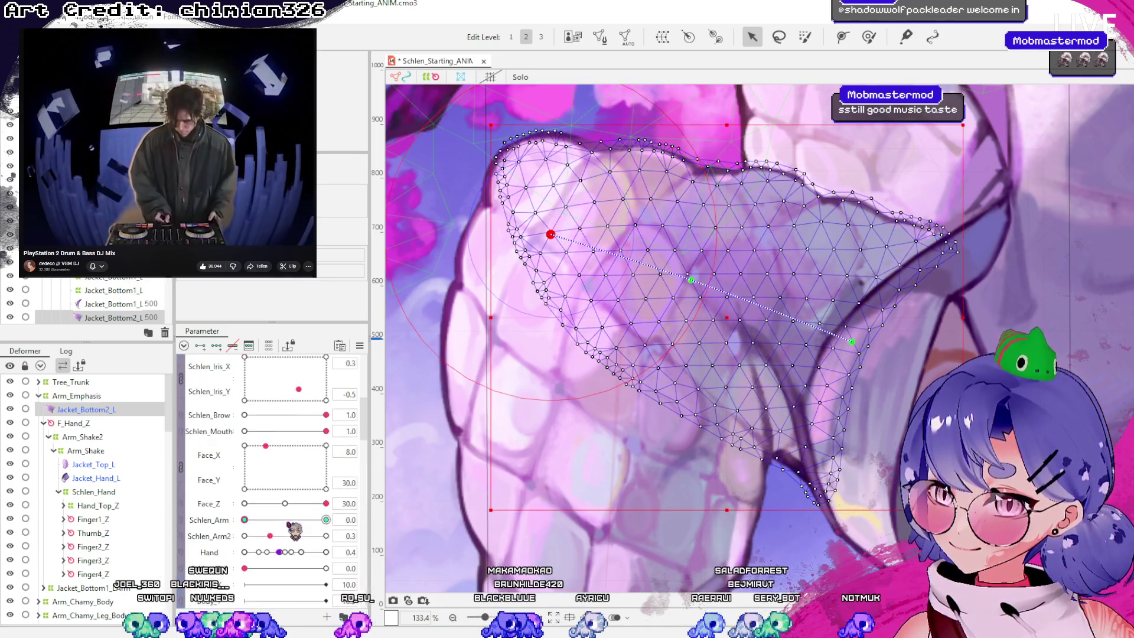
mouse_move(244, 520)
left_mouse_down()
mouse_move(327, 521)
mouse_move(368, 538)
left_mouse_up()
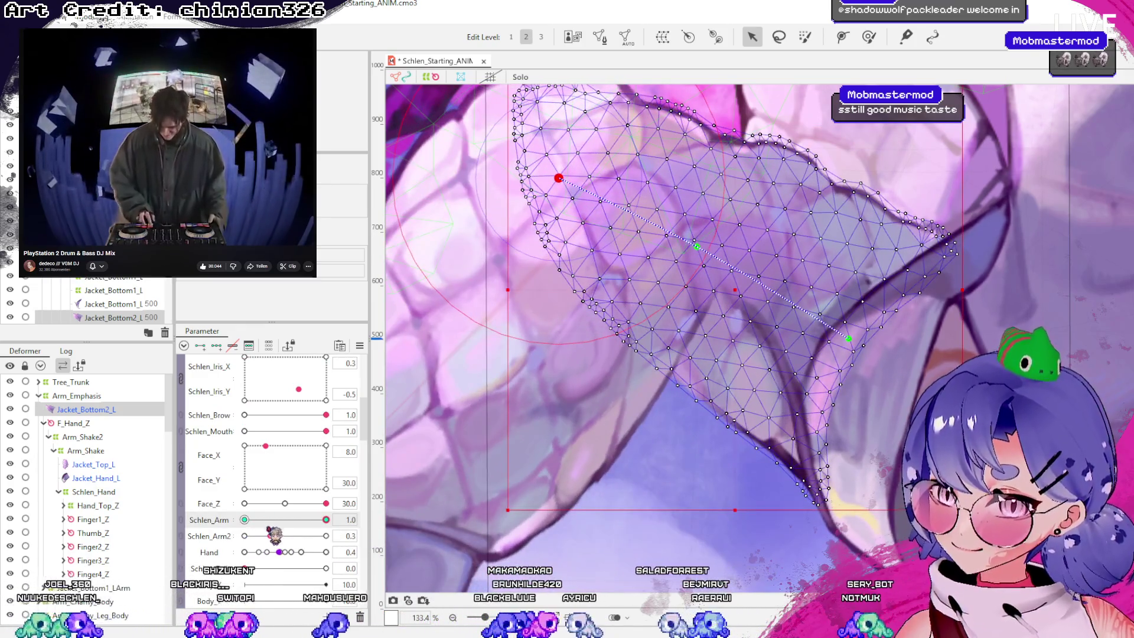
left_click(261, 521)
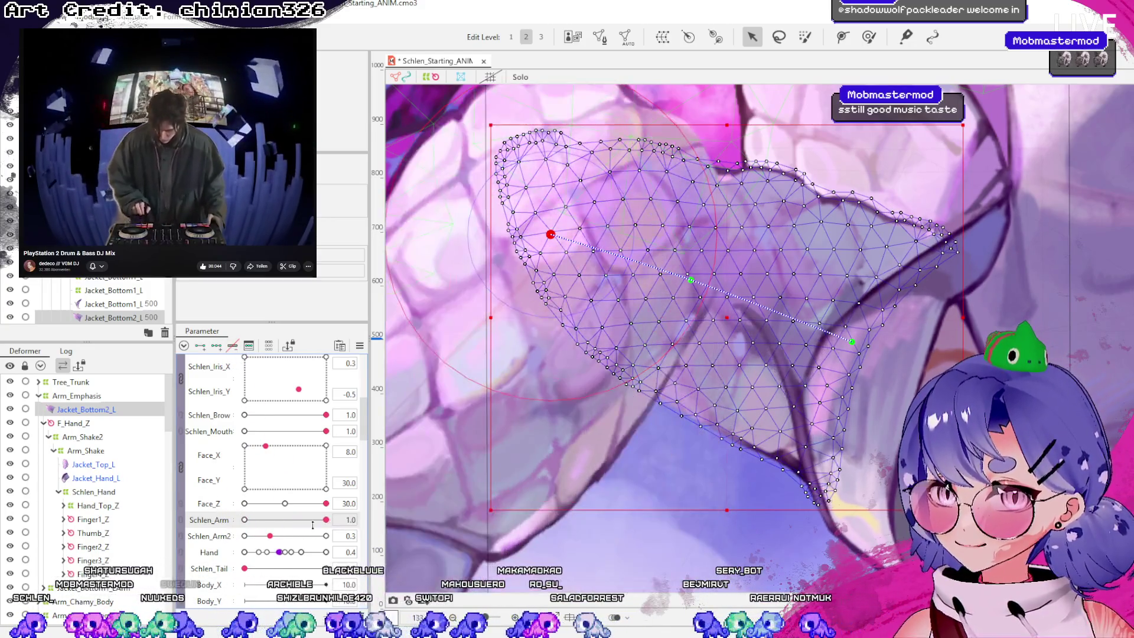
mouse_move(285, 532)
left_mouse_down()
mouse_move(394, 540)
mouse_move(129, 538)
left_mouse_up()
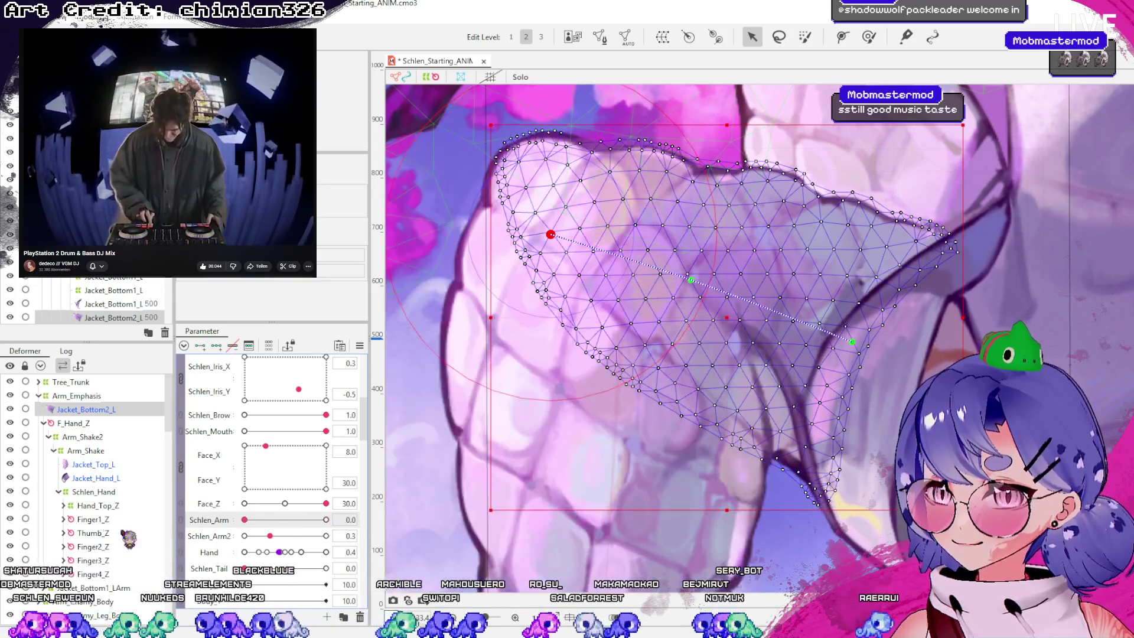
left_click(103, 410)
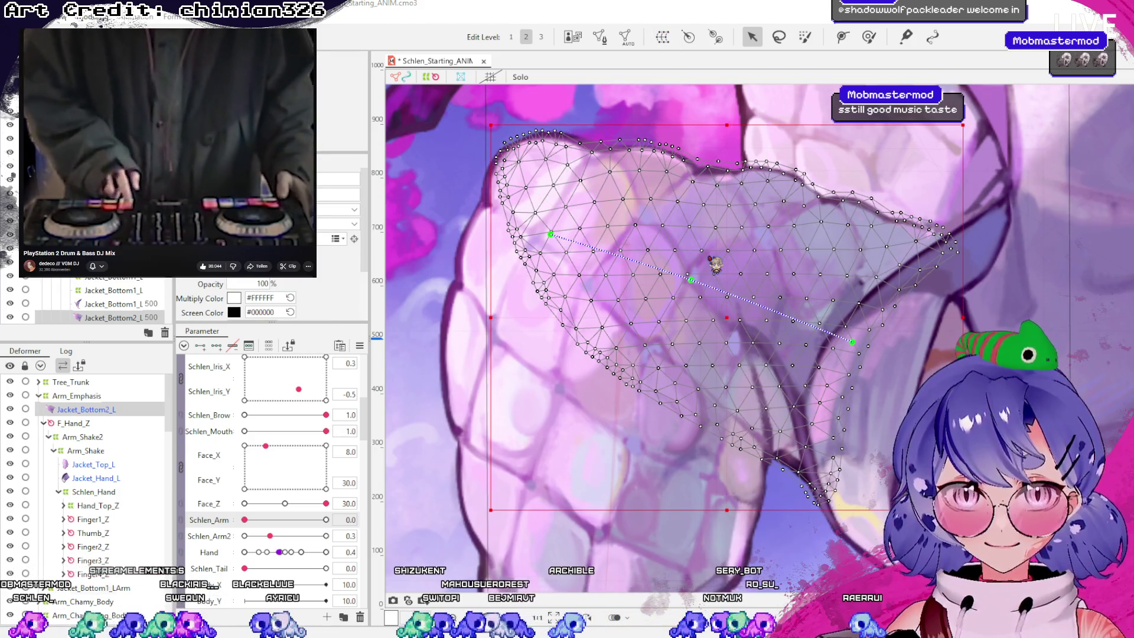
Select the Jacket_Bottom2_L warp deformer, set Schlen_Arm to 1.0 and brush the grid rightward
left_click(835, 275)
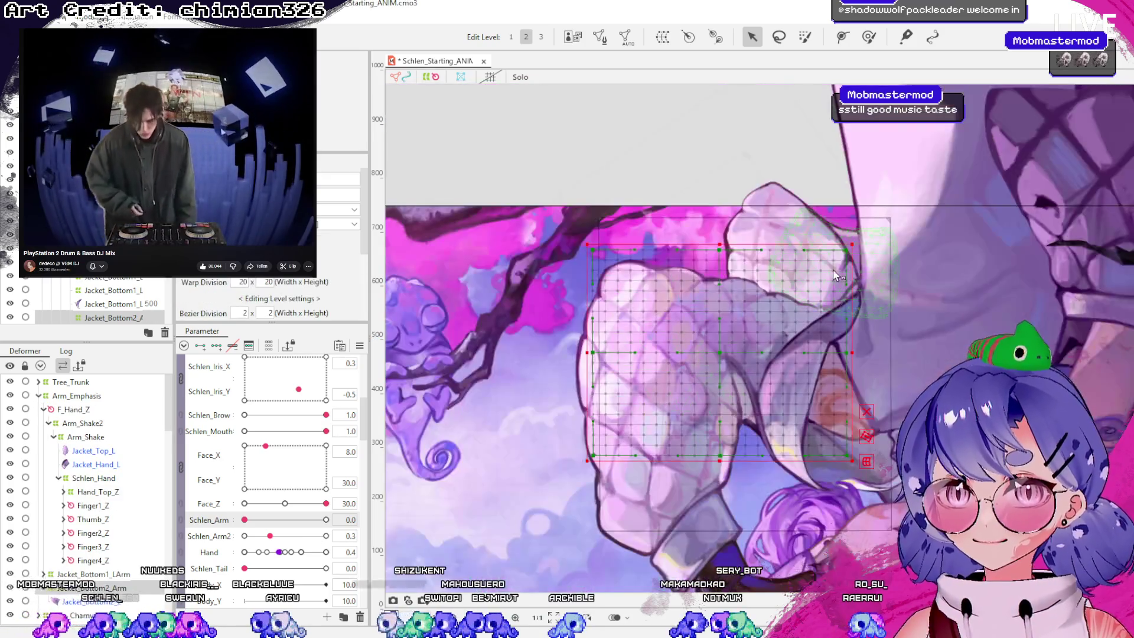
left_click(853, 237)
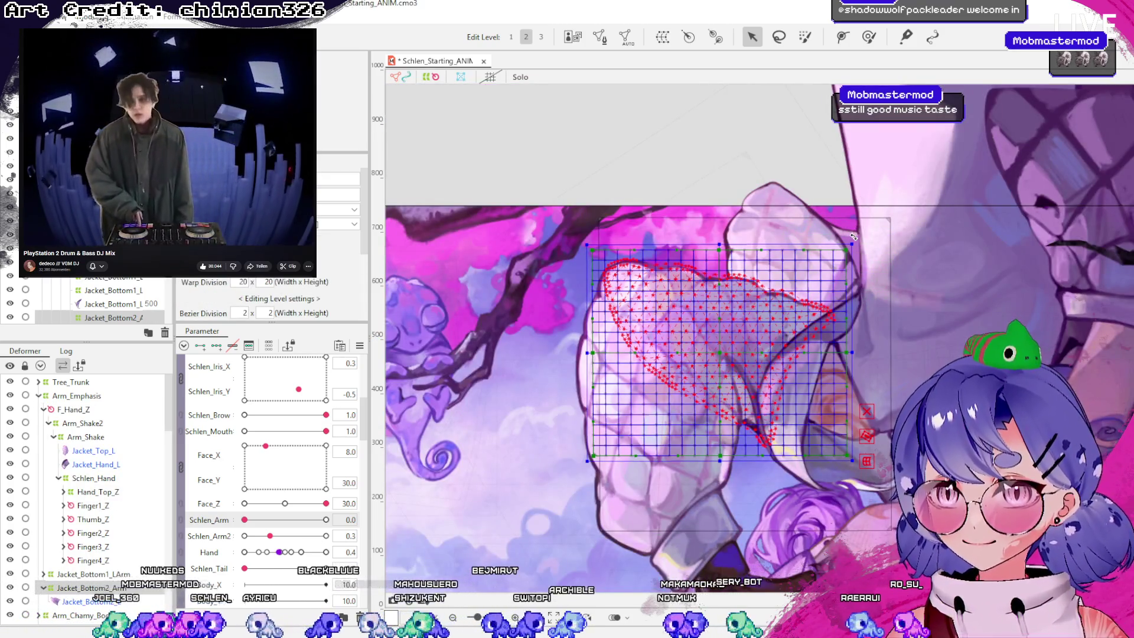
left_click(853, 237)
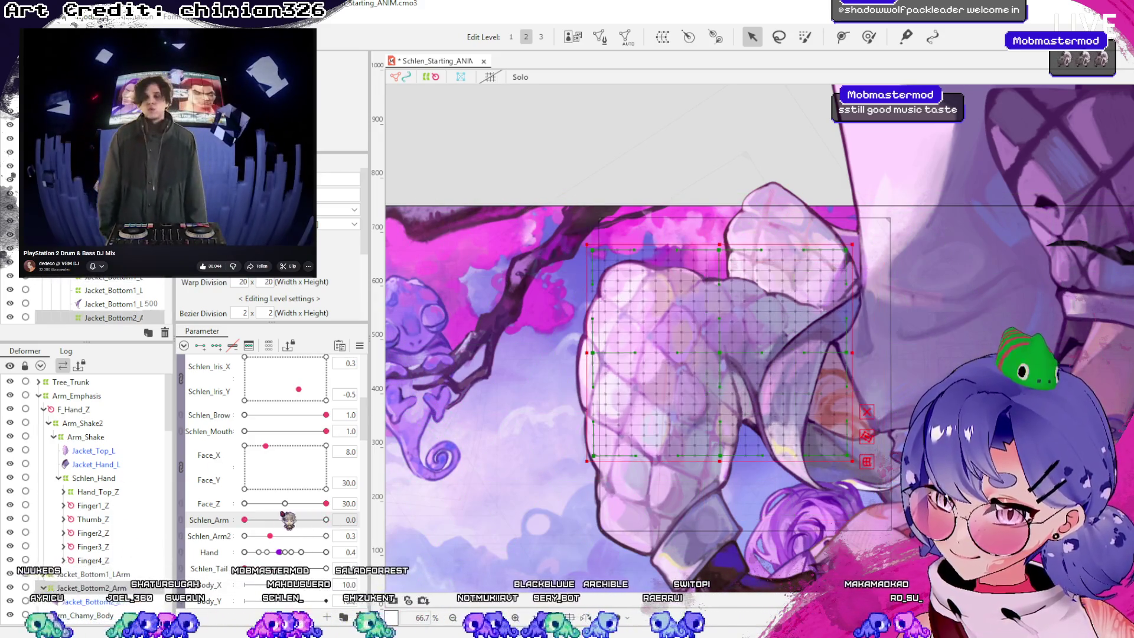
left_click_drag(245, 519, 326, 520)
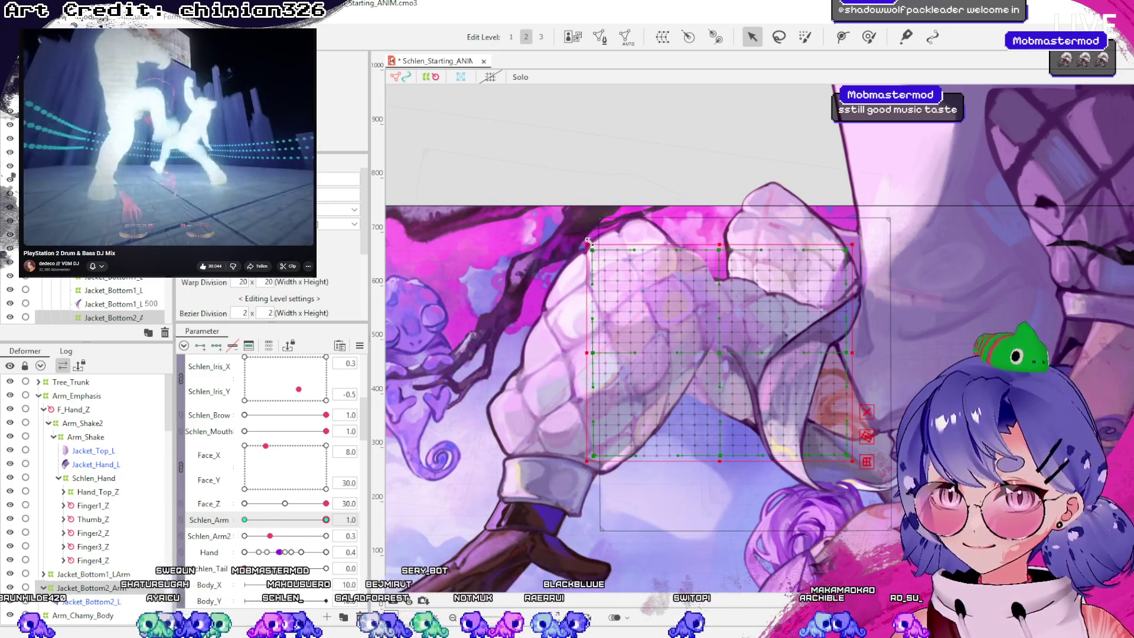
left_click(869, 36)
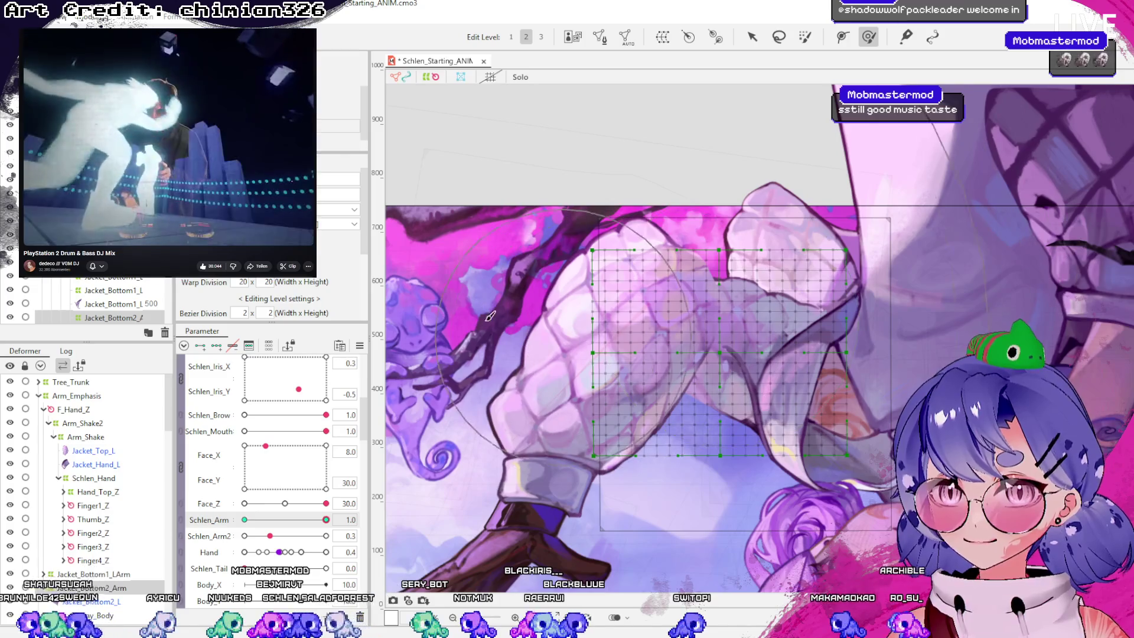
mouse_move(478, 294)
left_mouse_down()
mouse_move(484, 262)
mouse_move(520, 288)
mouse_move(467, 295)
mouse_move(509, 307)
mouse_move(509, 266)
mouse_move(522, 274)
mouse_move(510, 274)
mouse_move(521, 303)
left_mouse_up()
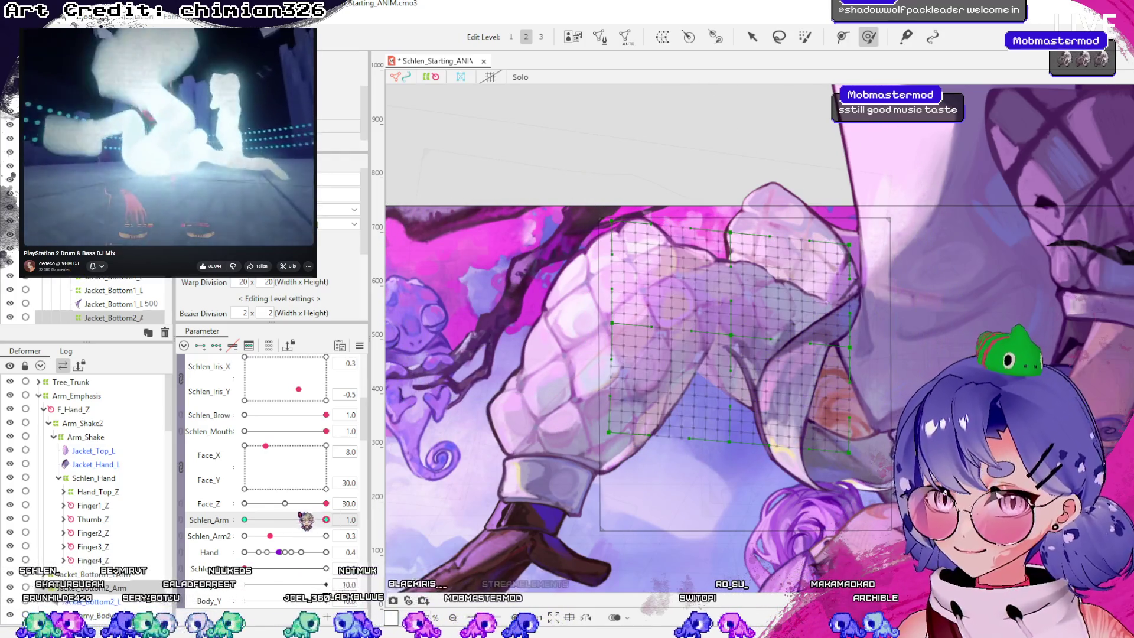
mouse_move(326, 520)
left_mouse_down()
mouse_move(254, 523)
mouse_move(328, 520)
left_mouse_up()
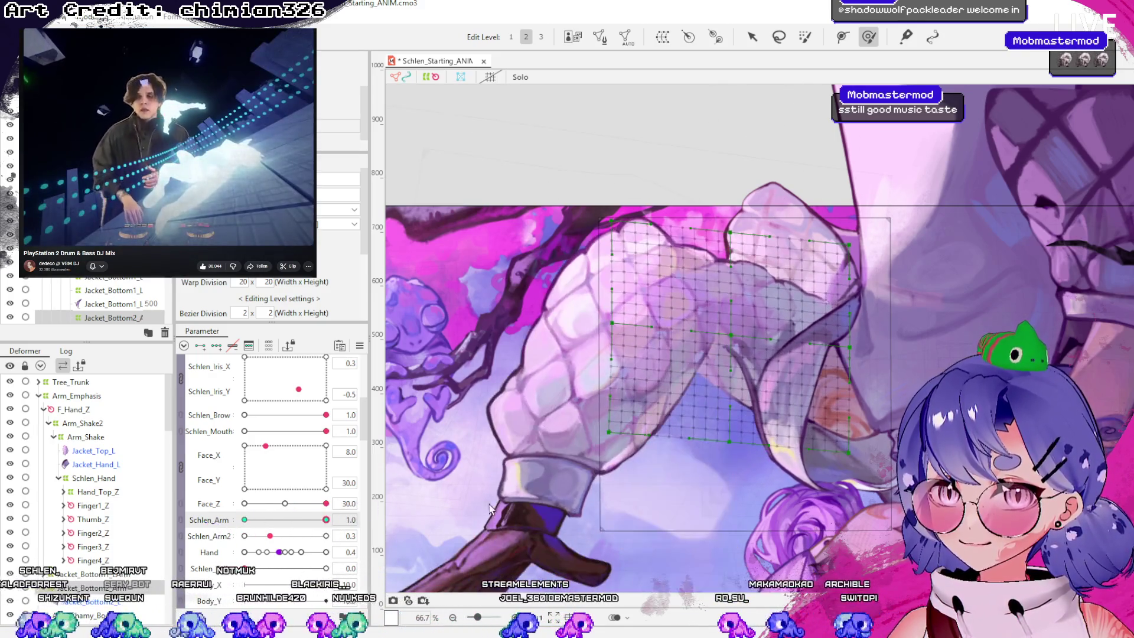
Move the sleeve grid's central, top-edge and bottom-middle points, testing the swing against Schlen_Arm 0.0 and 1.0
left_click(751, 38)
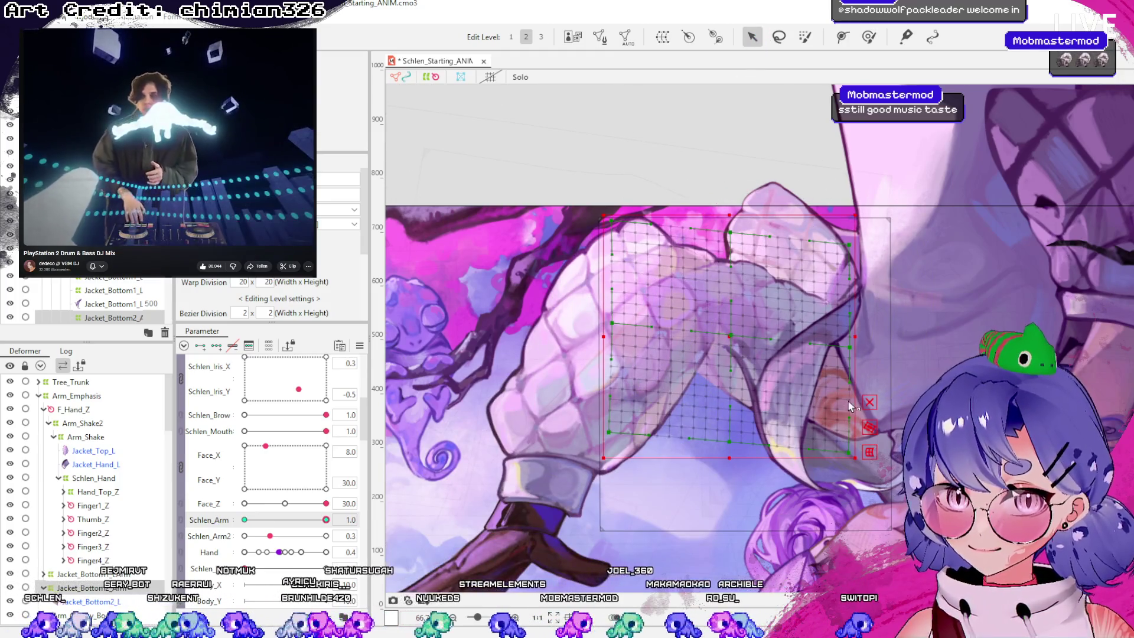
left_click_drag(716, 331, 729, 351)
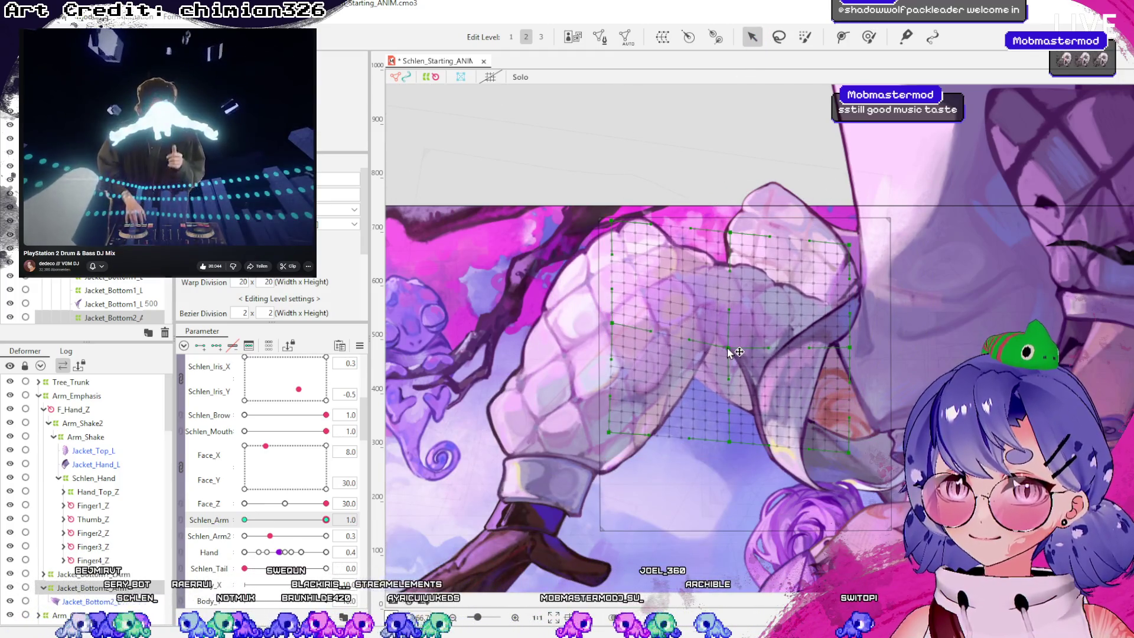
mouse_move(326, 520)
left_mouse_down()
mouse_move(284, 520)
mouse_move(369, 525)
left_mouse_up()
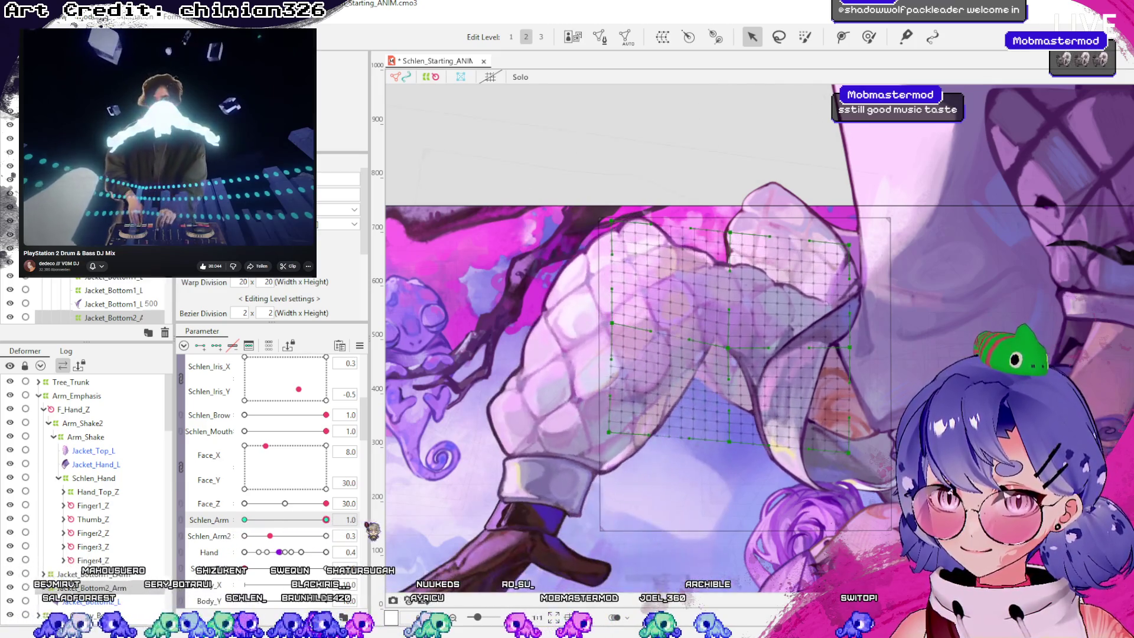
scroll(709, 283, "up", 2)
left_click_drag(721, 171, 712, 170)
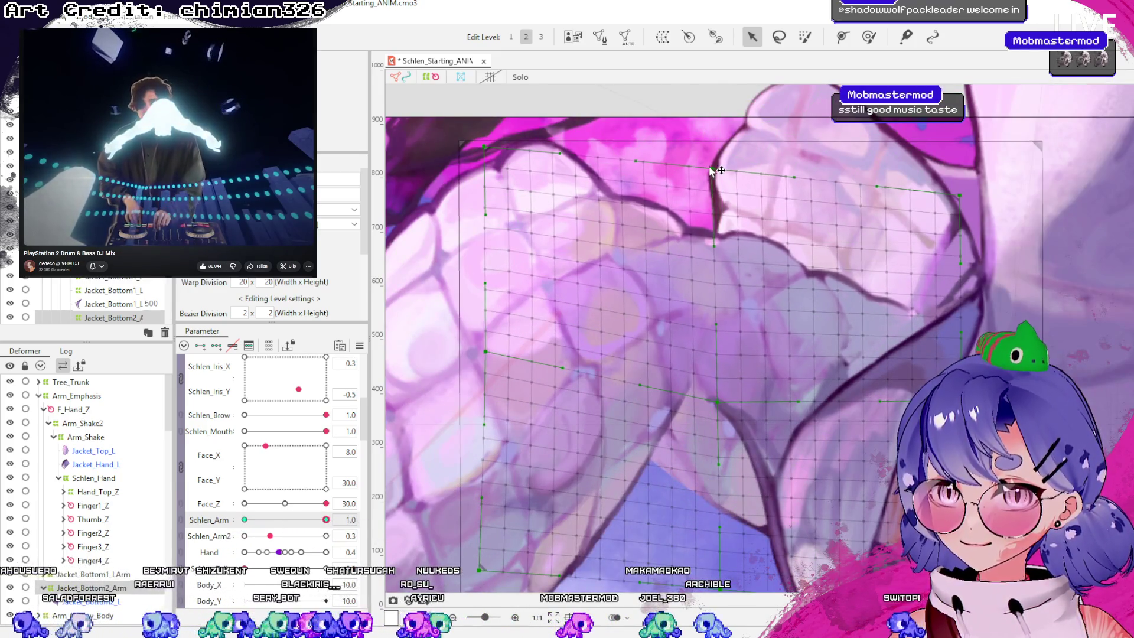
scroll(781, 256, "down", 1)
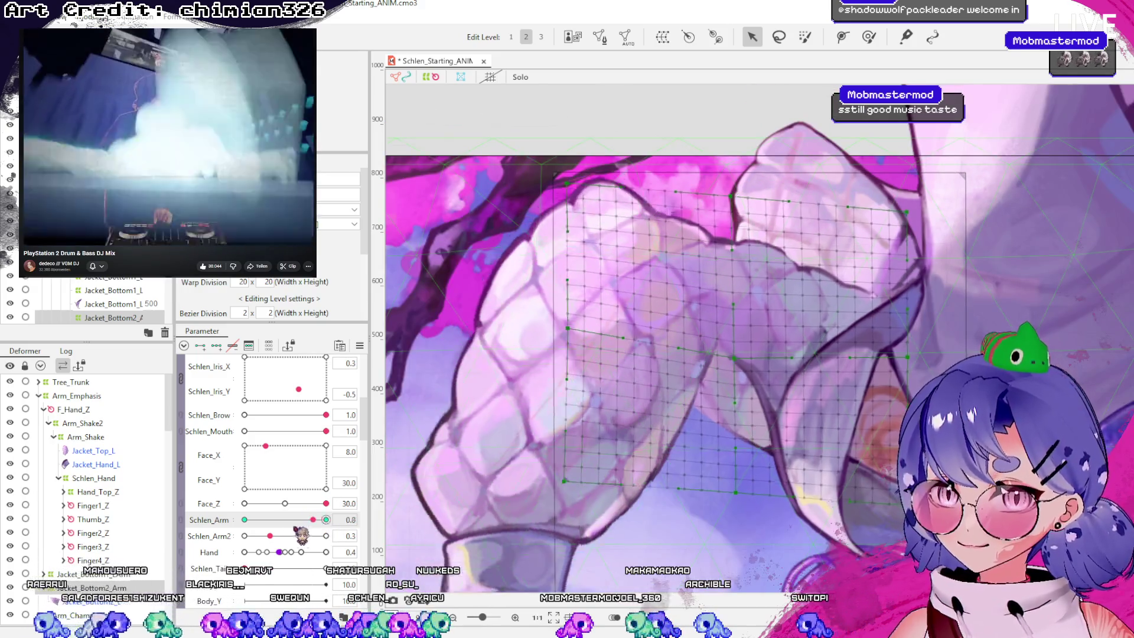
left_click_drag(742, 495, 719, 507)
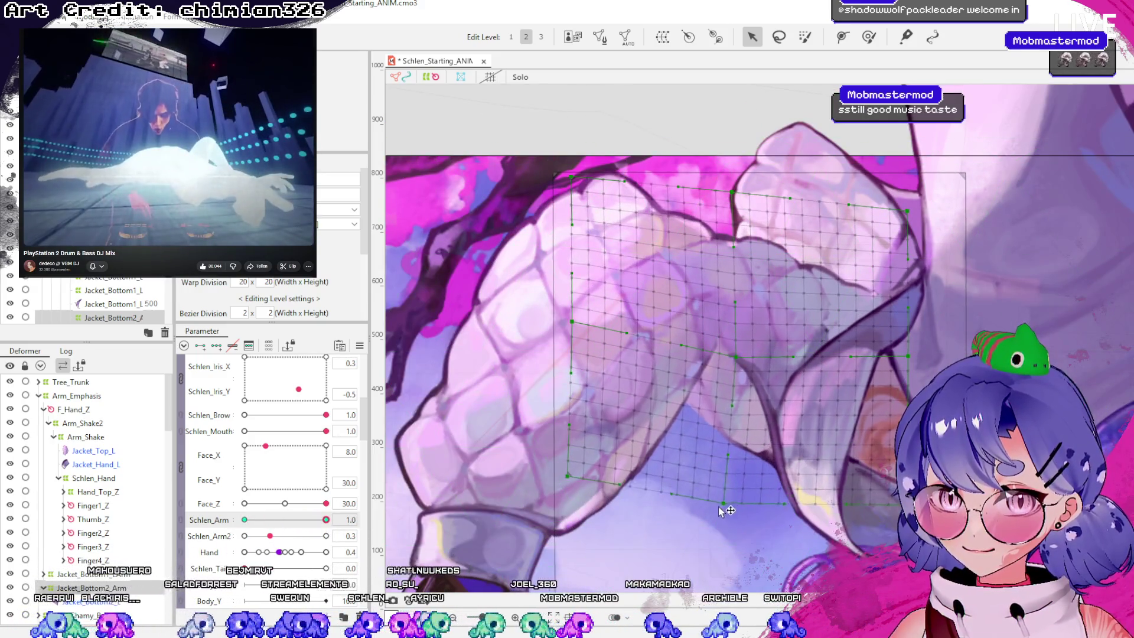
mouse_move(327, 519)
left_mouse_down()
mouse_move(249, 532)
mouse_move(196, 557)
left_mouse_up()
left_click(326, 520)
Nudge the elbow grid points upward, recheck Schlen_Arm at 0.0, then undo the last two changes
scroll(746, 362, "up", 2)
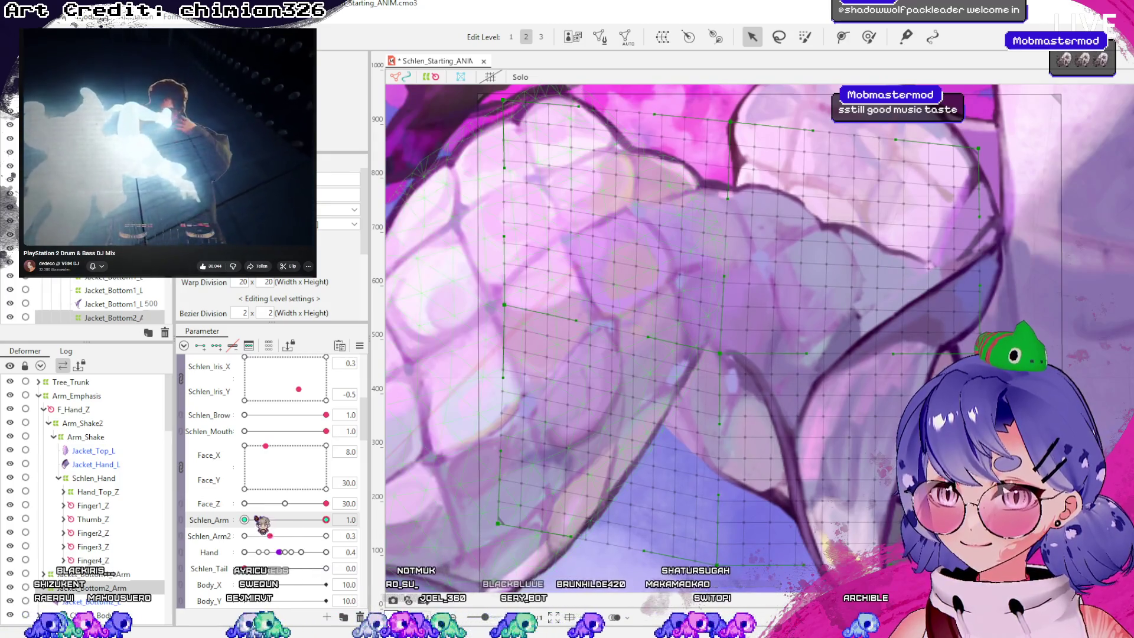
left_click(326, 519)
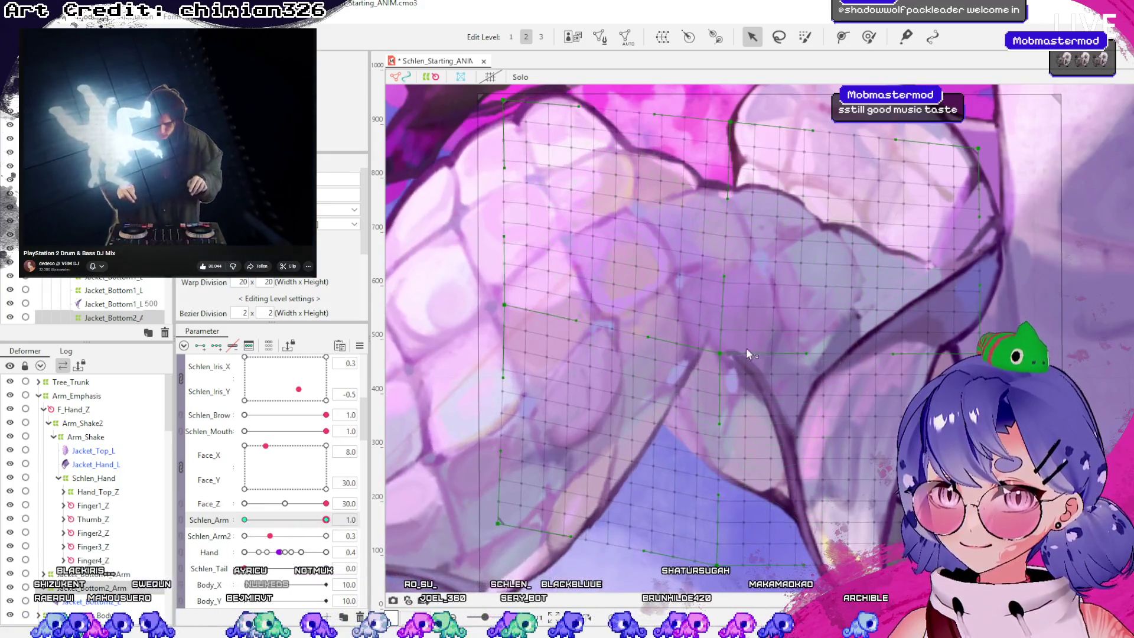
left_click_drag(720, 356, 721, 343)
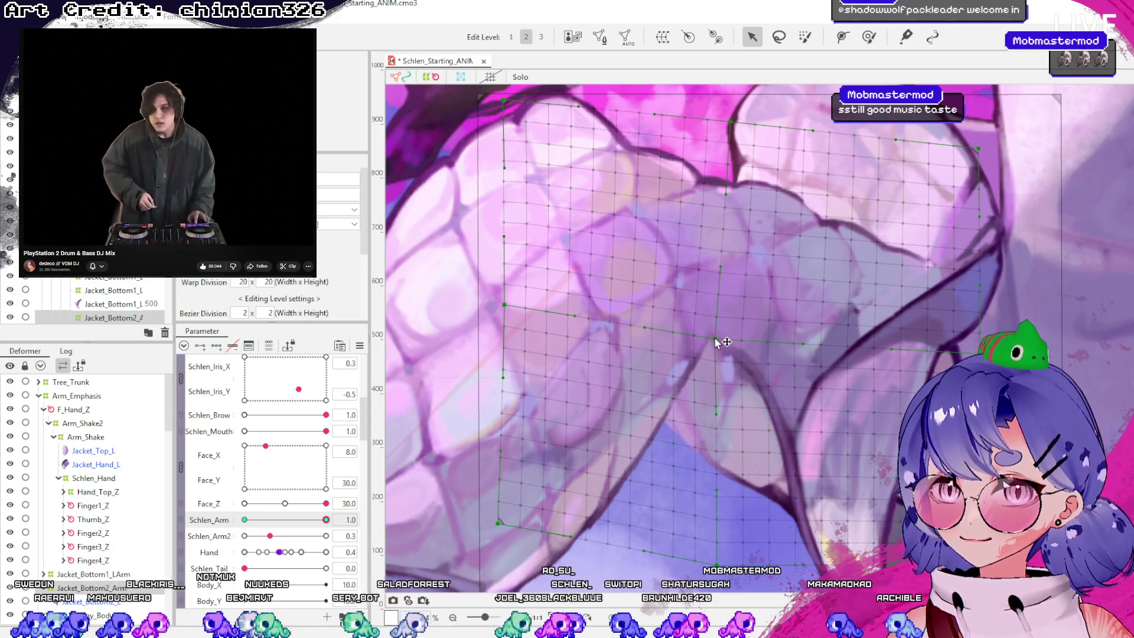
mouse_move(326, 520)
left_mouse_down()
mouse_move(266, 526)
mouse_move(193, 561)
mouse_move(434, 496)
mouse_move(224, 520)
mouse_move(812, 386)
left_mouse_up()
key("ctrl+z")
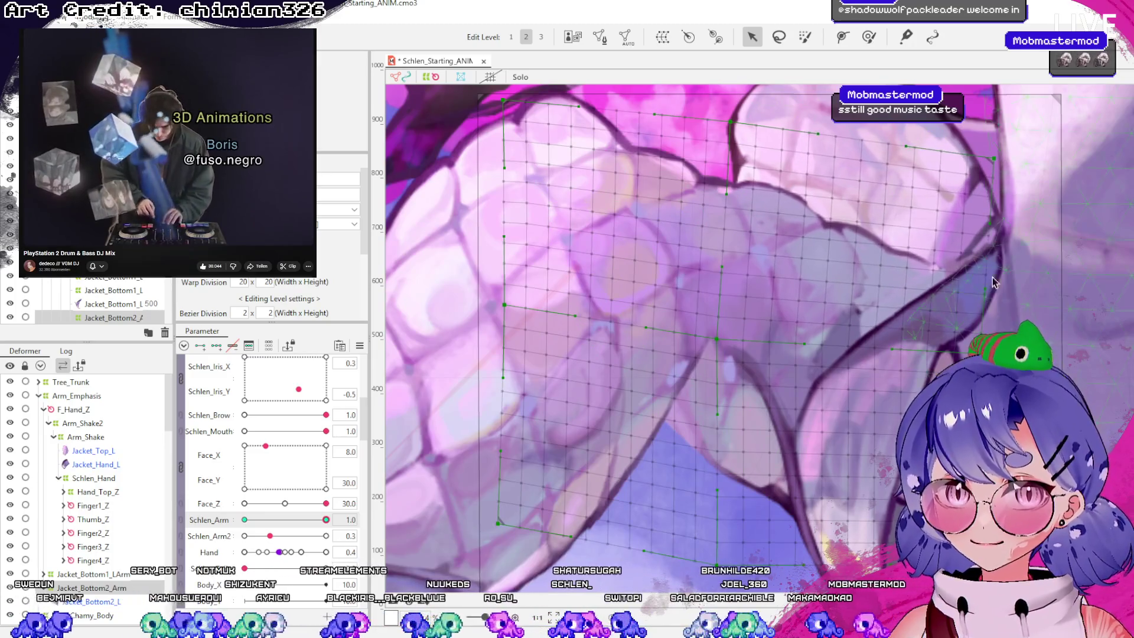
key("ctrl+z")
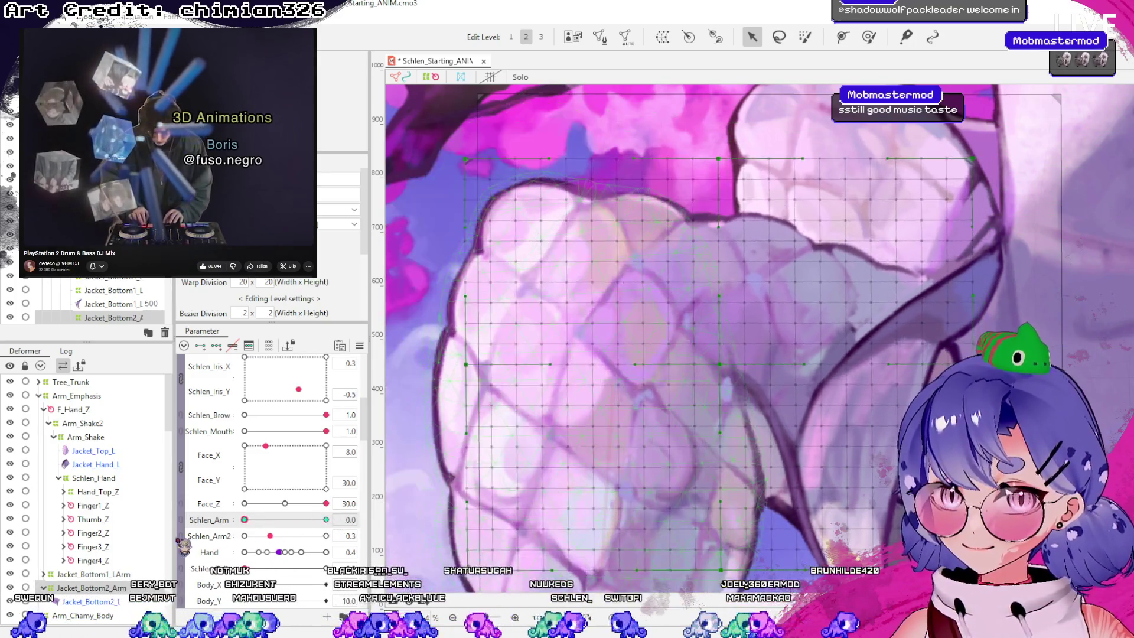
scroll(641, 358, "down", 5)
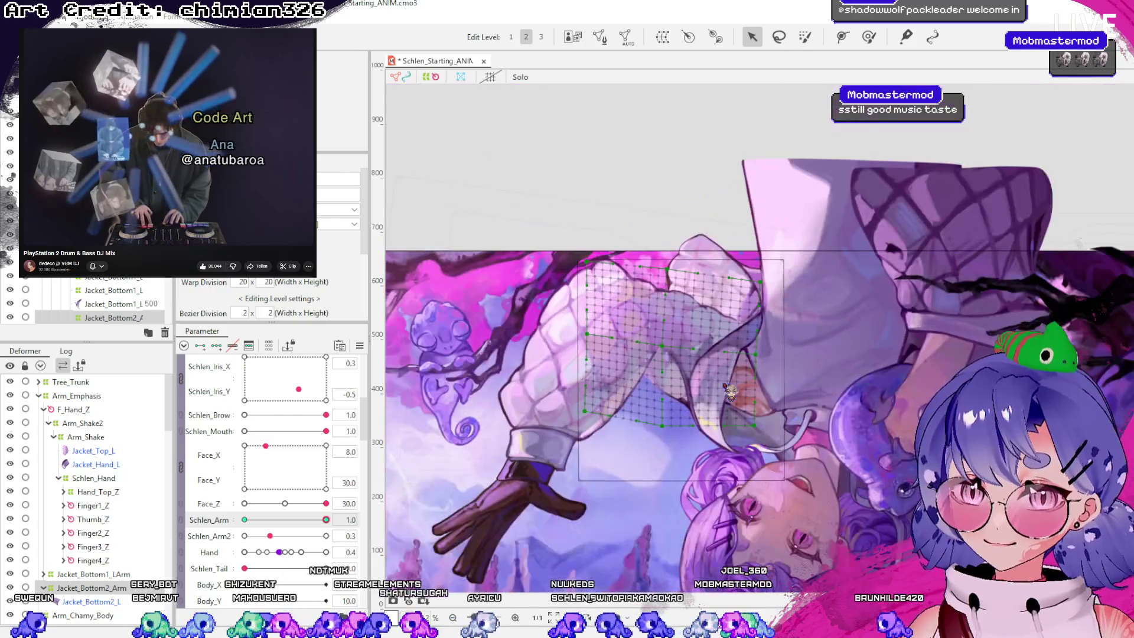
Deselect the sleeve deformer and drag the Schlen_Arm/Schlen_Arm2 point to preview the swing
left_click(719, 157)
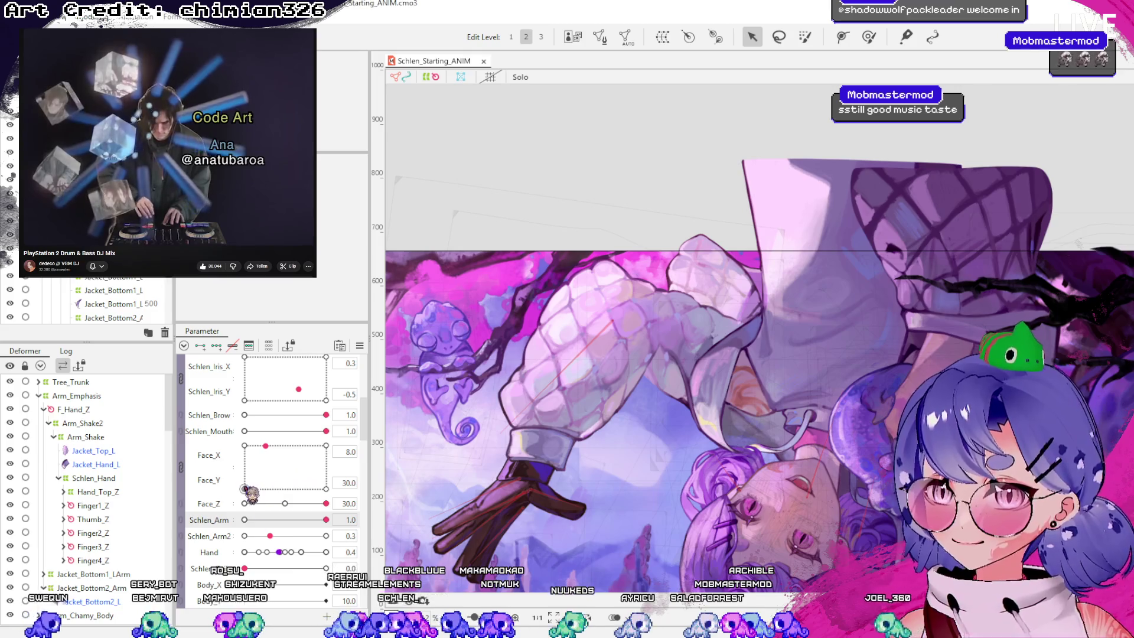
mouse_move(291, 543)
left_mouse_down()
mouse_move(348, 567)
mouse_move(304, 547)
mouse_move(280, 518)
mouse_move(291, 519)
left_mouse_up()
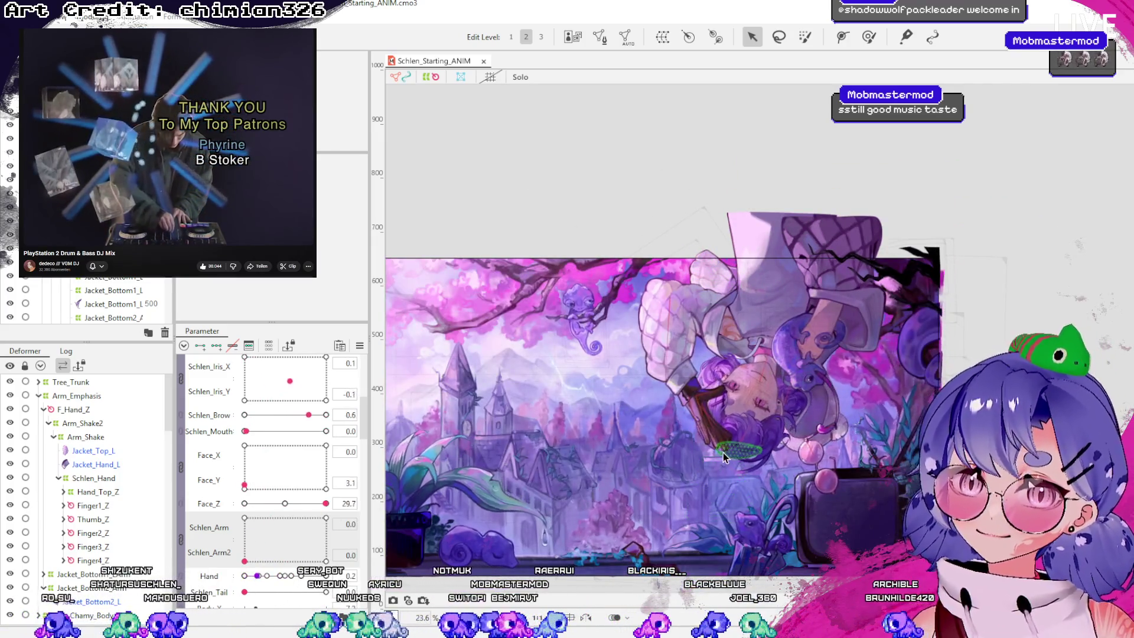
Select the background tower mesh to inspect it, then switch to the Discord to-do list
scroll(655, 384, "up", 2)
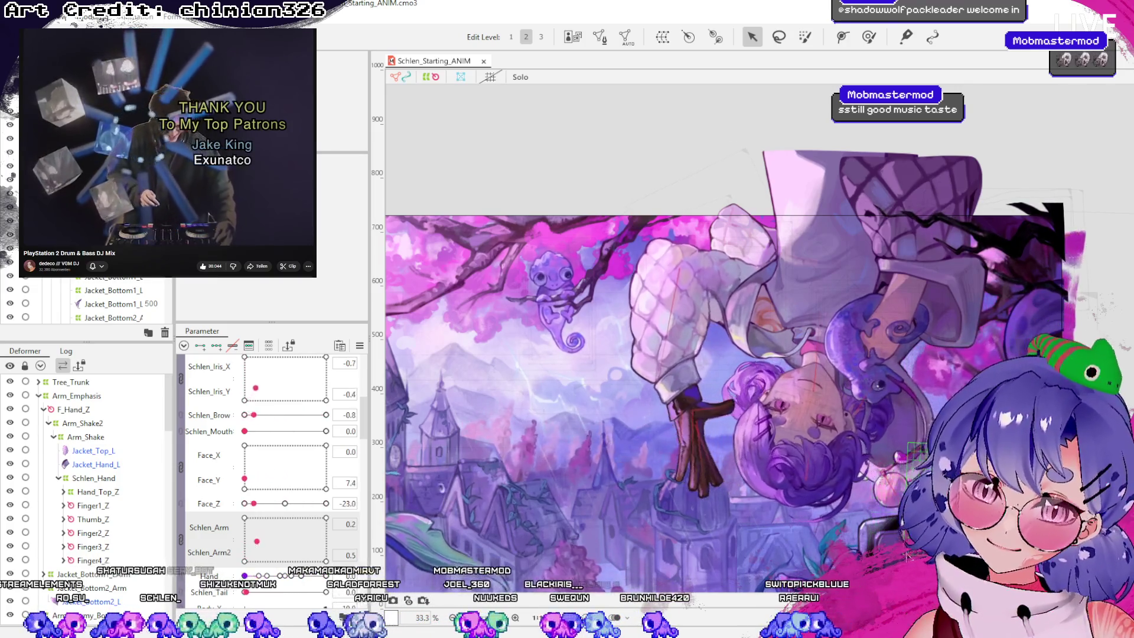
scroll(724, 530, "up", 3)
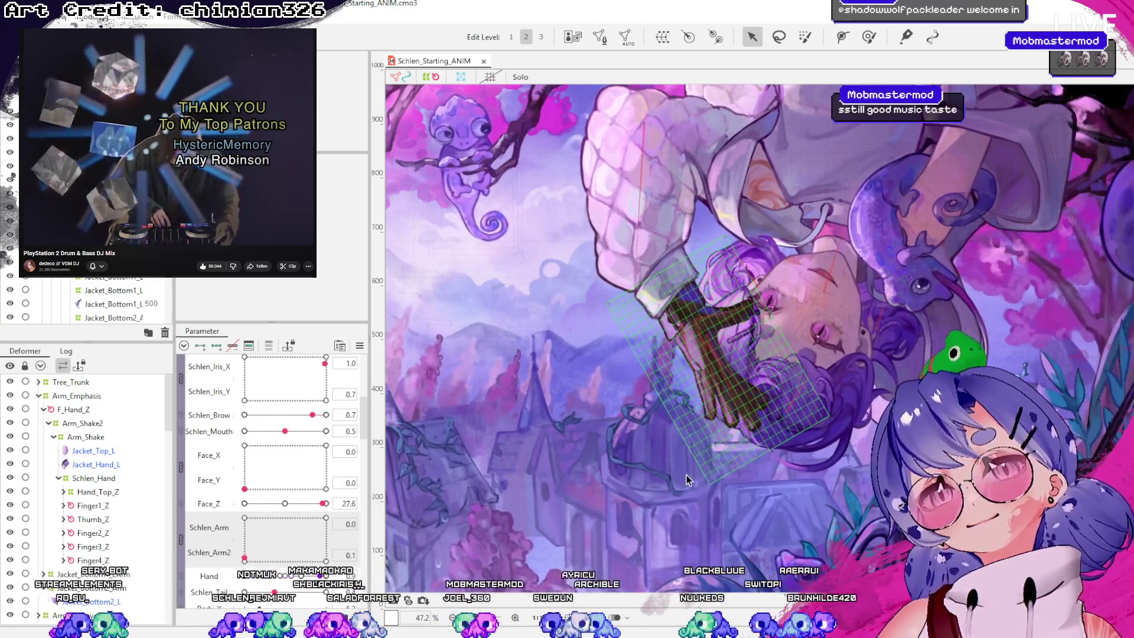
left_click(700, 498)
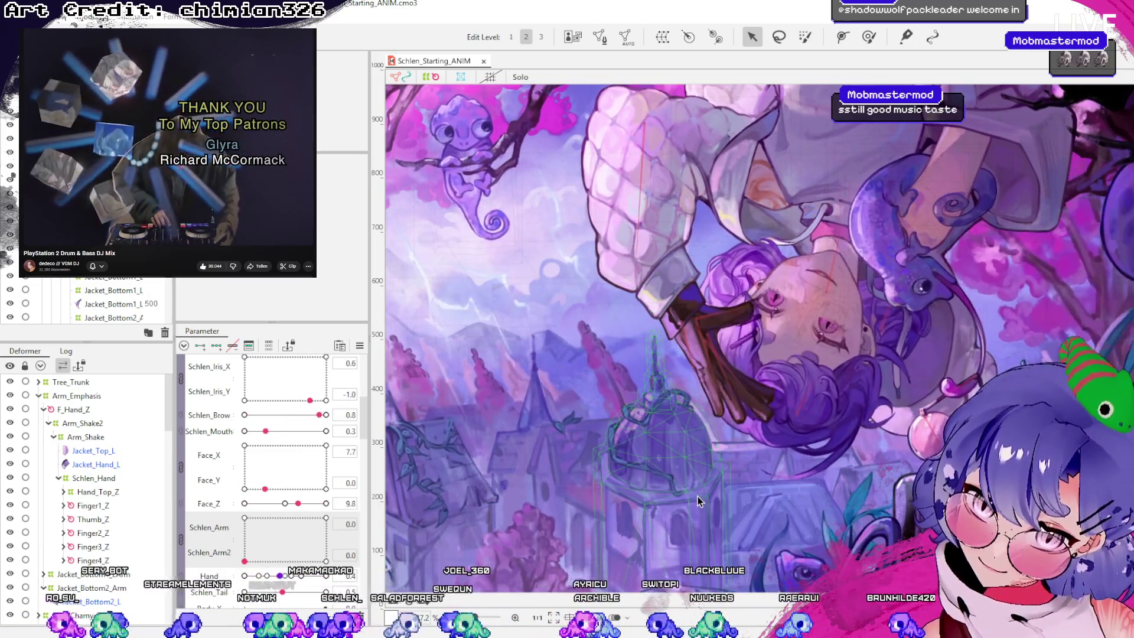
left_click(697, 494)
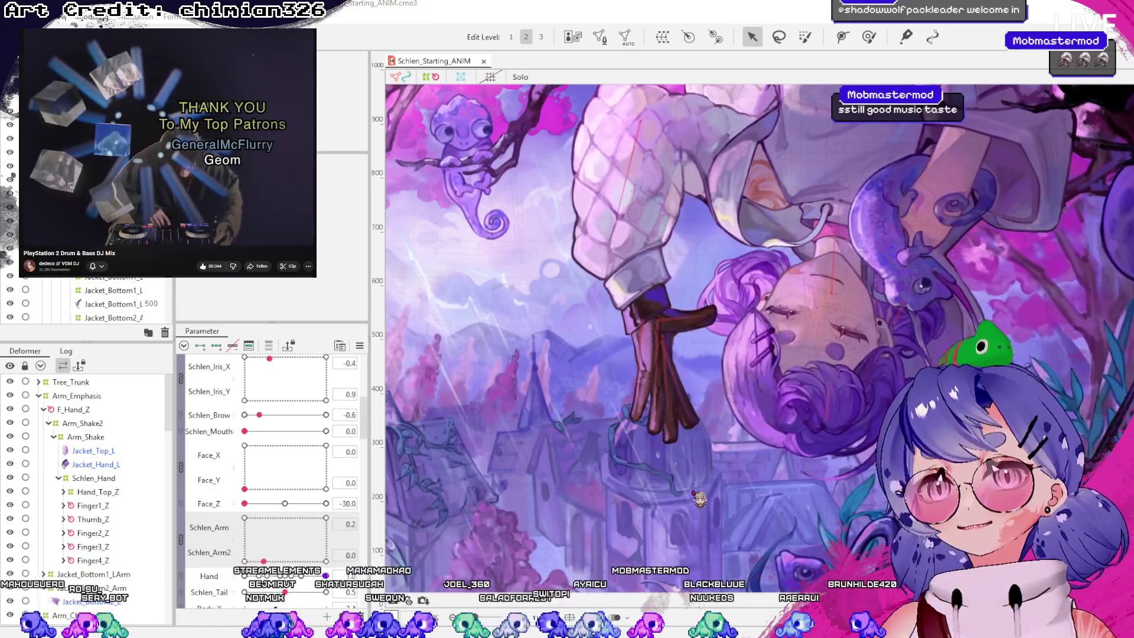
left_click(692, 491)
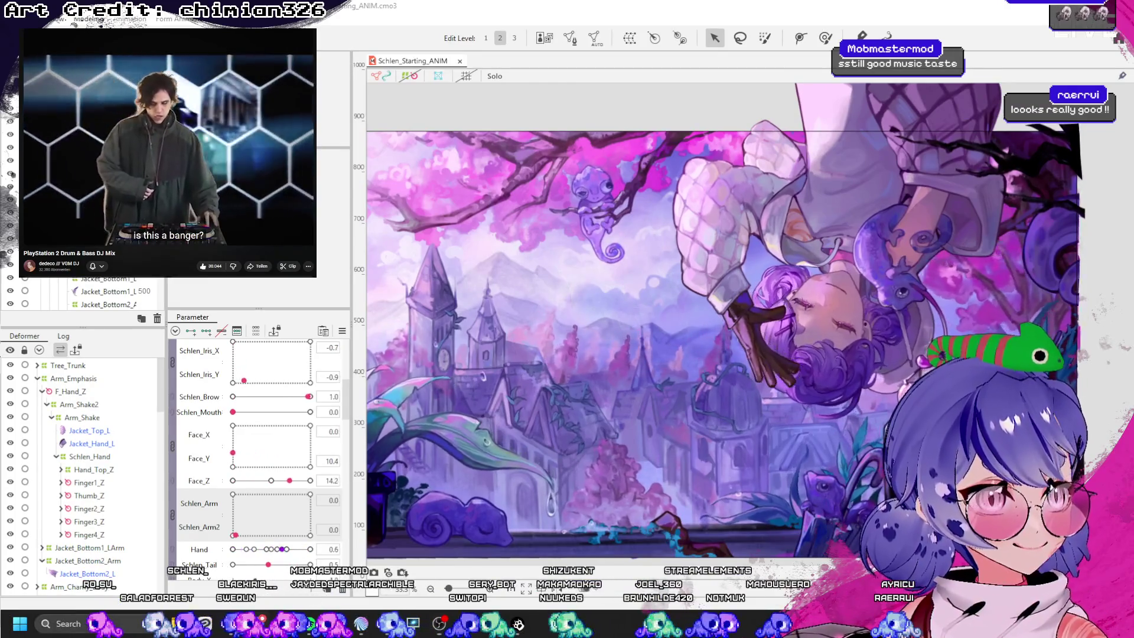
key("alt+Tab")
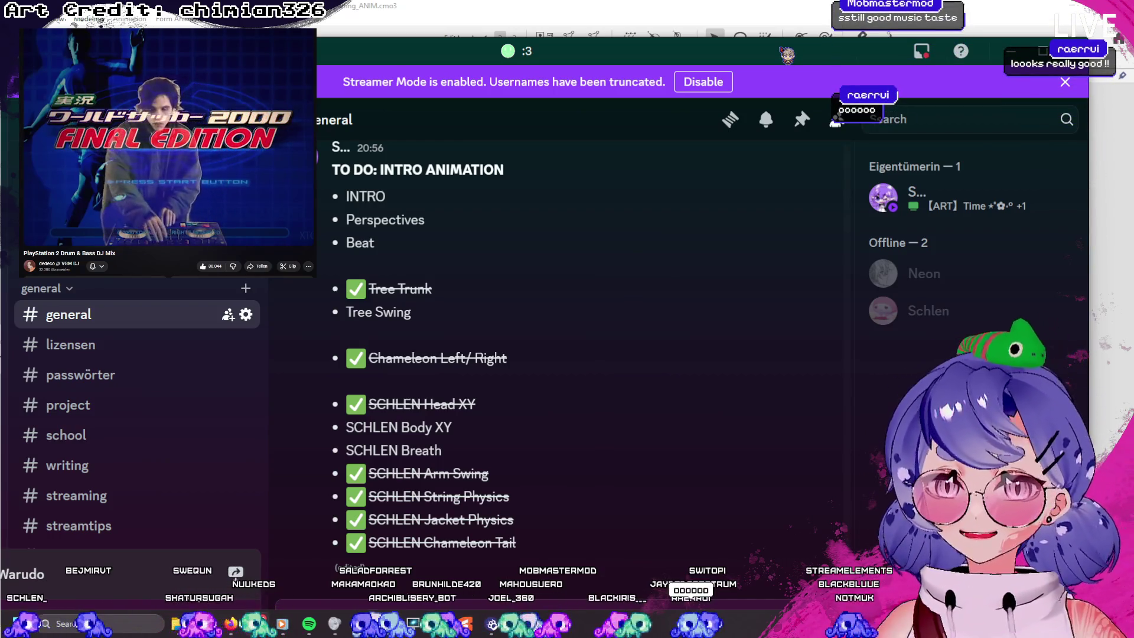
Look over the Discord to-do list, then bring the Cubism animation scene back to the front
key("alt+Tab")
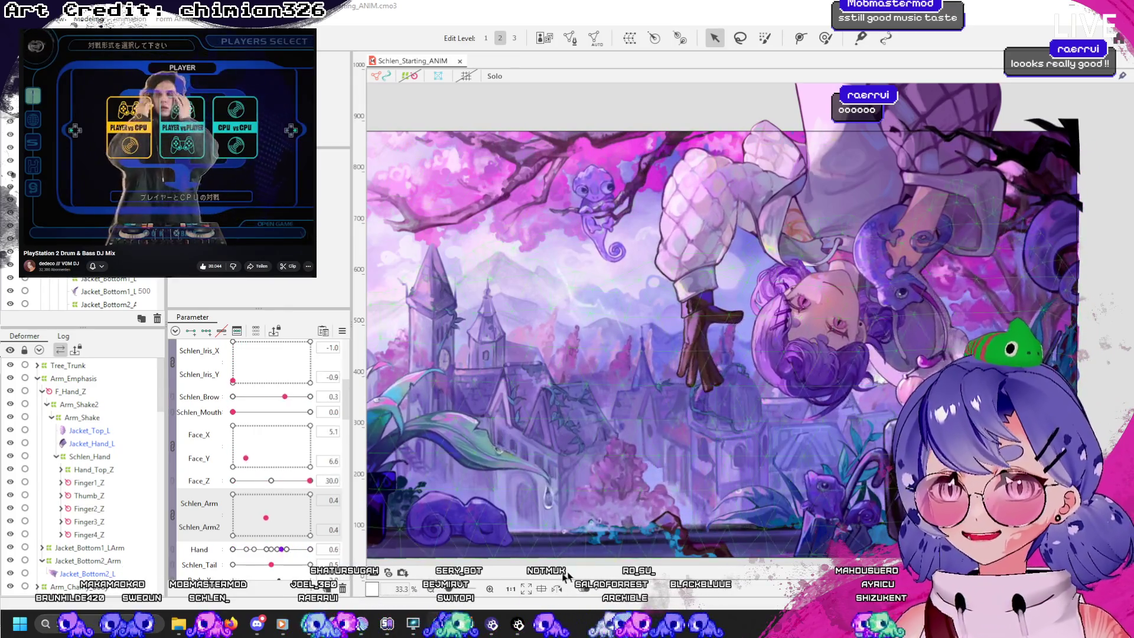
key("alt+Tab")
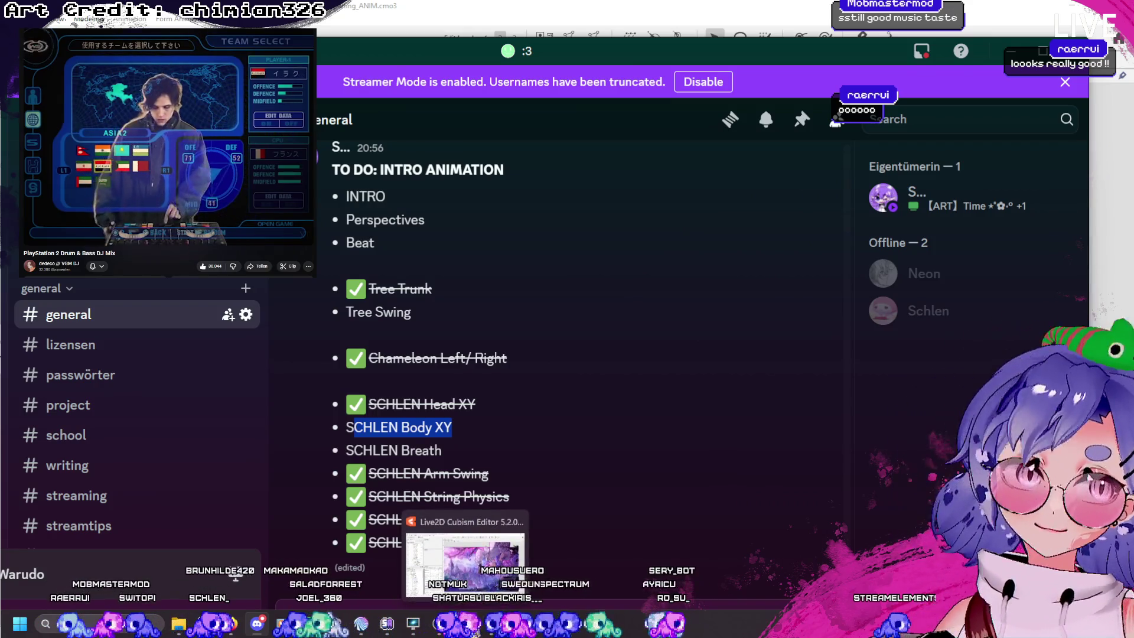
left_click(465, 564)
scroll(821, 236, "up", 5)
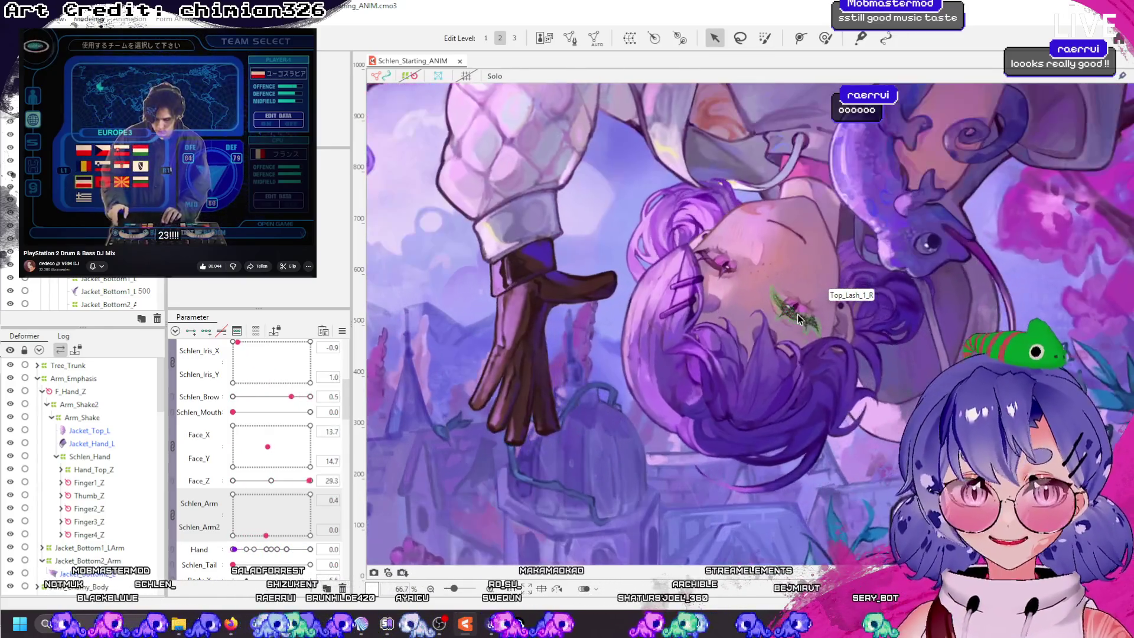
Zoom in and out across the animated scene, then switch over to Discord
scroll(768, 331, "down", 3)
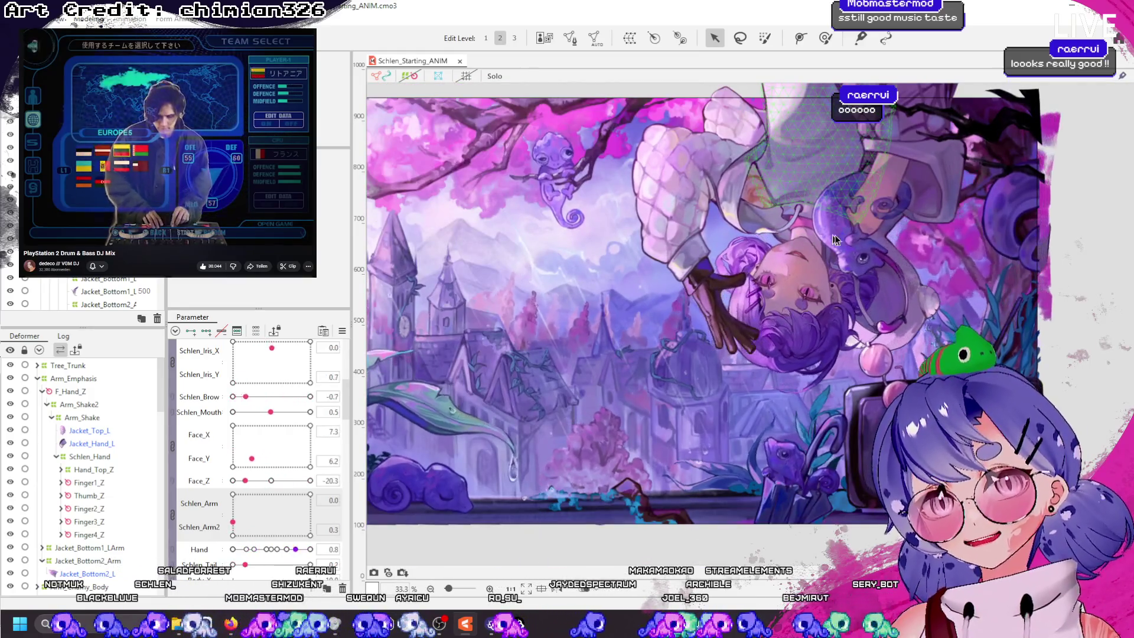
scroll(831, 220, "up", 2)
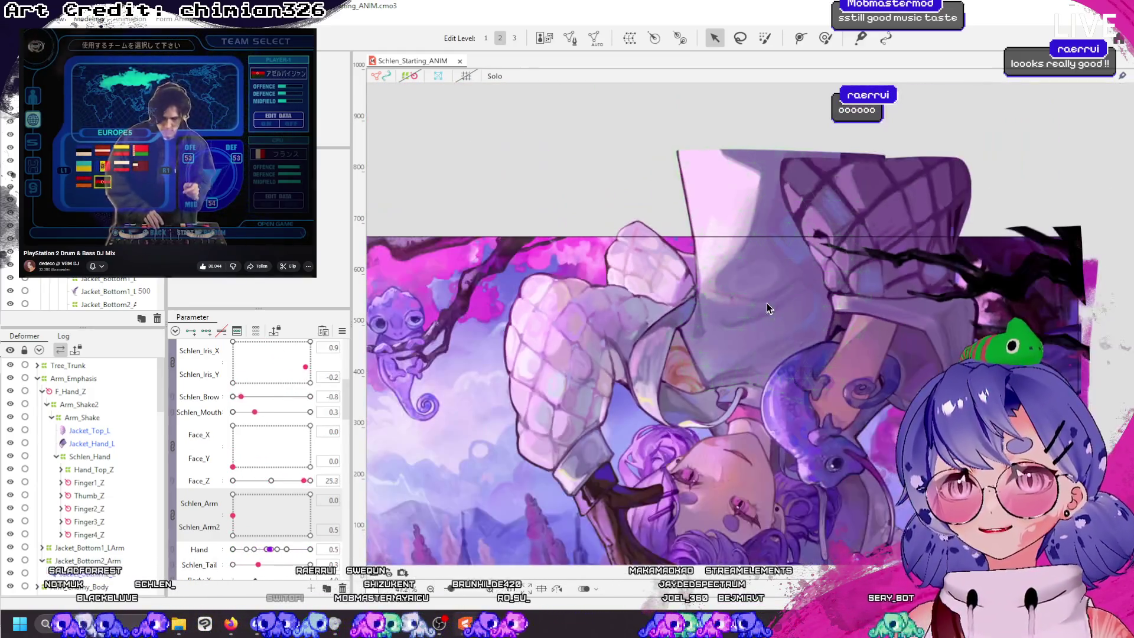
scroll(767, 294, "down", 2)
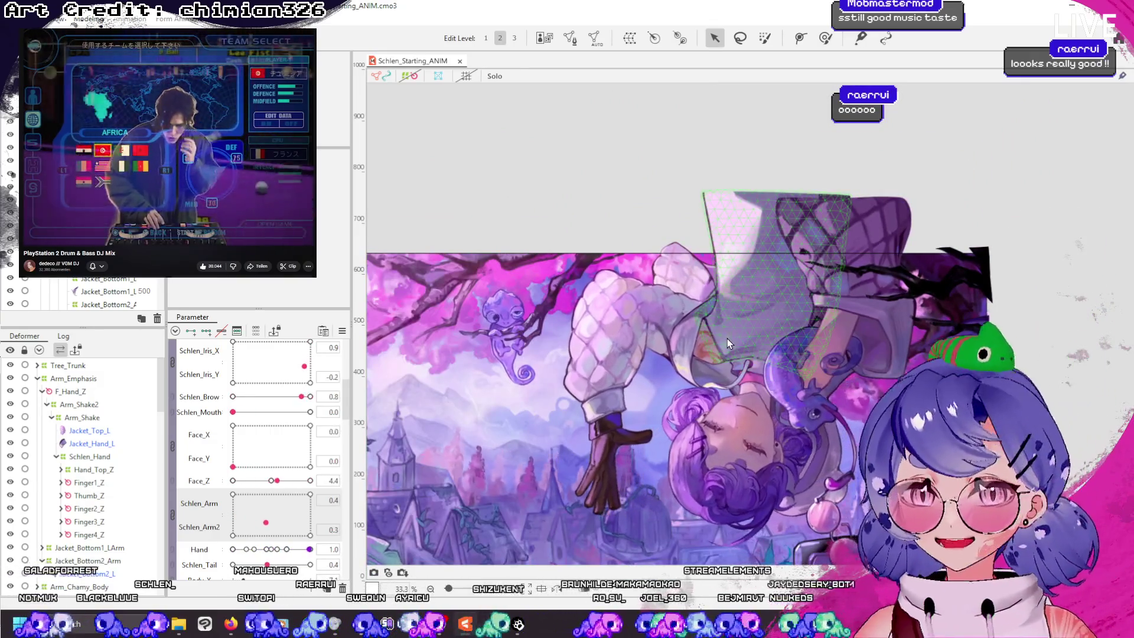
scroll(732, 334, "up", 2)
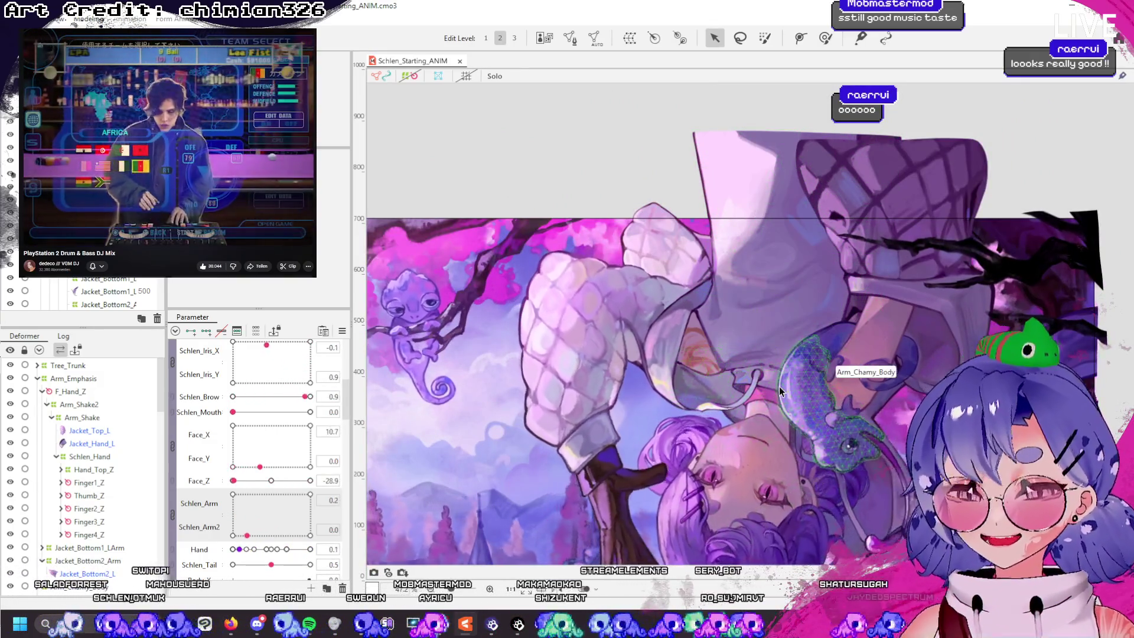
scroll(776, 342, "down", 2)
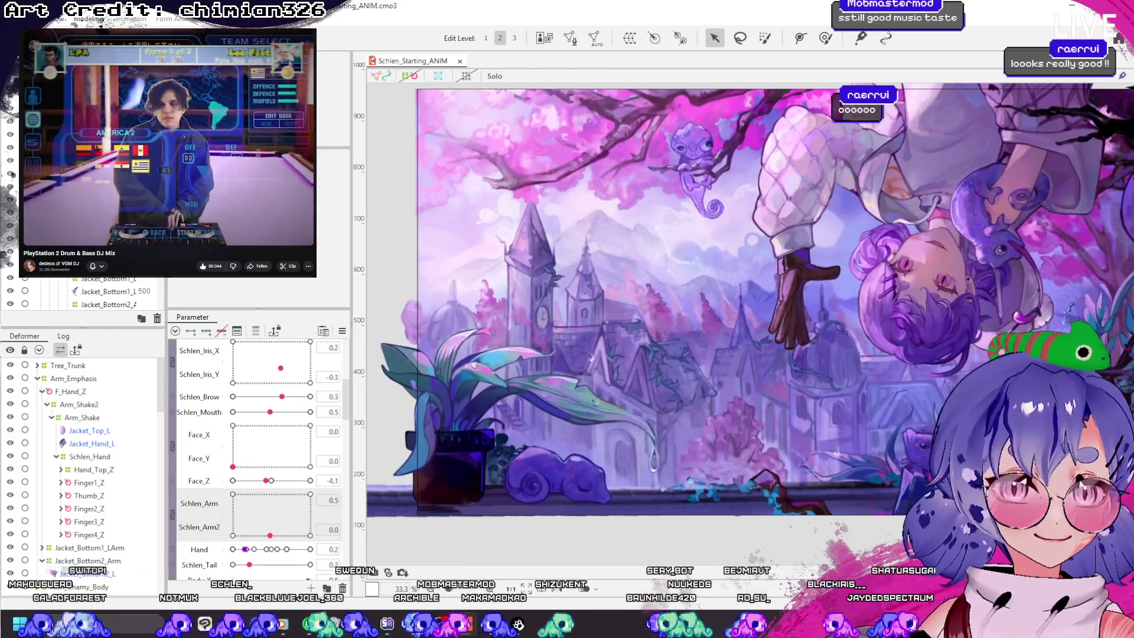
key("alt+Tab")
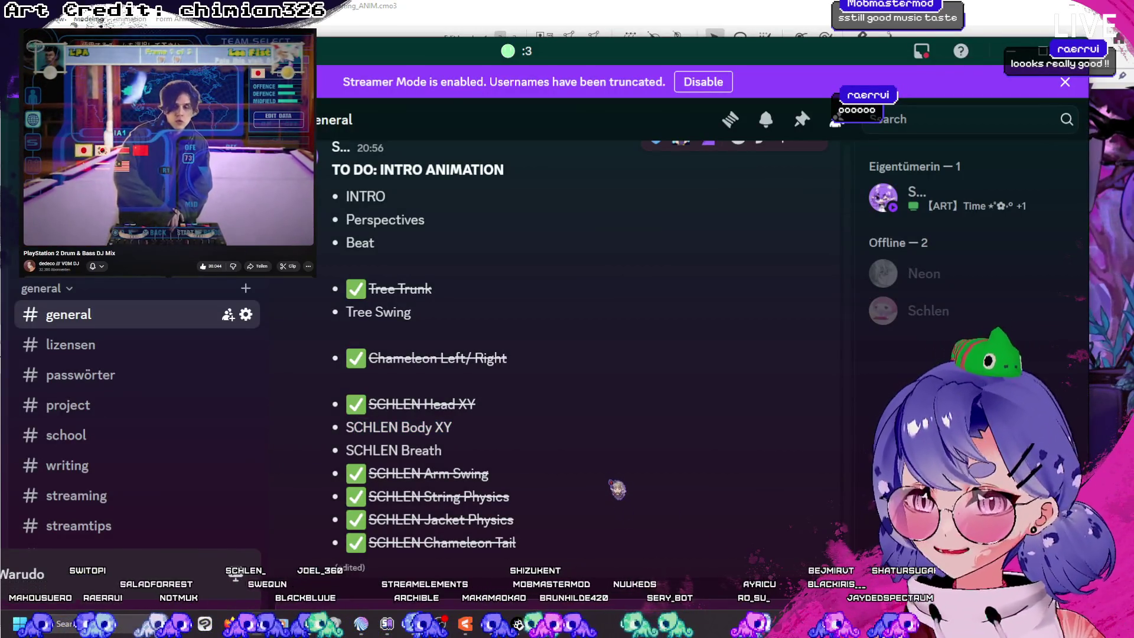
Highlight the Perspectives and Beat to-do items, then minimize Discord
left_click_drag(375, 244, 348, 214)
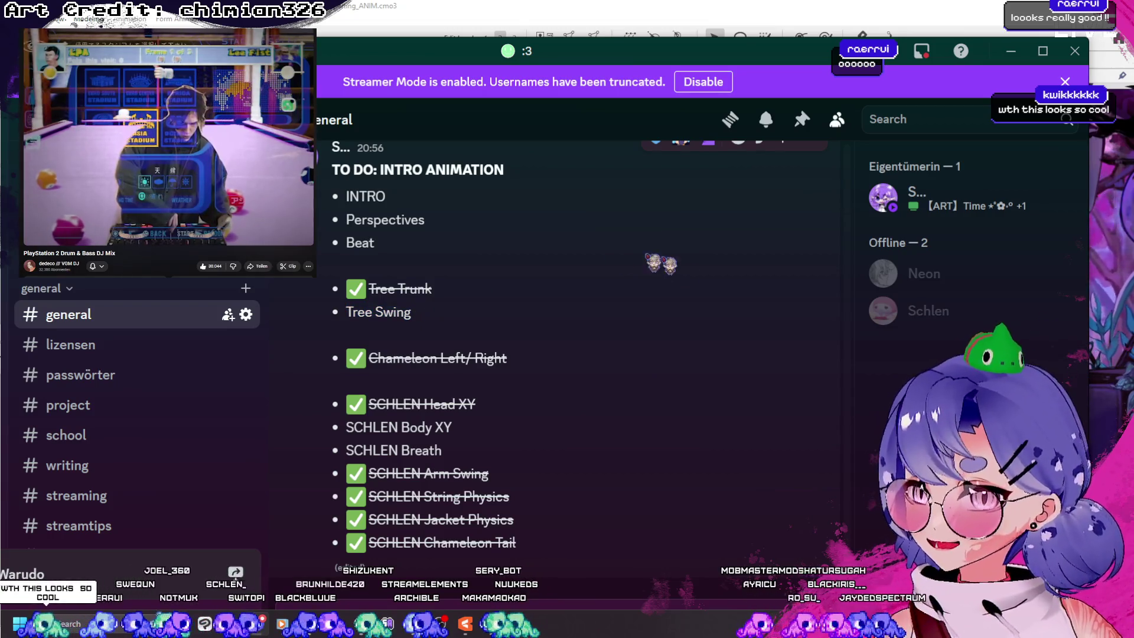
left_click(1014, 52)
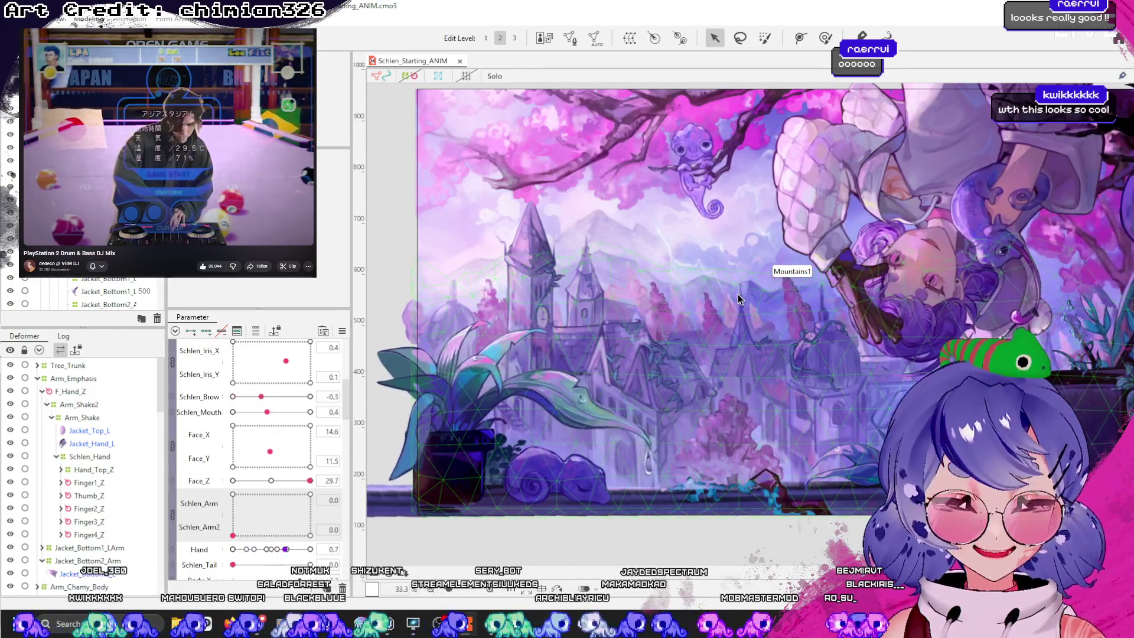
Zoom in and out on the animated scene to look it over
scroll(748, 293, "up", 2)
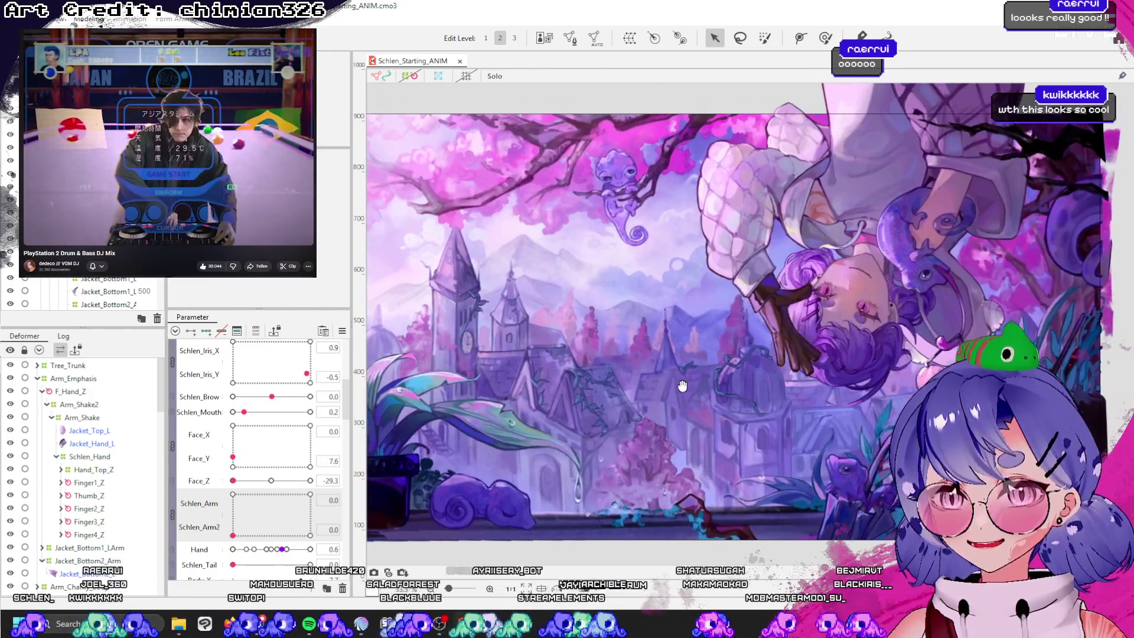
scroll(627, 409, "up", 2)
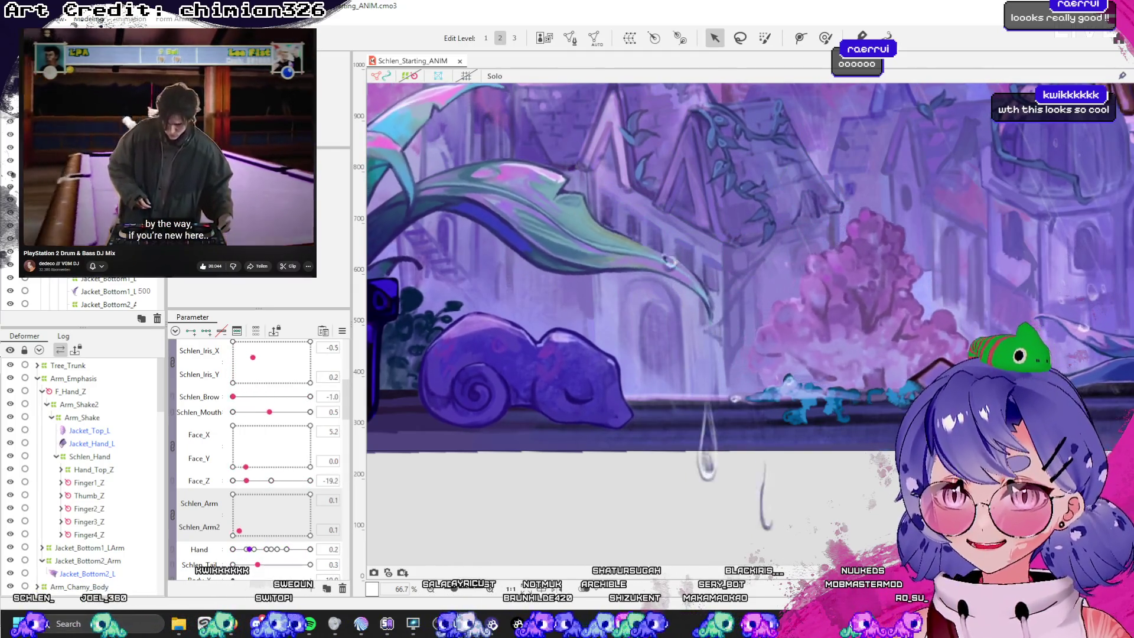
scroll(636, 471, "down", 5)
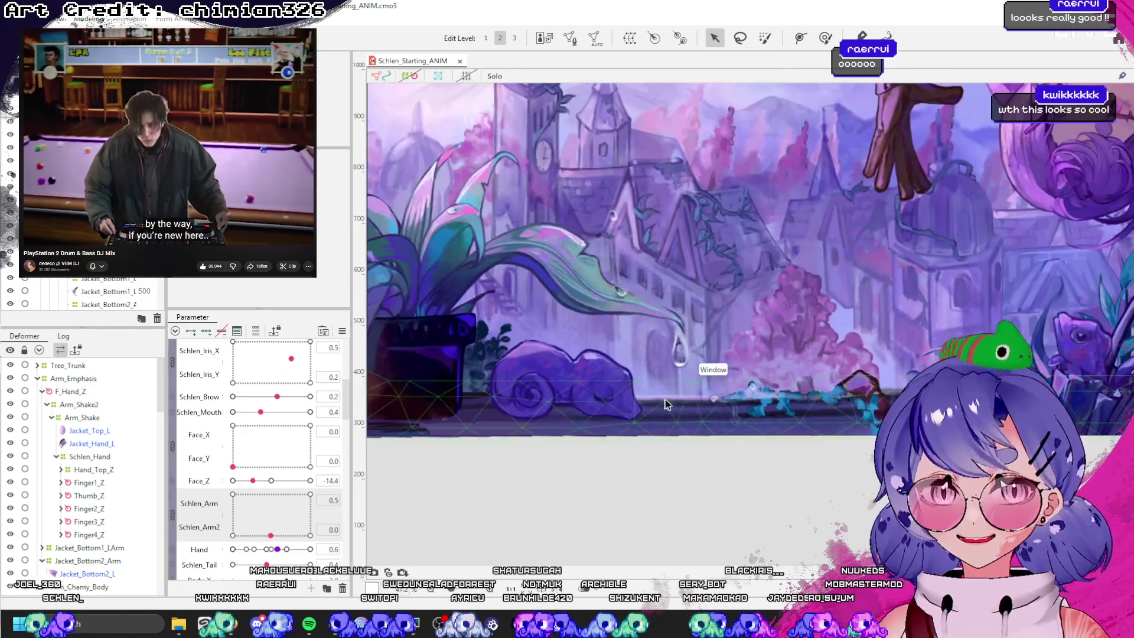
scroll(939, 286, "up", 2)
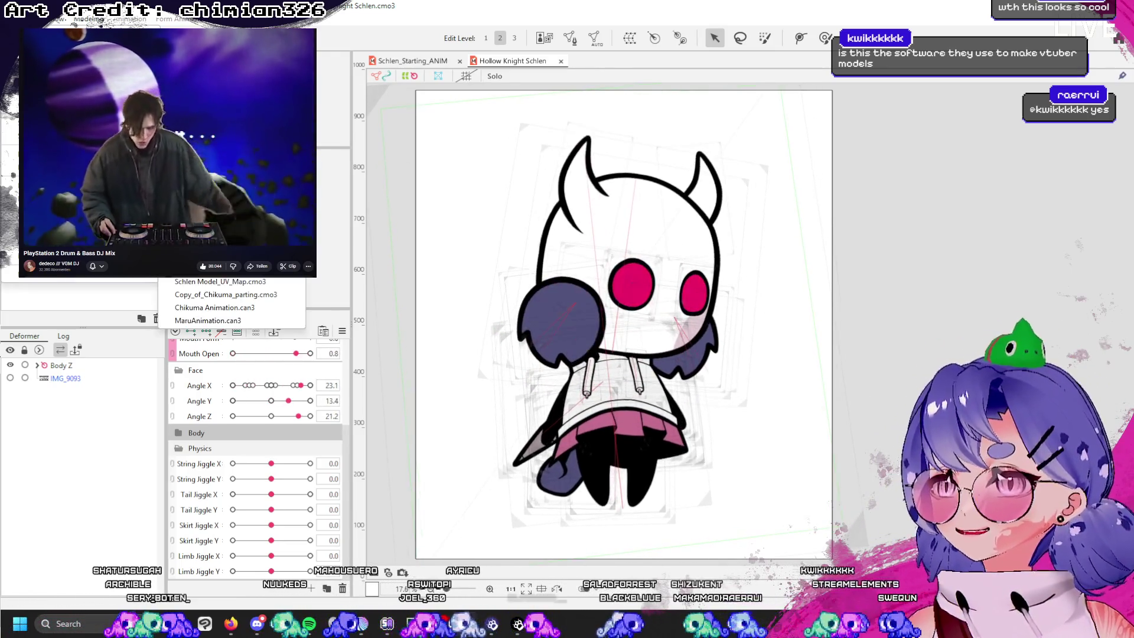
Open Schlen Model from recent files, then close both it and the Hollow Knight Schlen tab
left_click(230, 313)
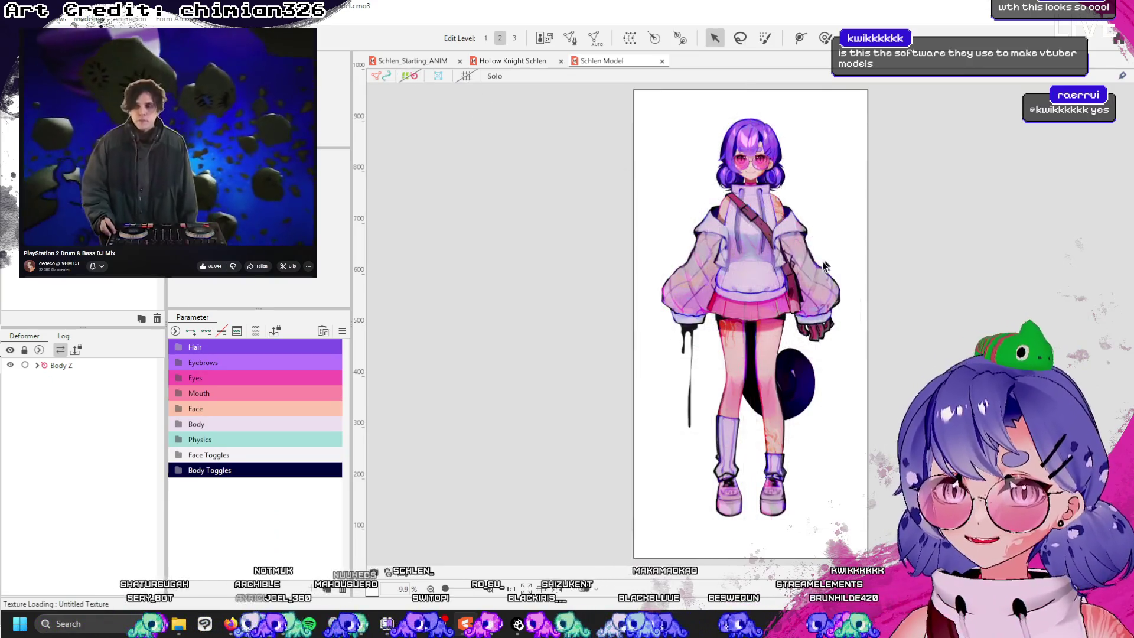
scroll(731, 228, "up", 5)
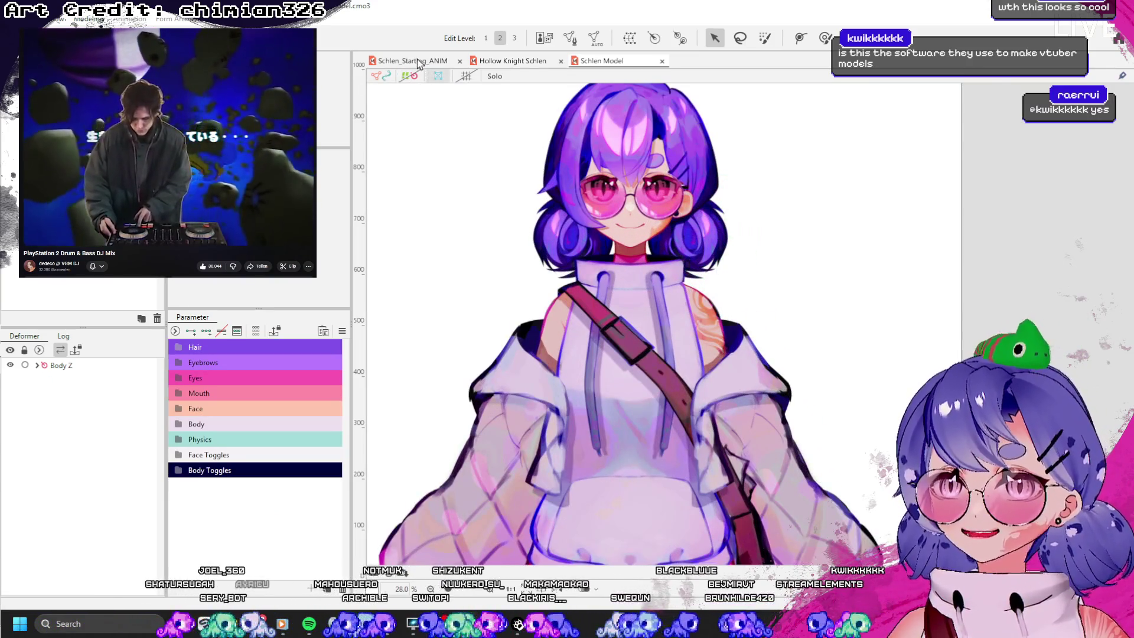
left_click(418, 62)
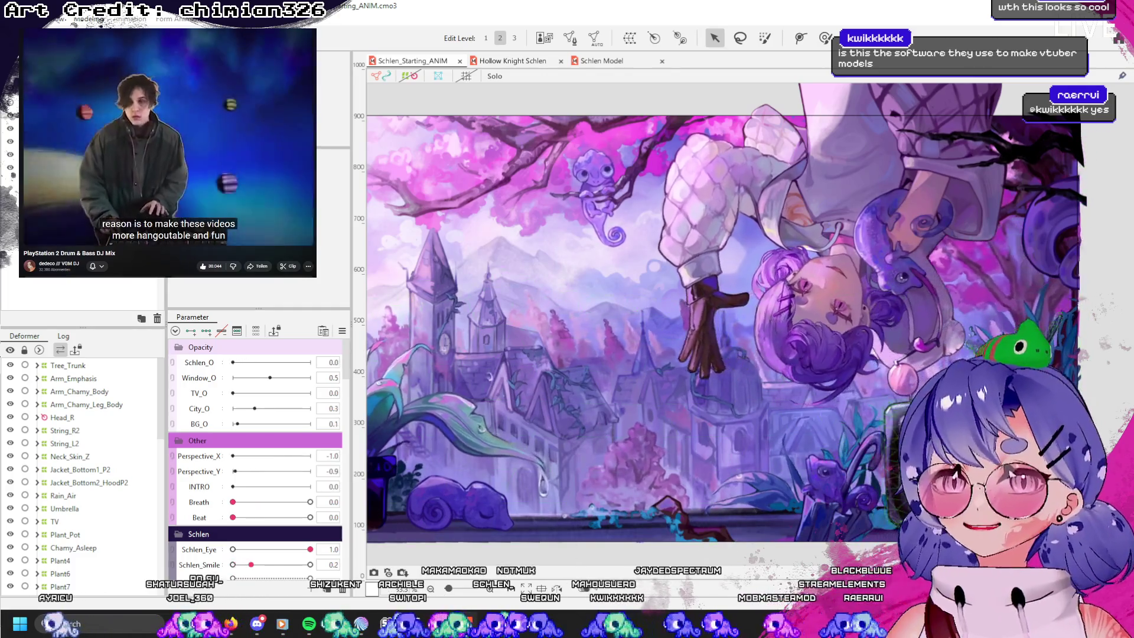
left_click(529, 62)
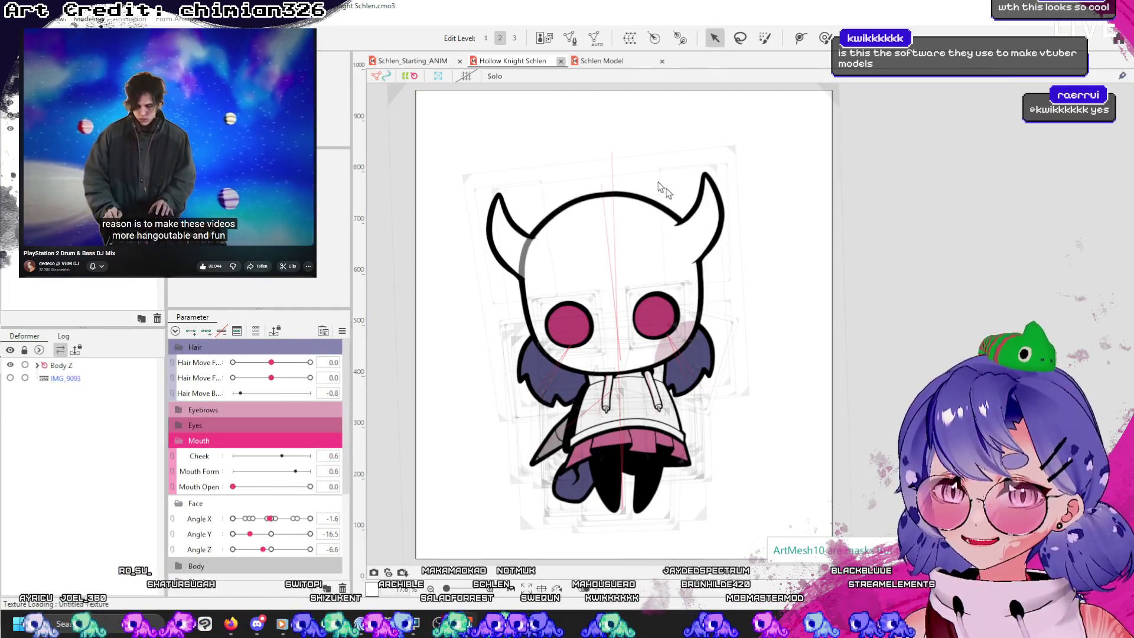
key("ctrl+w")
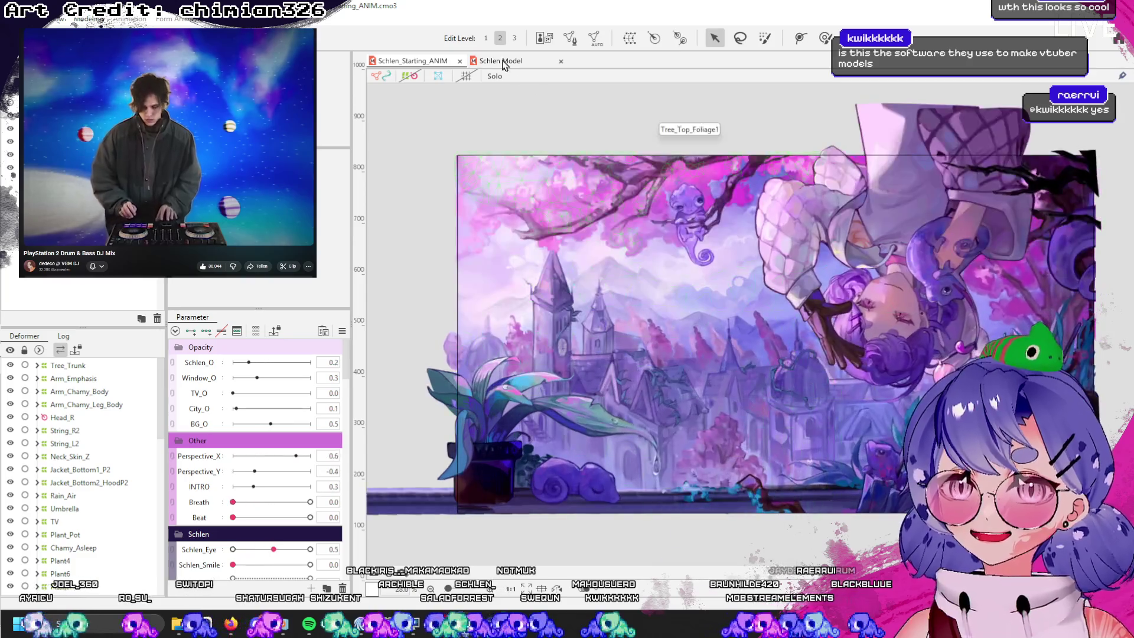
left_click(504, 62)
left_click(561, 62)
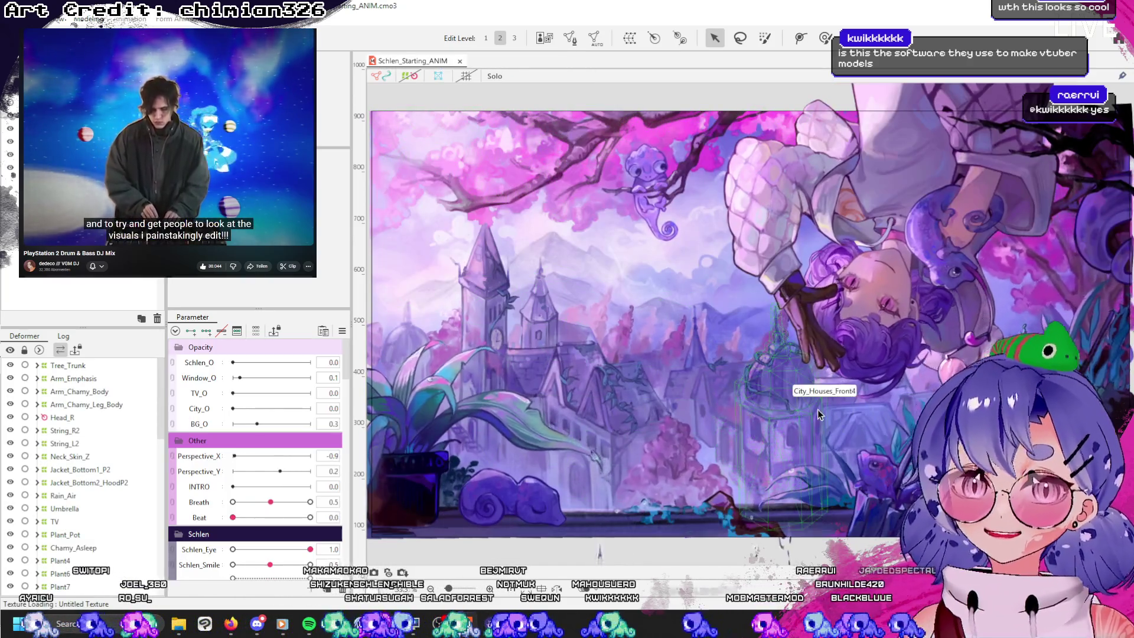